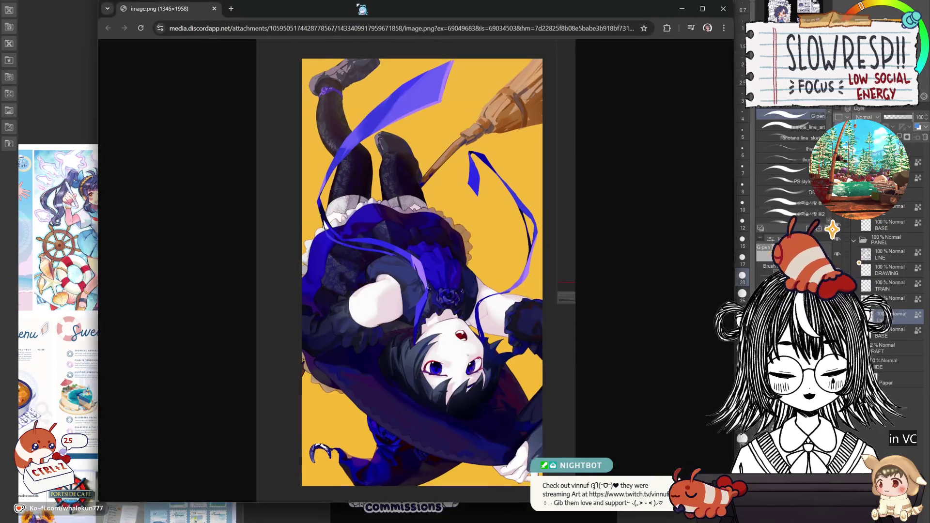
Drag the shared Chrome image window aside so the sticker sheet shows again
mouse_move(363, 3)
left_mouse_down()
mouse_move(320, 11)
mouse_move(312, 0)
left_mouse_up()
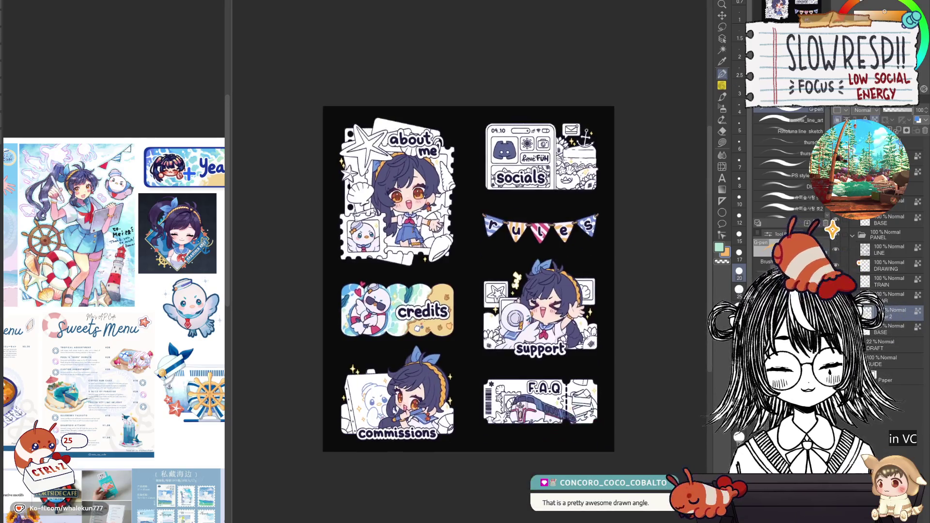
scroll(528, 307, "up", 3)
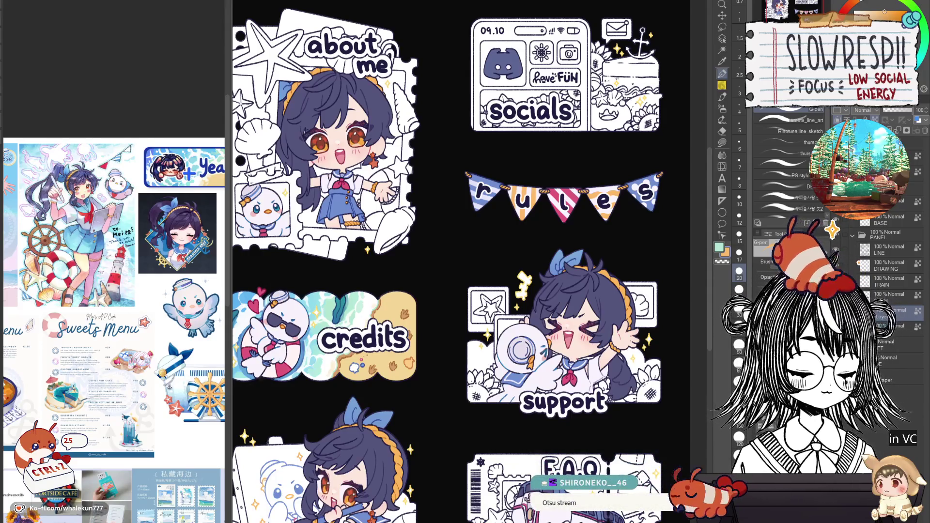
scroll(579, 377, "down", 5)
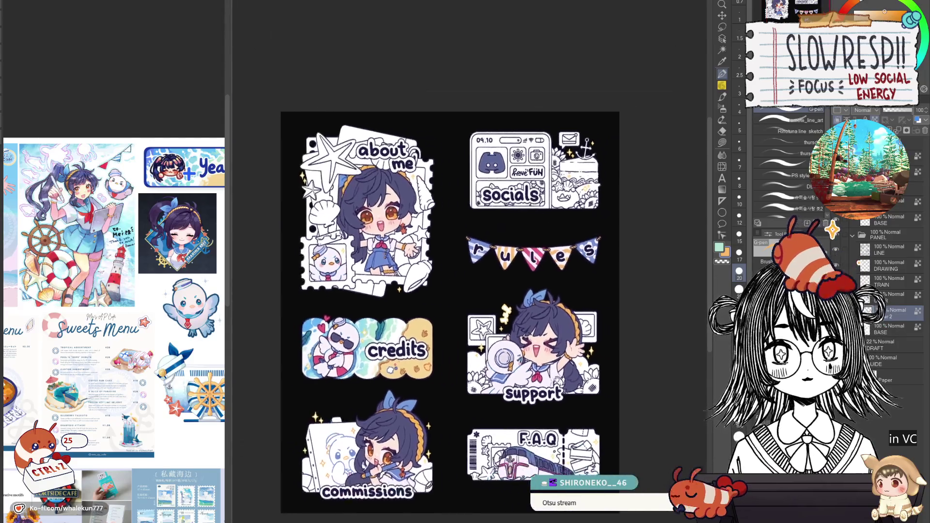
scroll(580, 377, "up", 5)
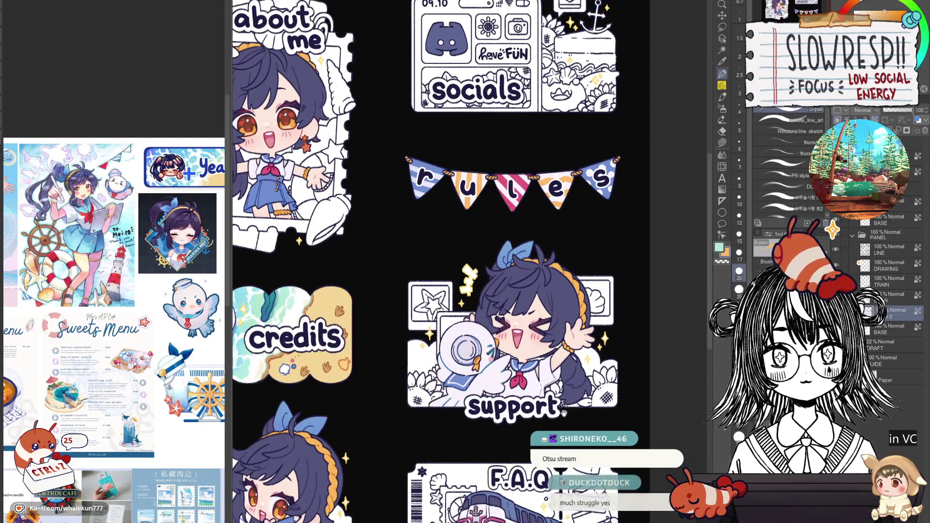
scroll(584, 346, "up", 3)
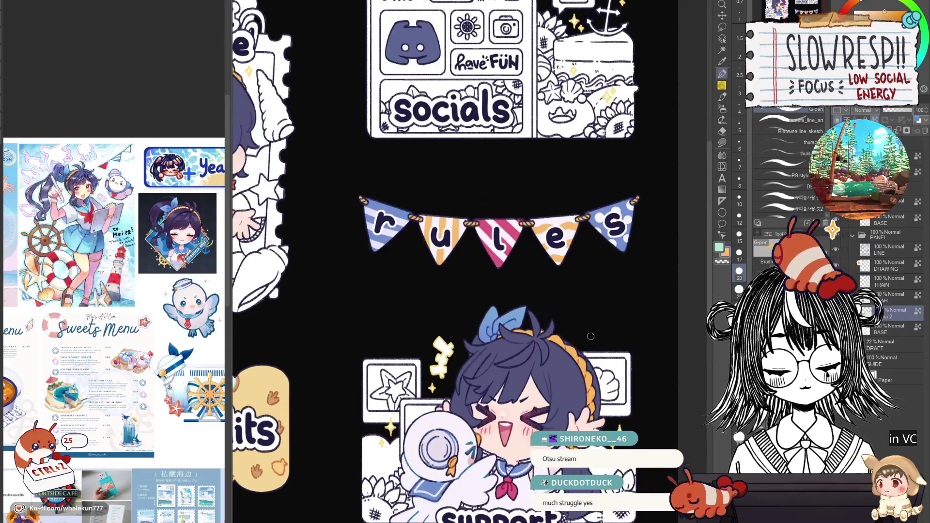
scroll(533, 317, "up", 2)
scroll(503, 353, "up", 3)
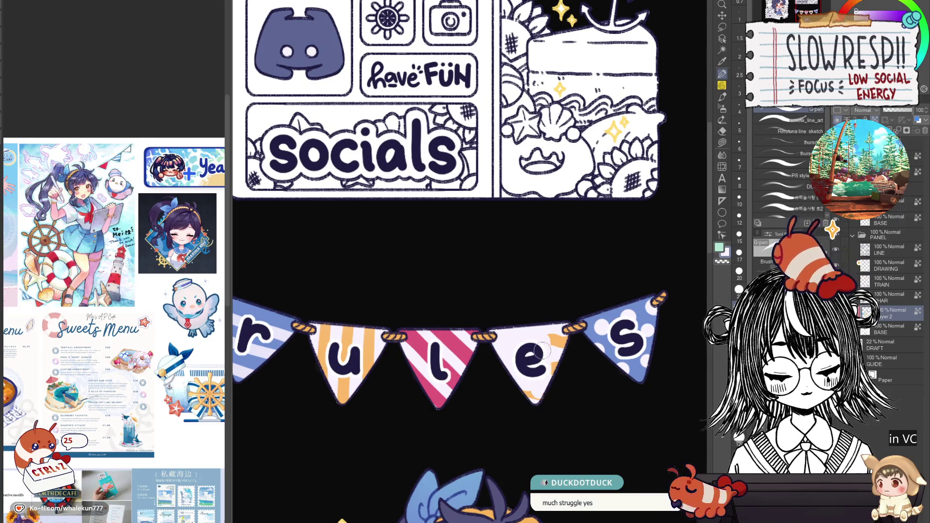
scroll(527, 386, "down", 4)
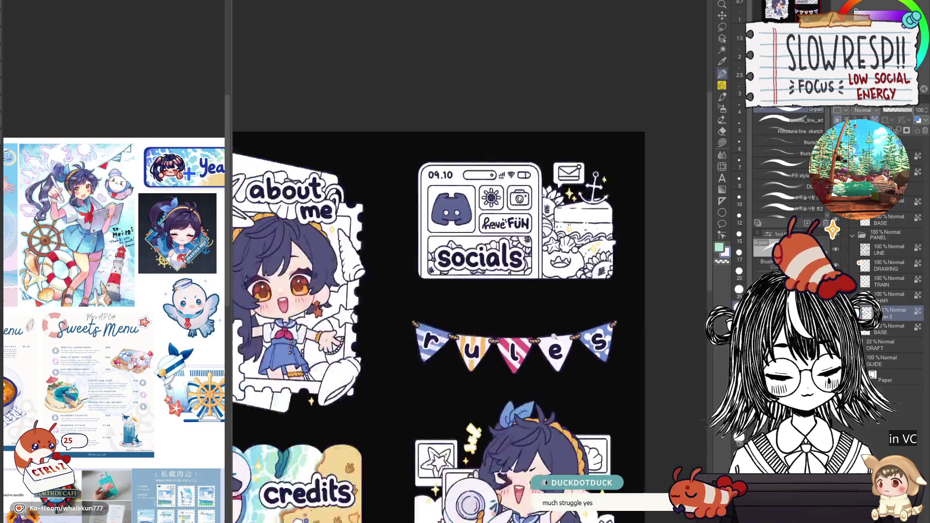
scroll(608, 346, "up", 2)
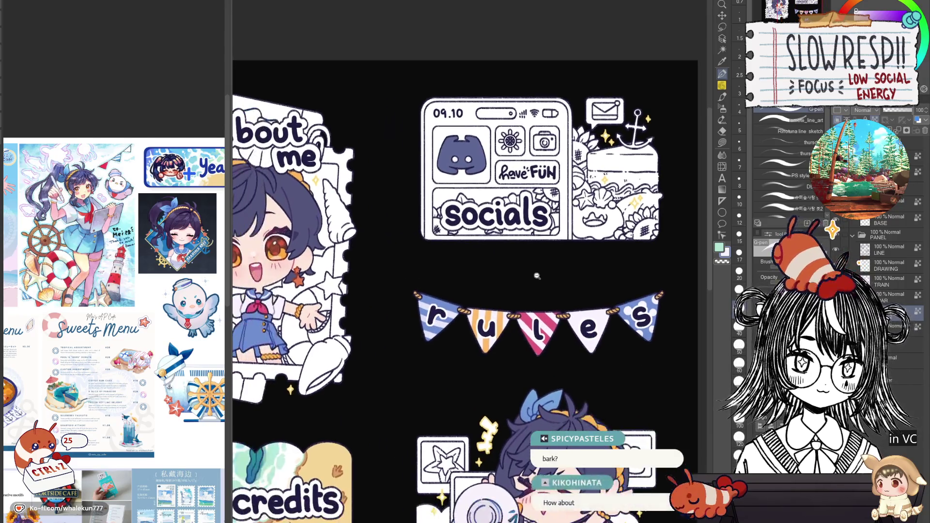
scroll(538, 315, "up", 2)
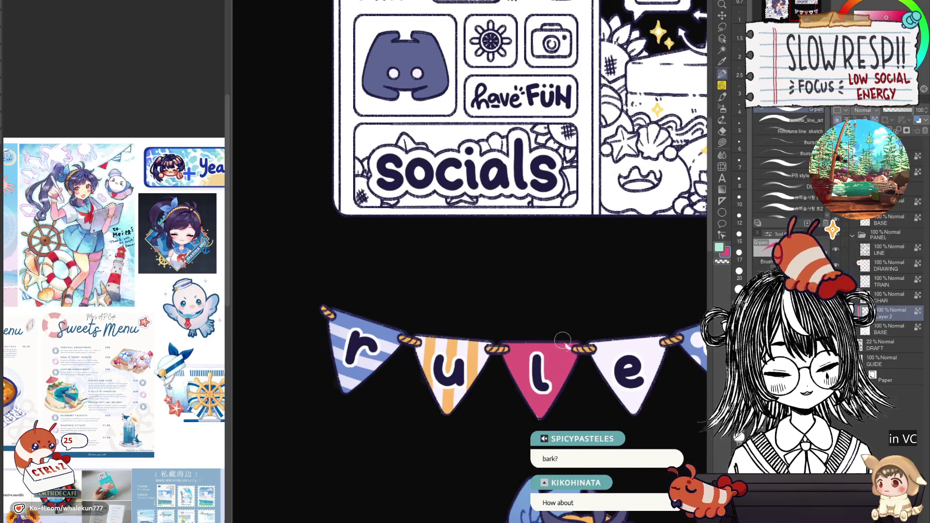
mouse_move(566, 335)
left_mouse_down()
mouse_move(501, 263)
mouse_move(481, 257)
left_mouse_up()
left_click_drag(626, 255, 575, 286)
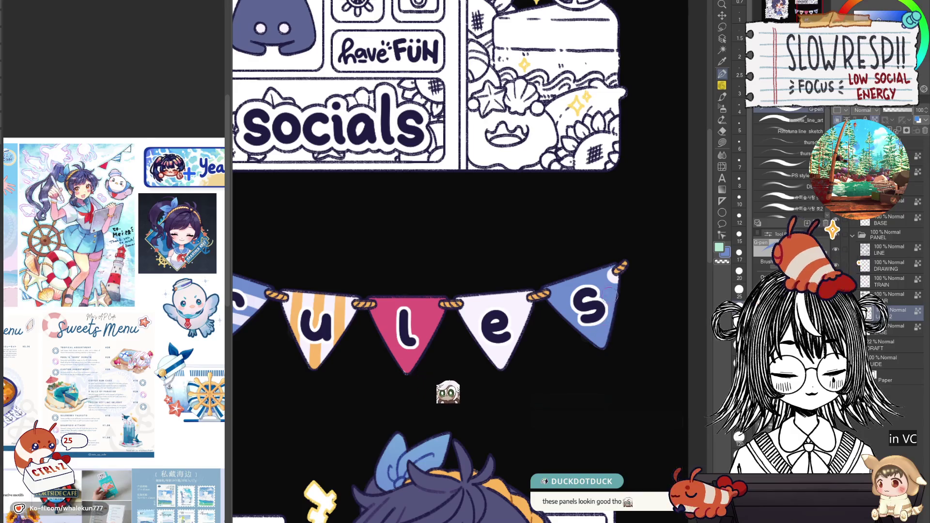
scroll(615, 284, "down", 4)
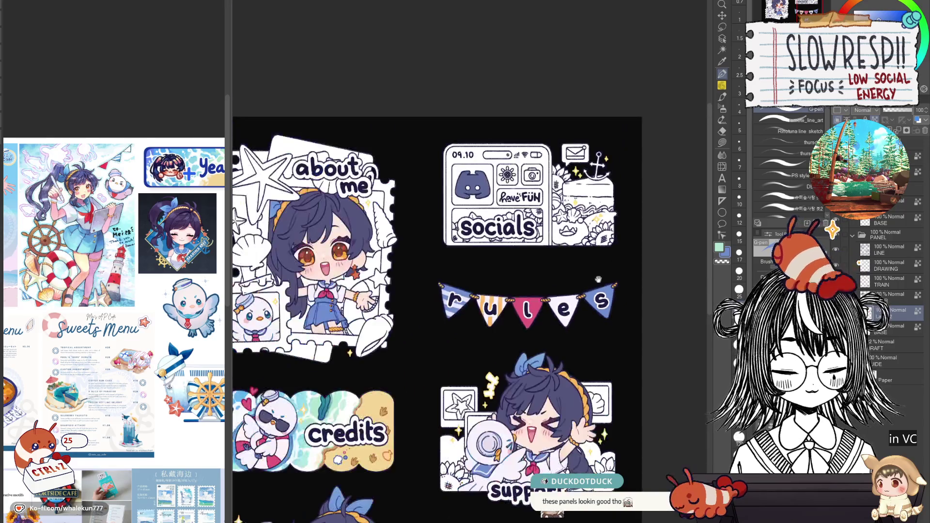
scroll(489, 314, "up", 3)
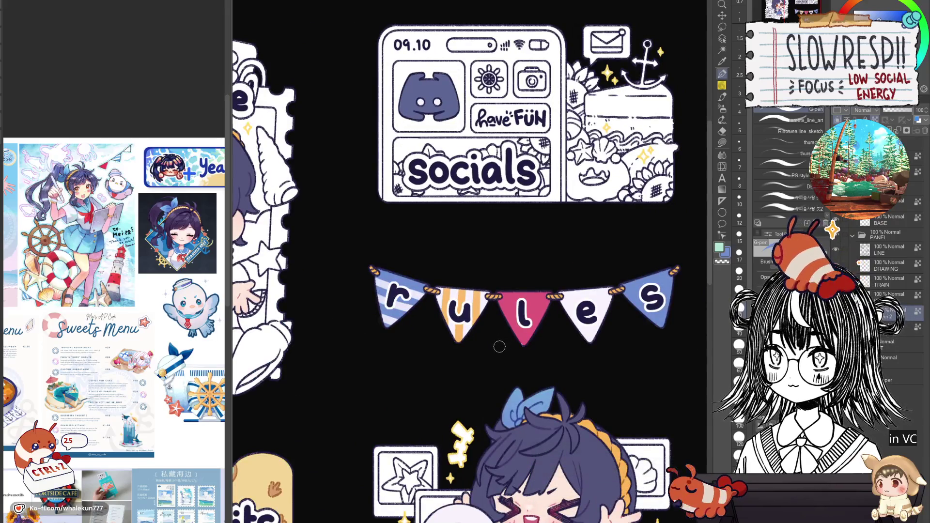
scroll(499, 329, "up", 2)
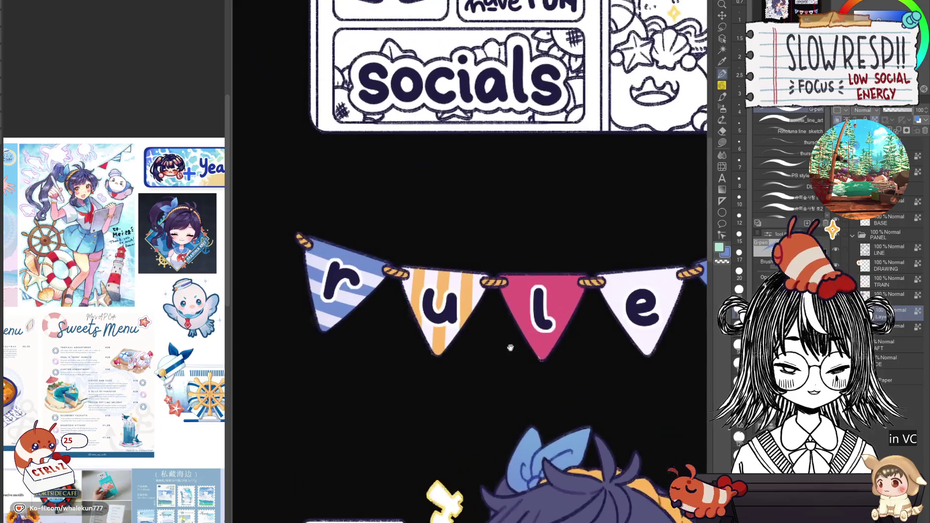
scroll(501, 354, "up", 2)
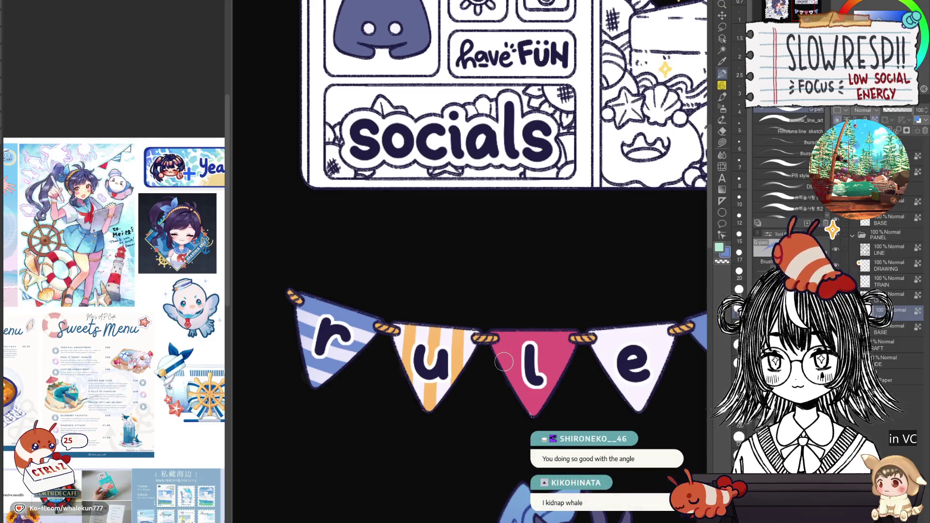
Sample the u pennant's orange, pick a new colour and paint the u pennant plain
mouse_move(502, 397)
left_mouse_down()
mouse_move(503, 362)
mouse_move(501, 376)
left_mouse_up()
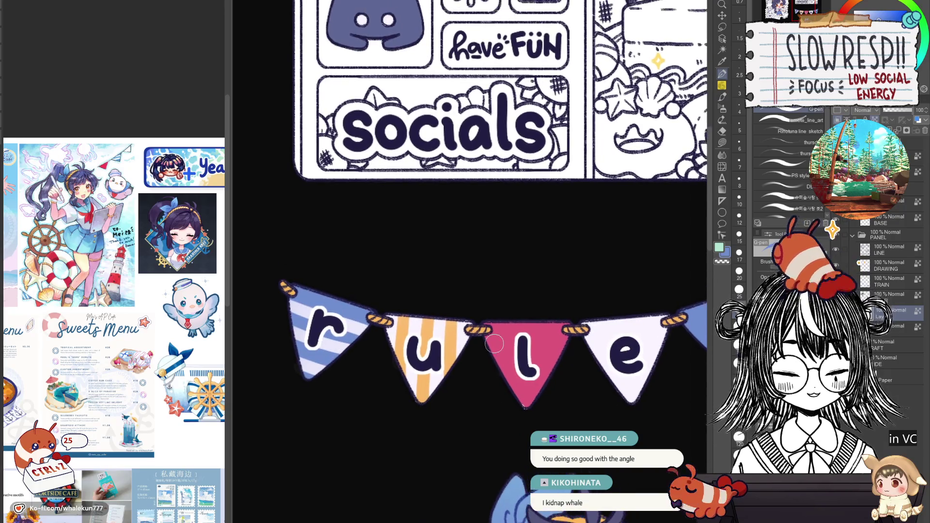
left_click(429, 324, "alt")
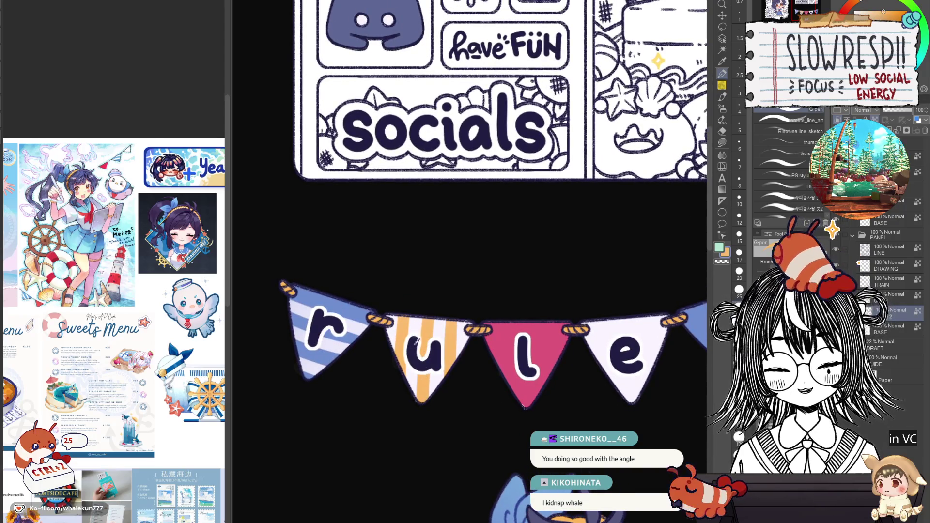
left_click(415, 341, "alt")
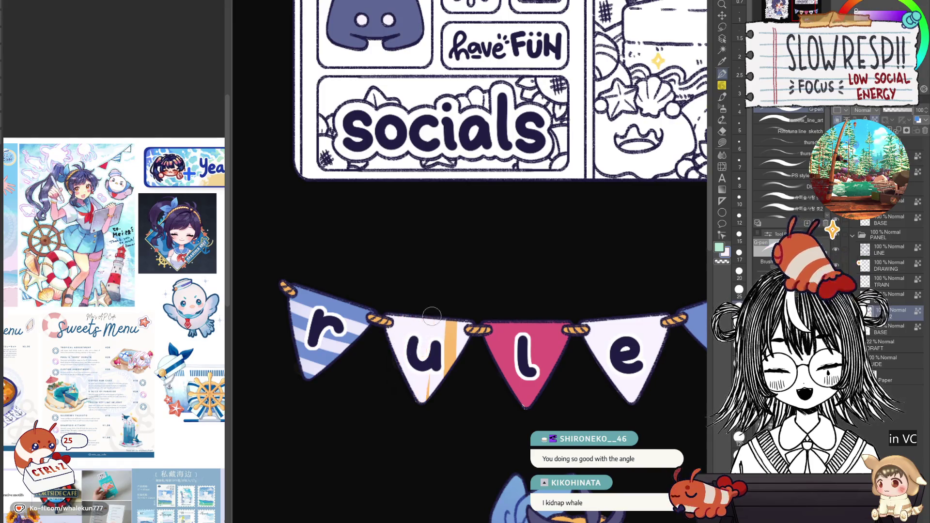
key("ctrl+z")
left_click(511, 333, "alt")
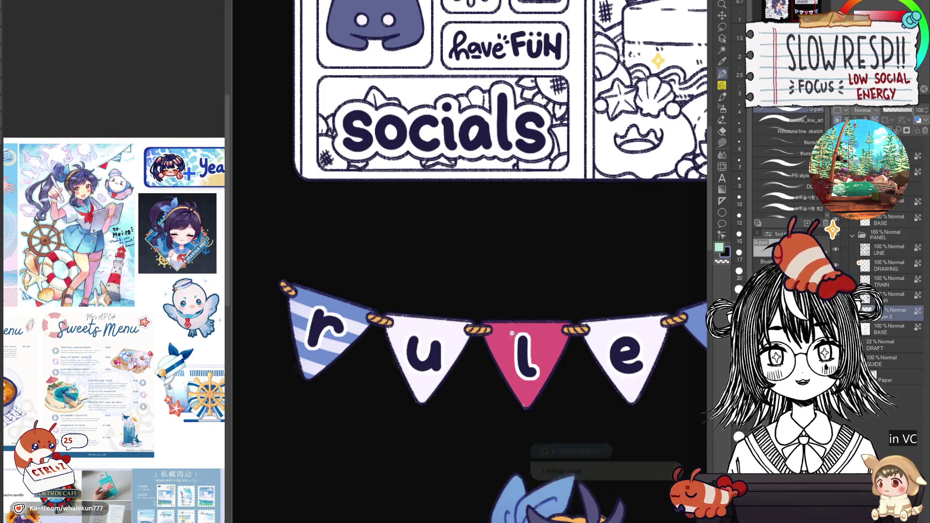
Pan and zoom to look over the commissions and socials panels
scroll(512, 333, "down", 5)
scroll(554, 324, "up", 1)
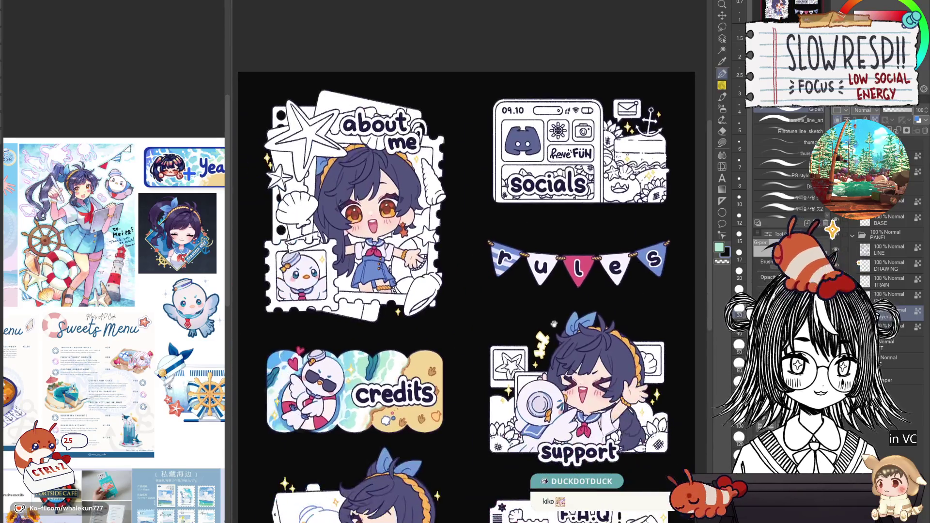
left_click_drag(553, 324, 555, 243)
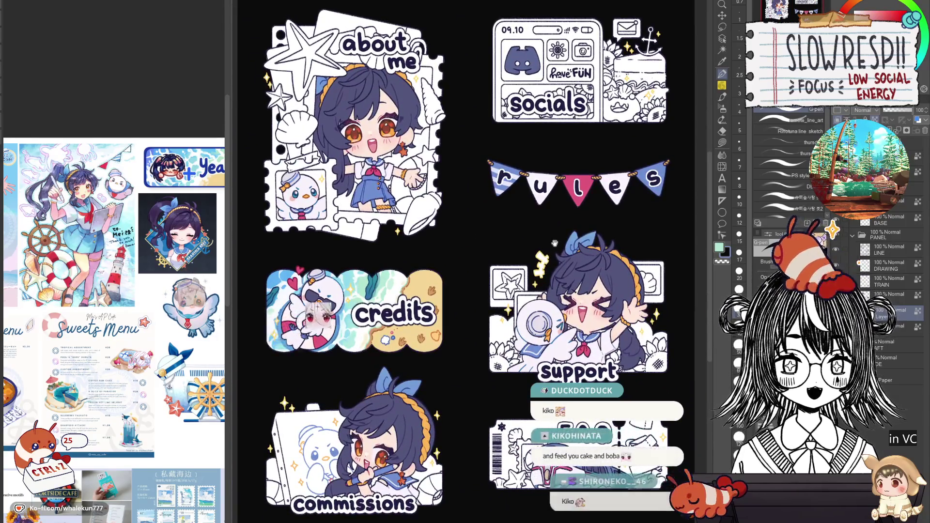
scroll(554, 243, "up", 4)
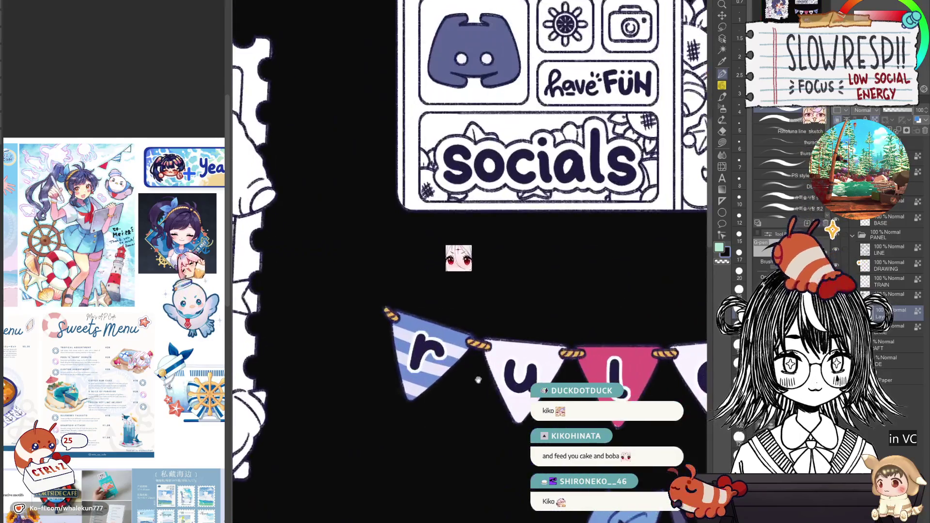
left_click_drag(478, 381, 451, 477)
scroll(414, 348, "up", 3)
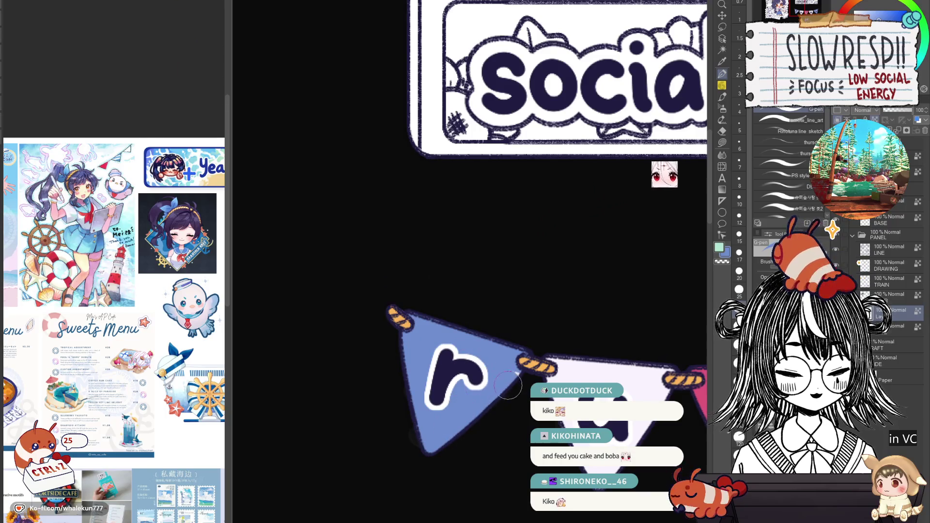
scroll(507, 385, "down", 5)
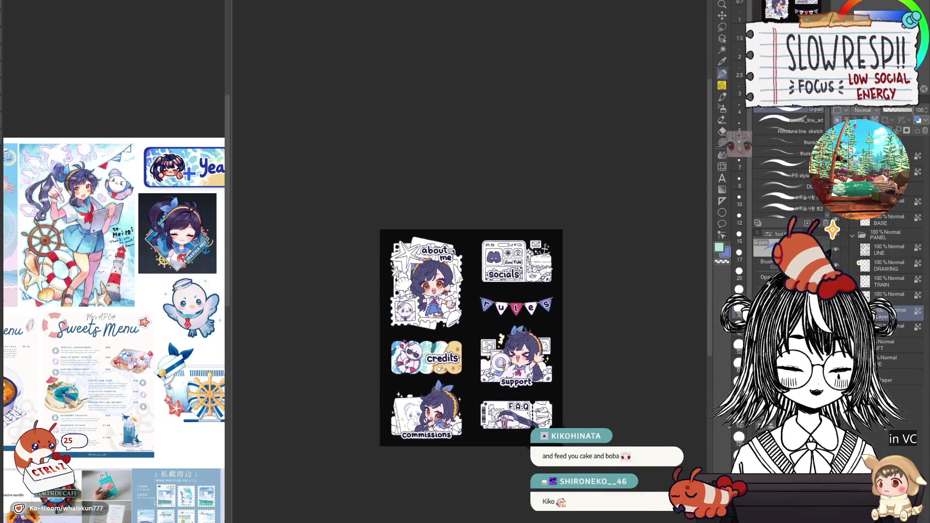
scroll(533, 383, "up", 3)
scroll(536, 382, "up", 1)
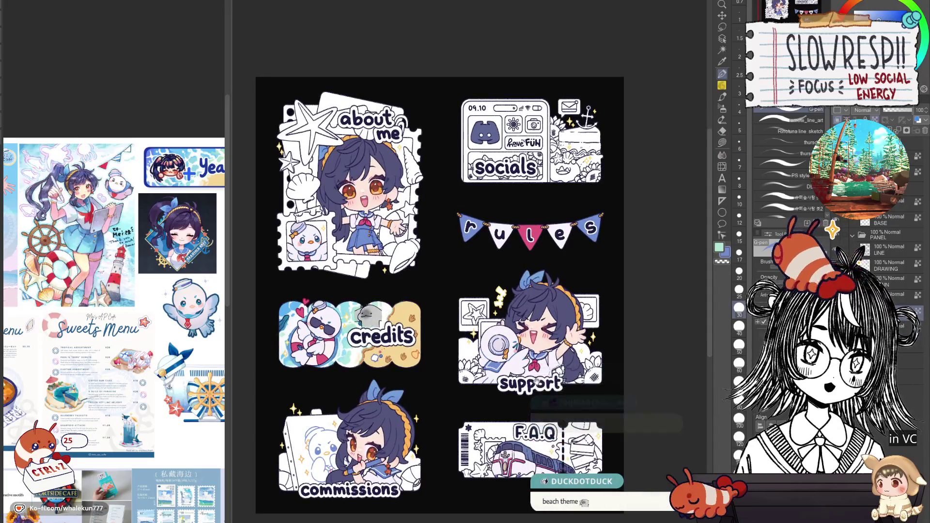
left_click_drag(537, 382, 561, 405)
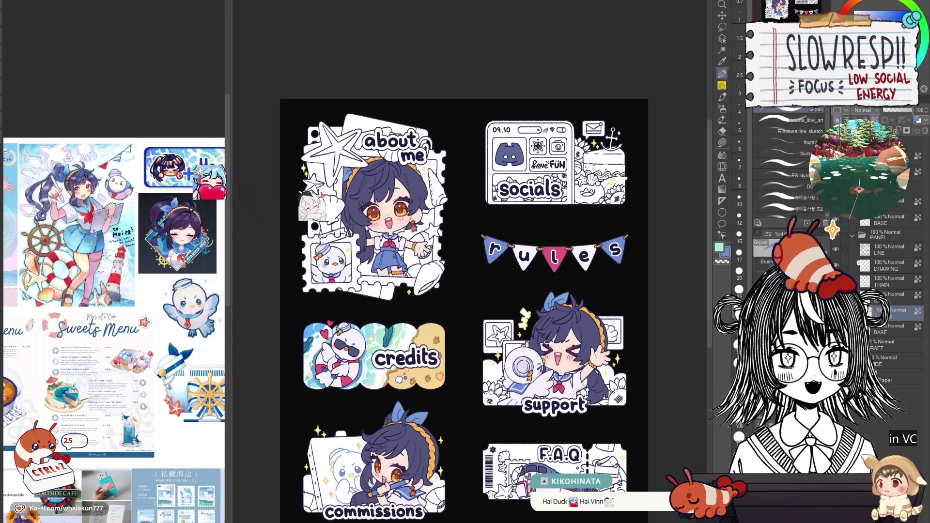
scroll(503, 355, "up", 2)
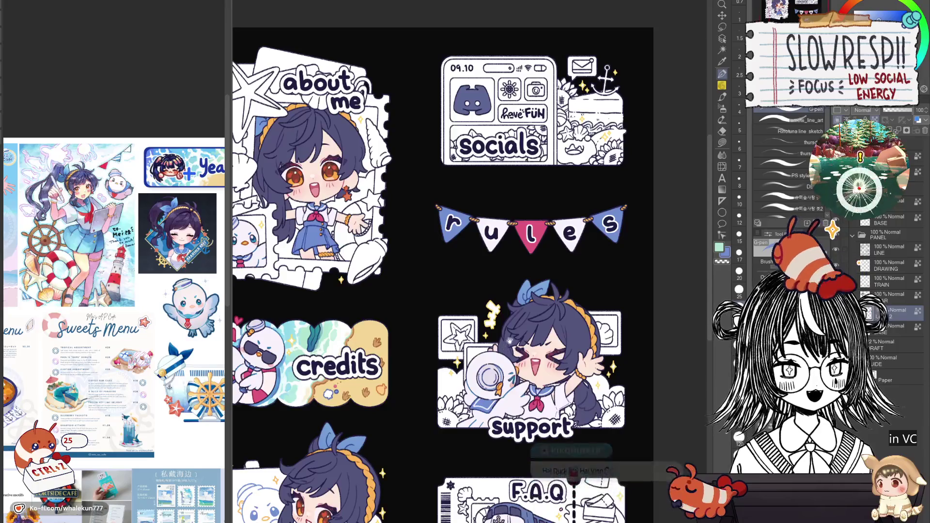
scroll(436, 354, "up", 1)
left_click_drag(633, 304, 448, 343)
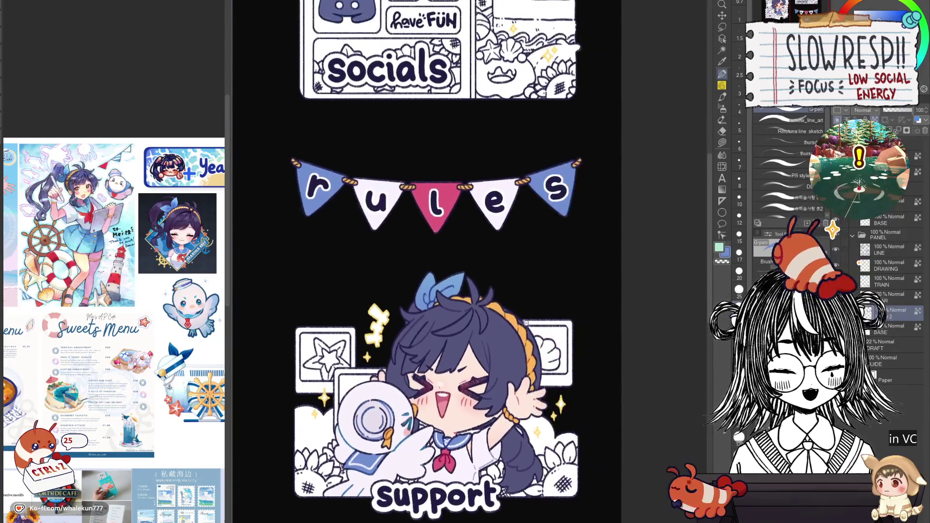
scroll(500, 399, "up", 4)
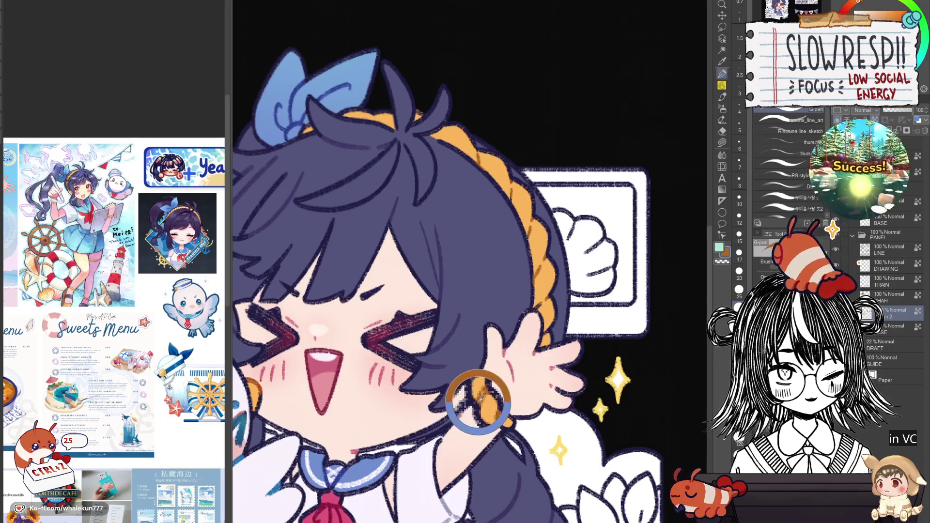
left_click_drag(560, 98, 642, 278)
scroll(641, 277, "down", 2)
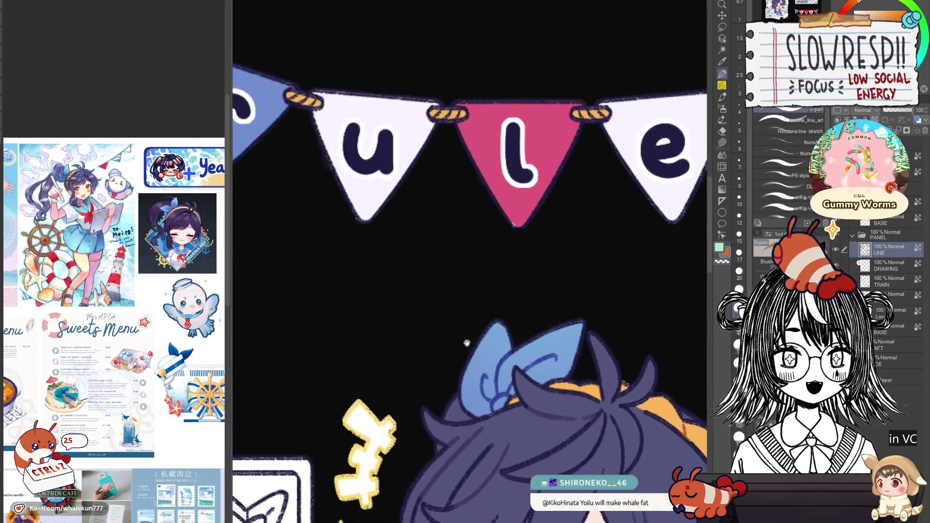
mouse_move(465, 336)
left_mouse_down()
mouse_move(436, 368)
mouse_move(447, 405)
left_mouse_up()
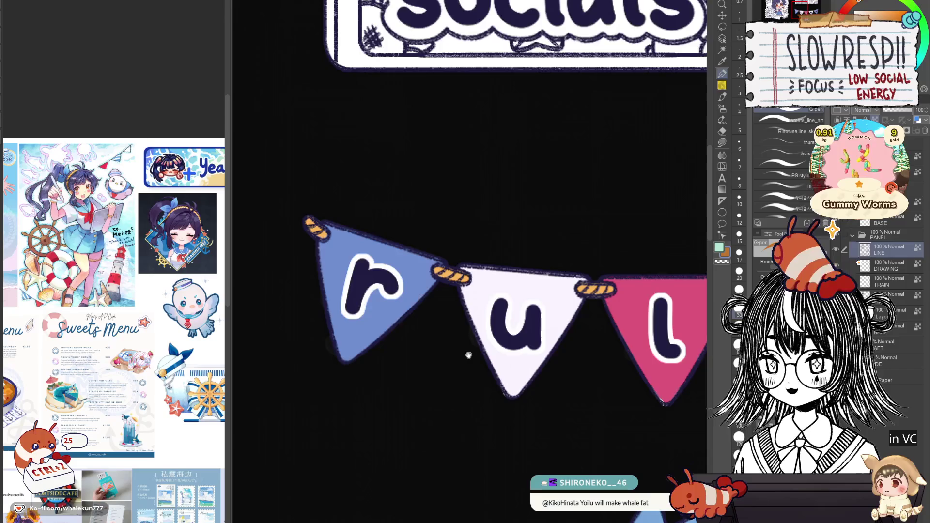
scroll(451, 399, "down", 5)
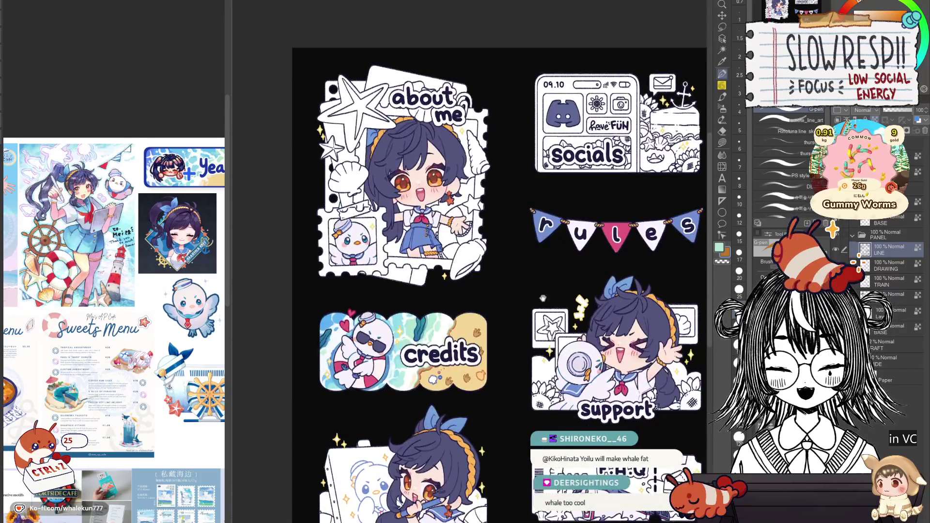
left_click_drag(543, 298, 489, 411)
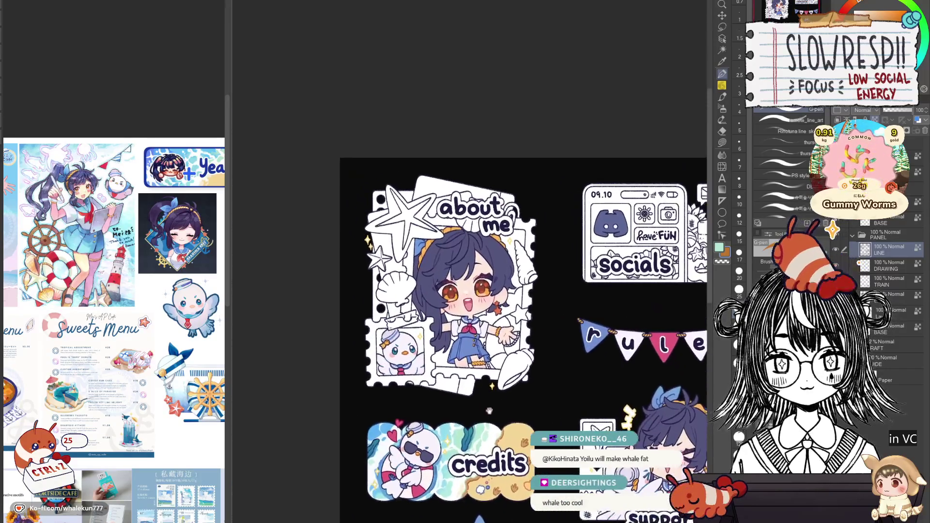
scroll(470, 365, "up", 2)
left_click_drag(468, 359, 478, 397)
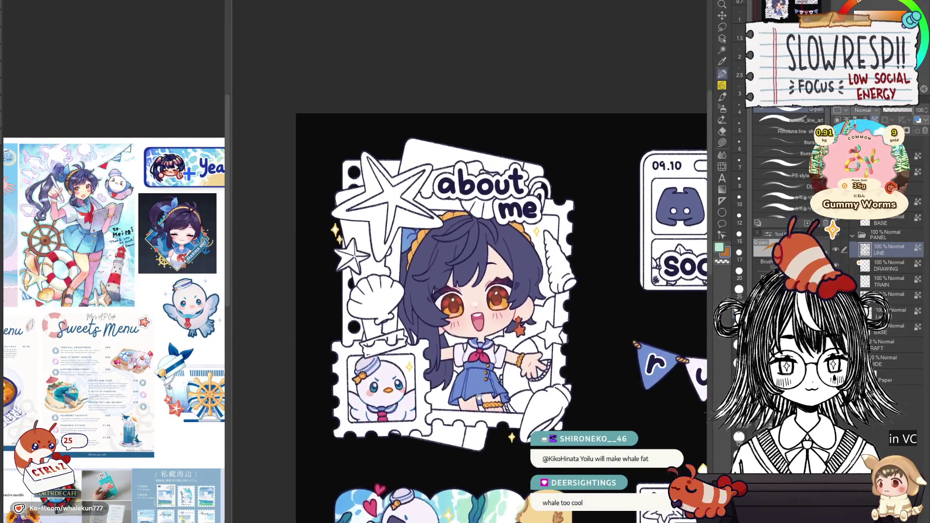
scroll(498, 400, "down", 2)
mouse_move(581, 513)
left_mouse_down()
mouse_move(528, 414)
mouse_move(528, 283)
mouse_move(396, 284)
left_mouse_up()
scroll(504, 369, "up", 2)
scroll(510, 383, "down", 3)
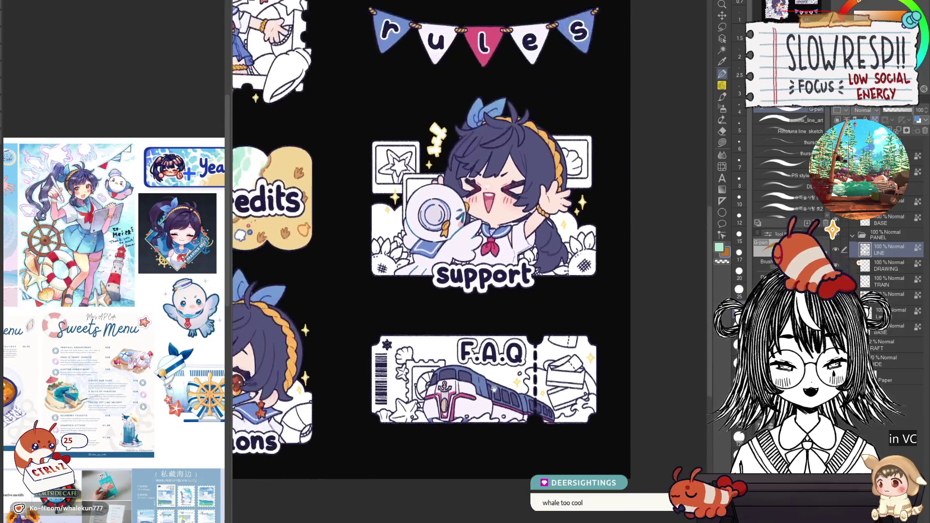
scroll(510, 383, "up", 1)
scroll(157, 327, "down", 3)
scroll(157, 327, "up", 3)
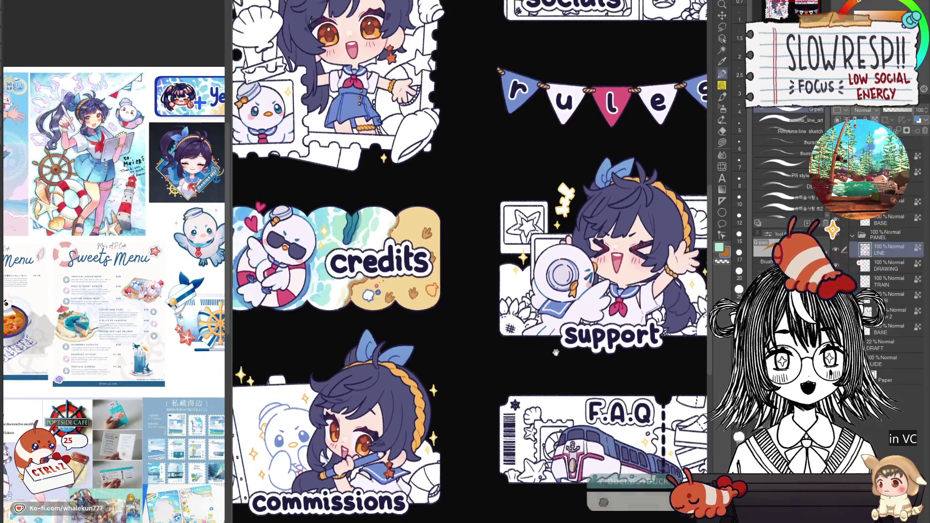
scroll(363, 262, "up", 3)
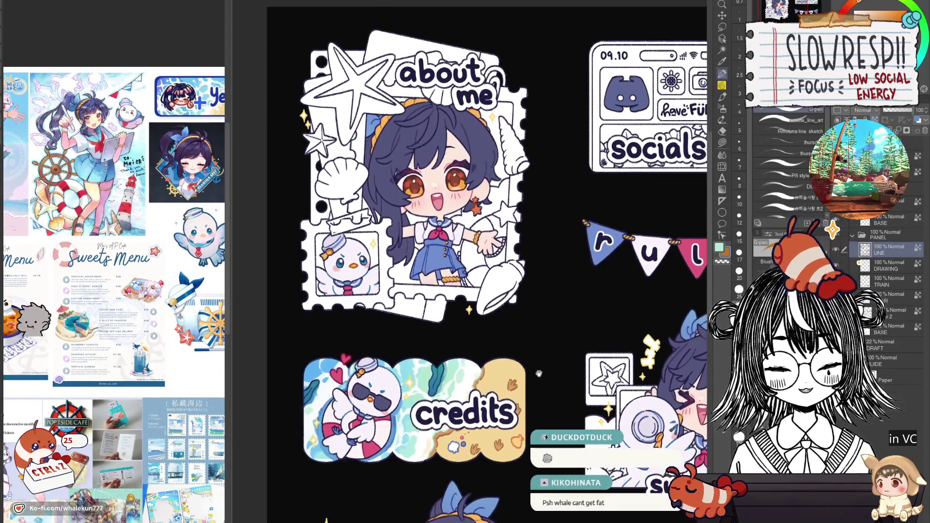
scroll(370, 328, "up", 5)
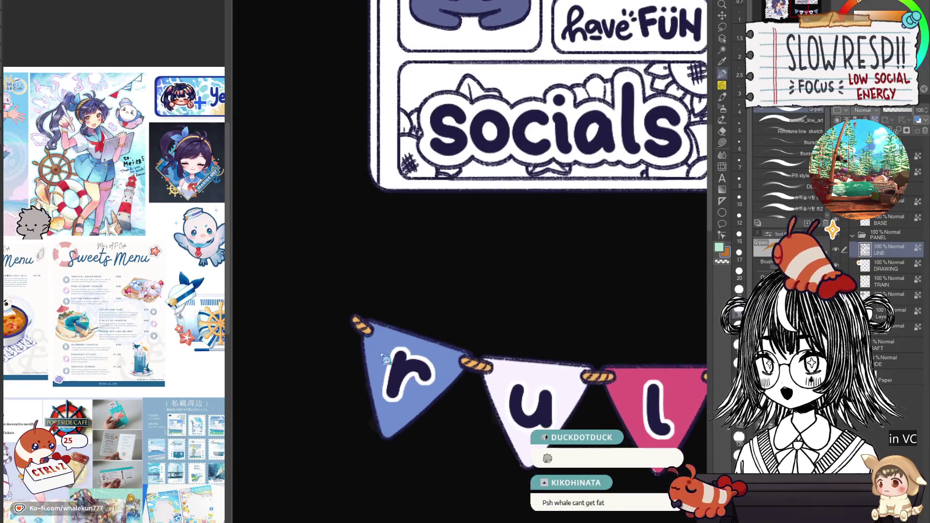
Shrink the brush and paint the rope knot between the first bunting flags orange
key("h")
key("h")
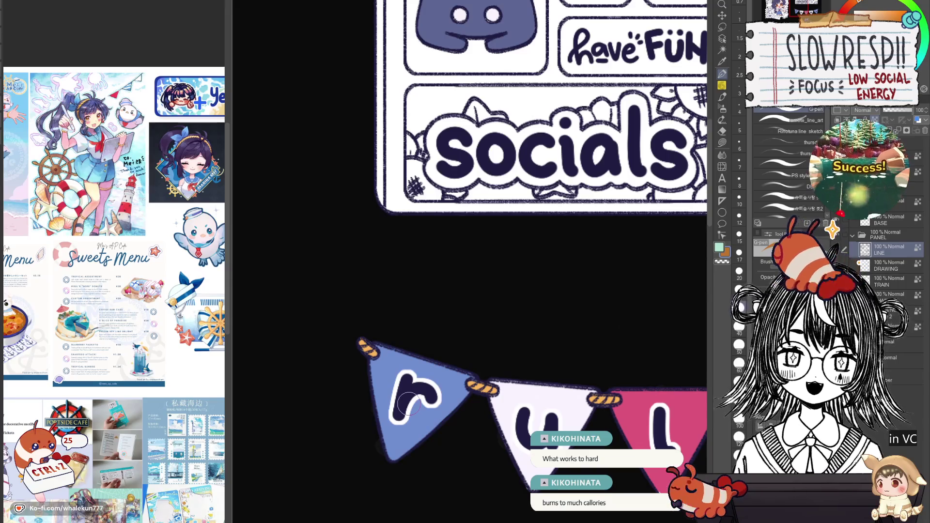
mouse_move(427, 336)
left_mouse_down()
mouse_move(442, 294)
mouse_move(406, 294)
left_mouse_up()
key("bracketleft")
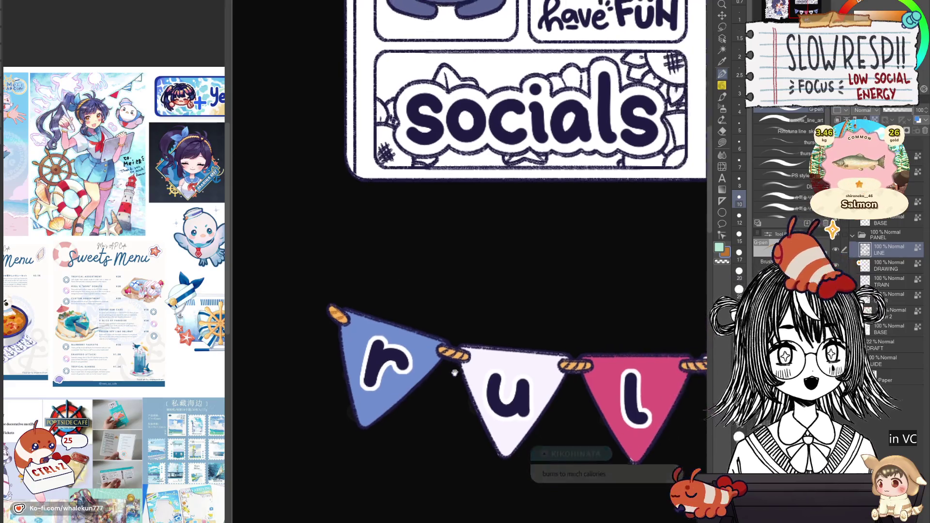
mouse_move(463, 373)
left_mouse_down()
mouse_move(529, 436)
mouse_move(509, 462)
mouse_move(524, 448)
left_mouse_up()
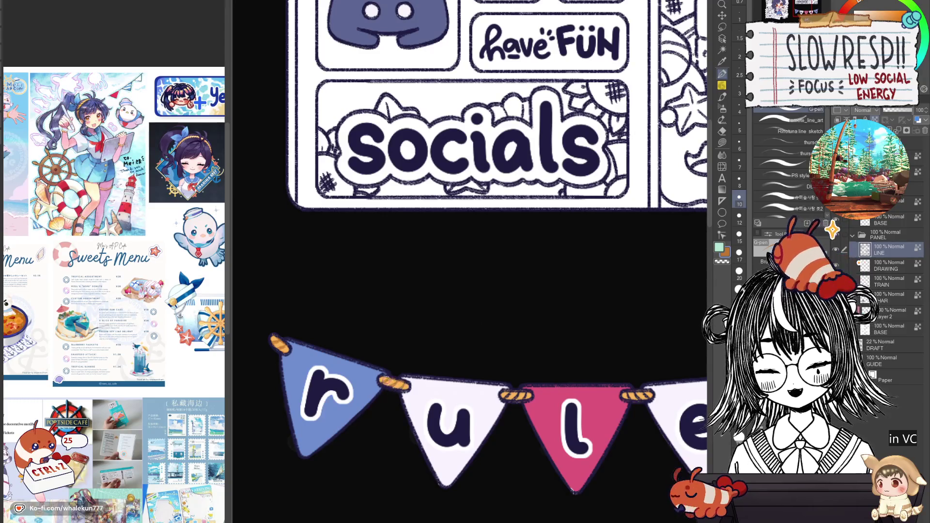
mouse_move(404, 368)
left_mouse_down()
mouse_move(415, 347)
mouse_move(437, 345)
left_mouse_up()
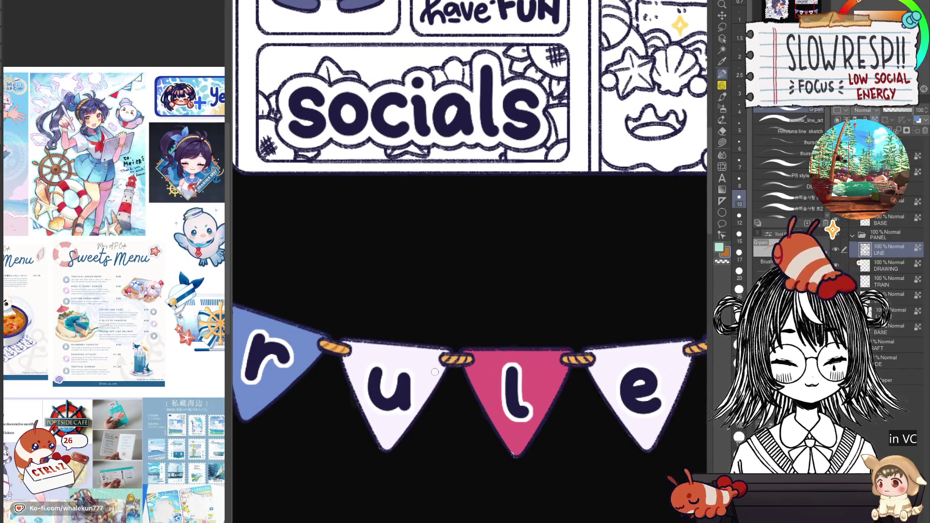
left_click_drag(399, 342, 383, 352)
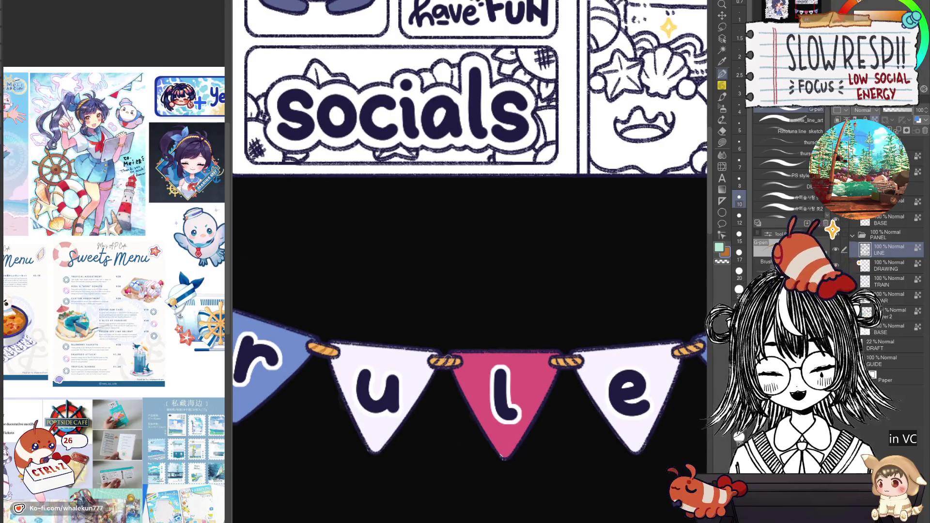
scroll(447, 358, "up", 3)
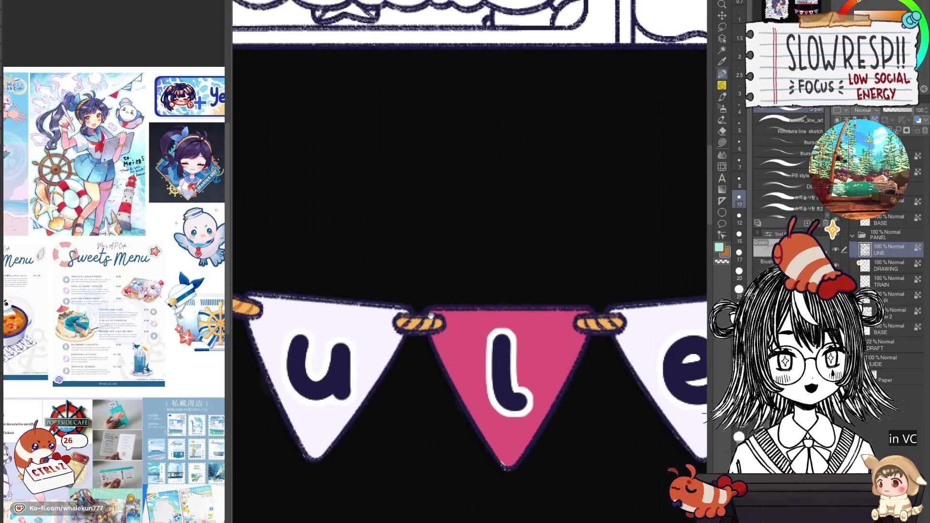
left_click_drag(430, 316, 441, 322)
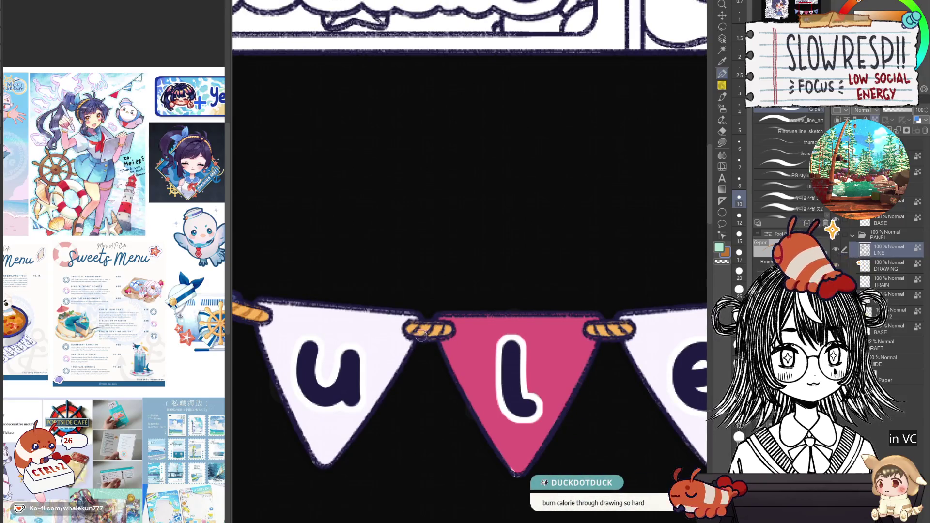
scroll(420, 336, "up", 1)
left_click_drag(417, 326, 434, 330)
Move along to the e and s flags and undo the bad stroke on the s flag's rope tip
left_click_drag(532, 316, 466, 346)
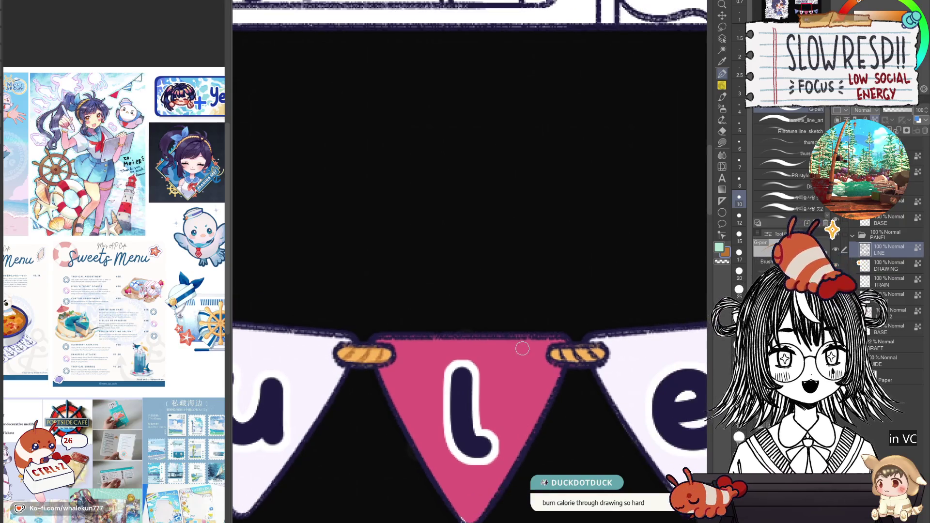
left_click_drag(586, 338, 568, 359)
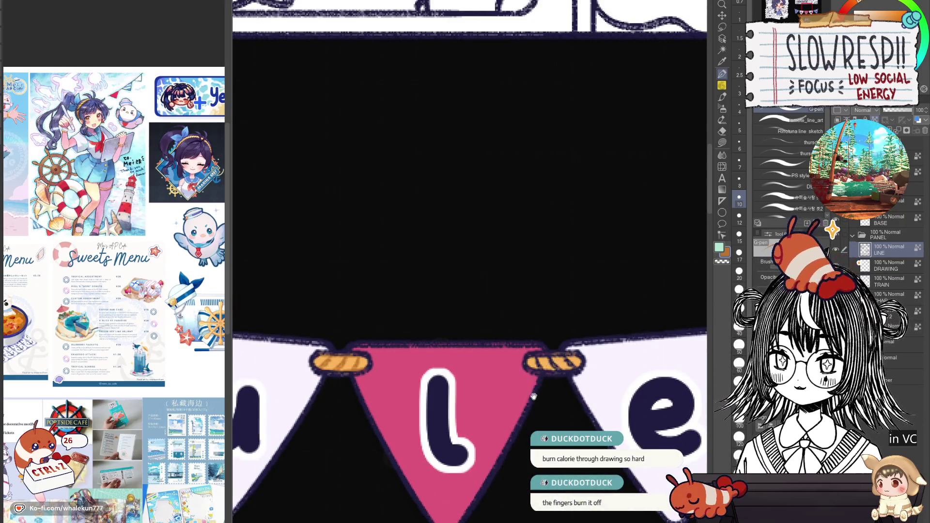
mouse_move(533, 396)
left_mouse_down()
mouse_move(530, 410)
mouse_move(545, 377)
mouse_move(582, 359)
left_mouse_up()
scroll(594, 373, "down", 2)
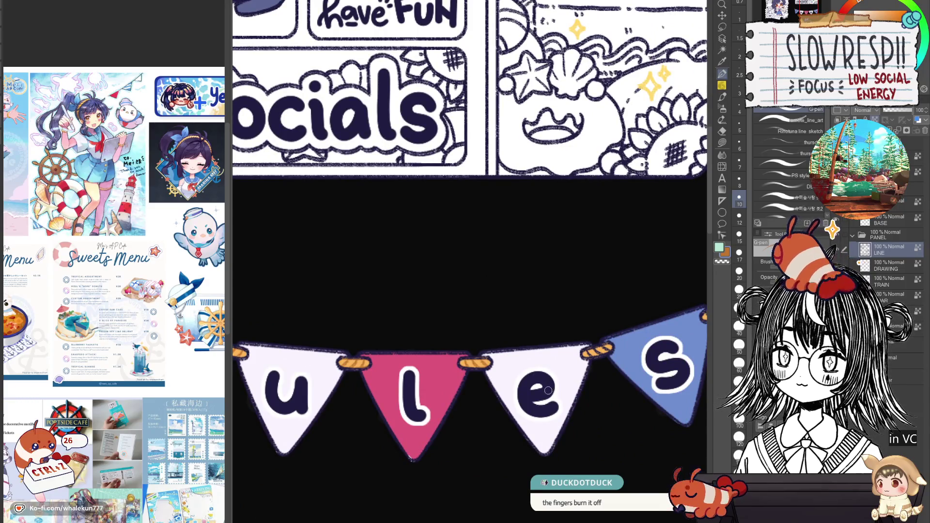
left_click_drag(547, 391, 504, 430)
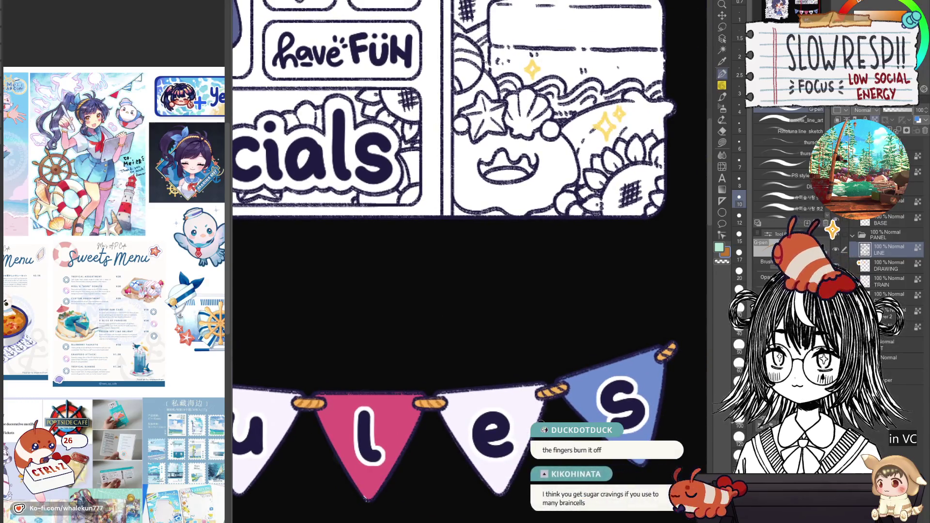
left_click_drag(579, 403, 563, 386)
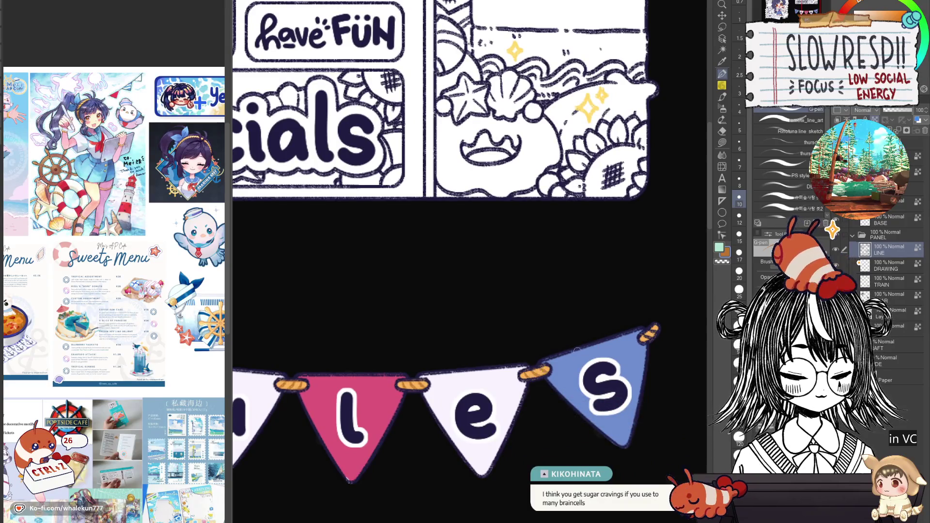
key("ctrl+z")
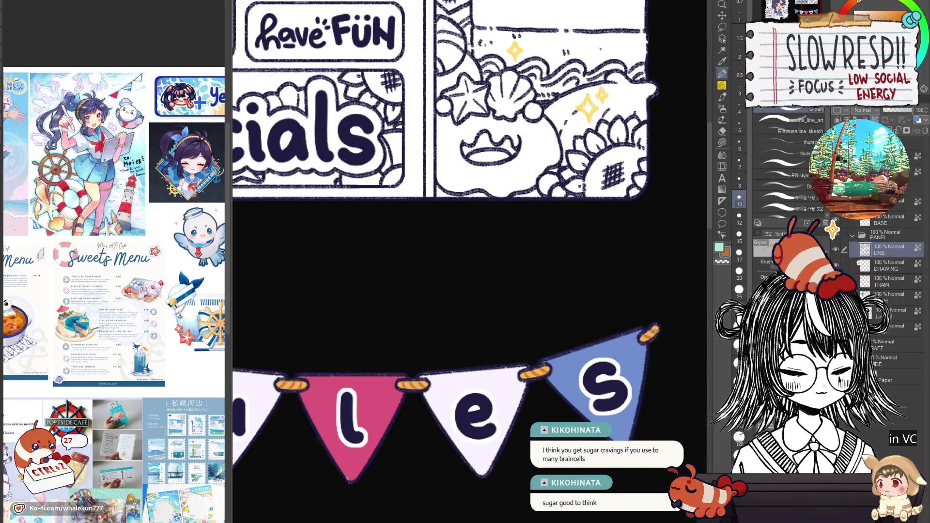
key("ctrl+0")
scroll(588, 357, "up", 5)
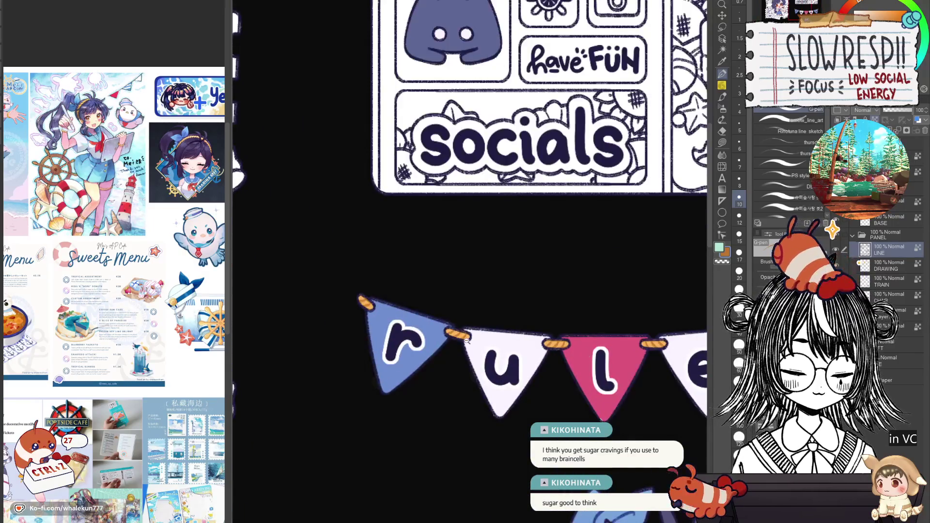
scroll(466, 340, "up", 2)
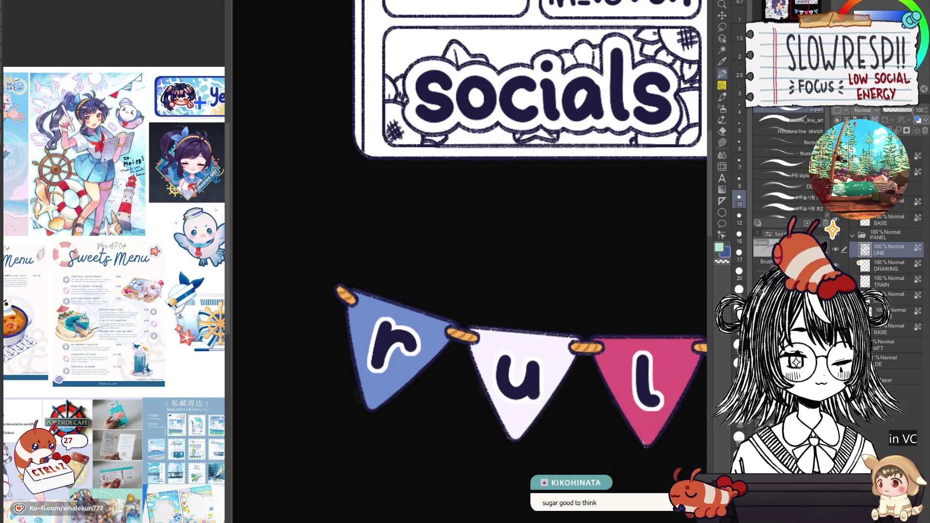
key("ctrl+0")
scroll(505, 276, "up", 5)
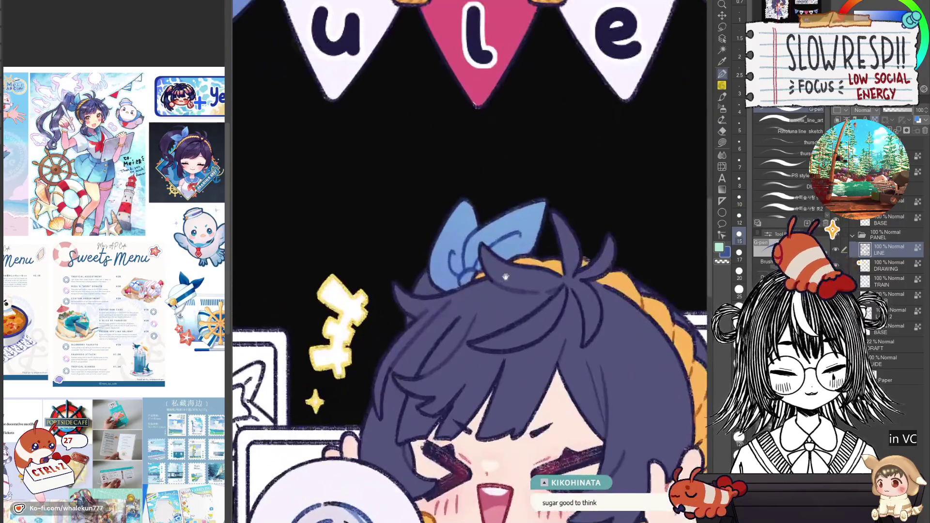
scroll(505, 277, "down", 3)
scroll(462, 331, "up", 1)
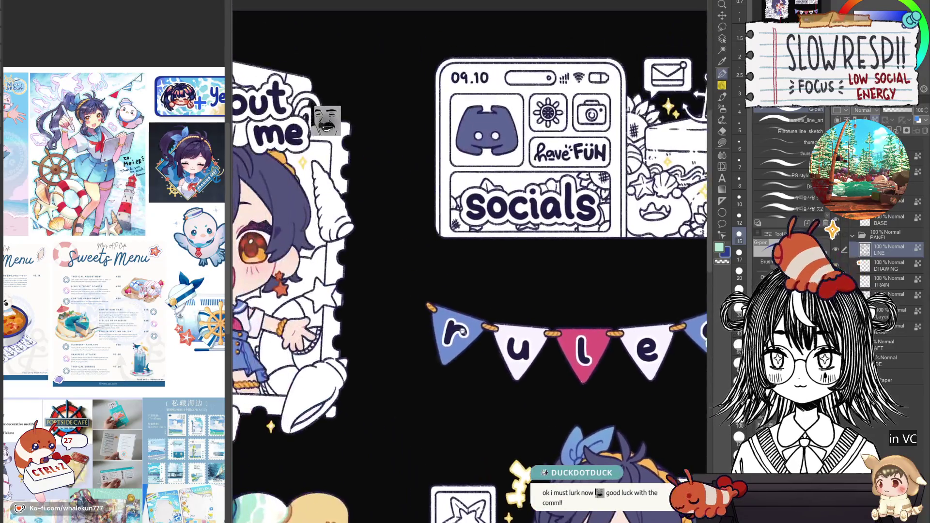
scroll(462, 331, "up", 1)
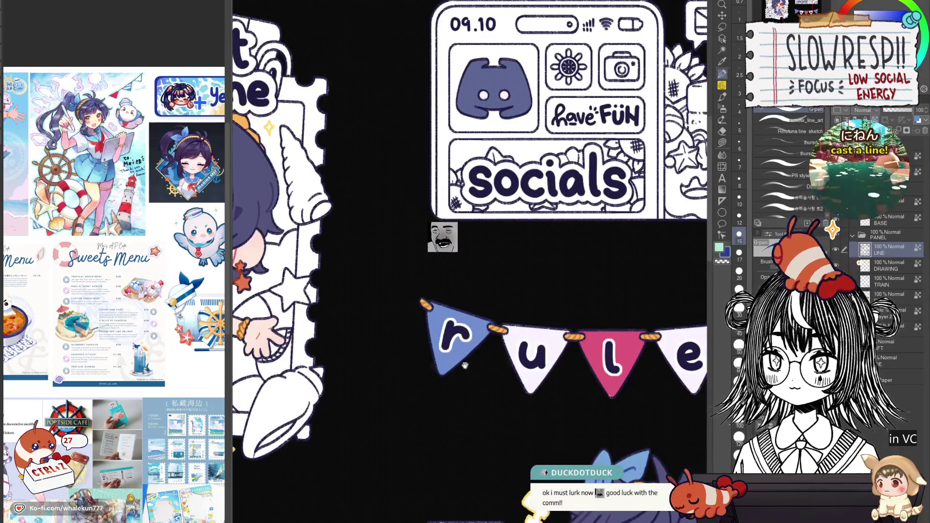
left_click_drag(465, 365, 479, 321)
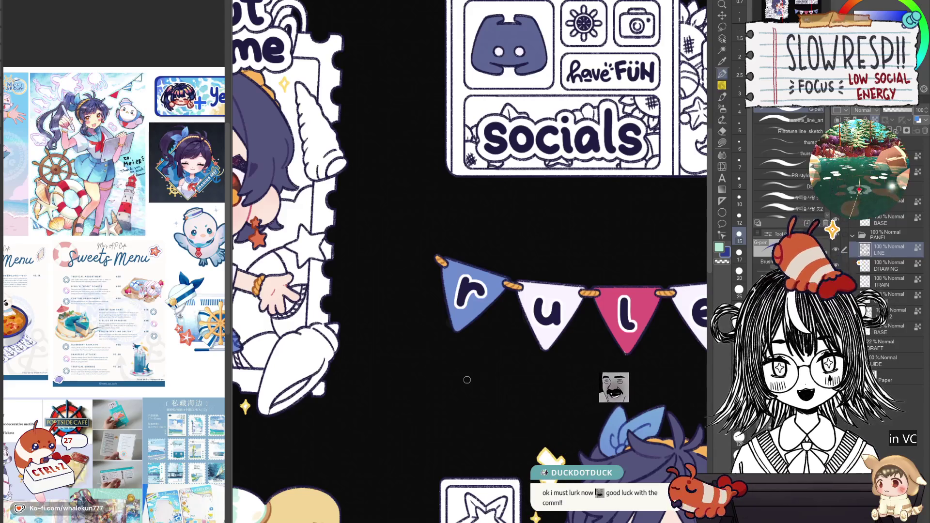
scroll(464, 380, "up", 3)
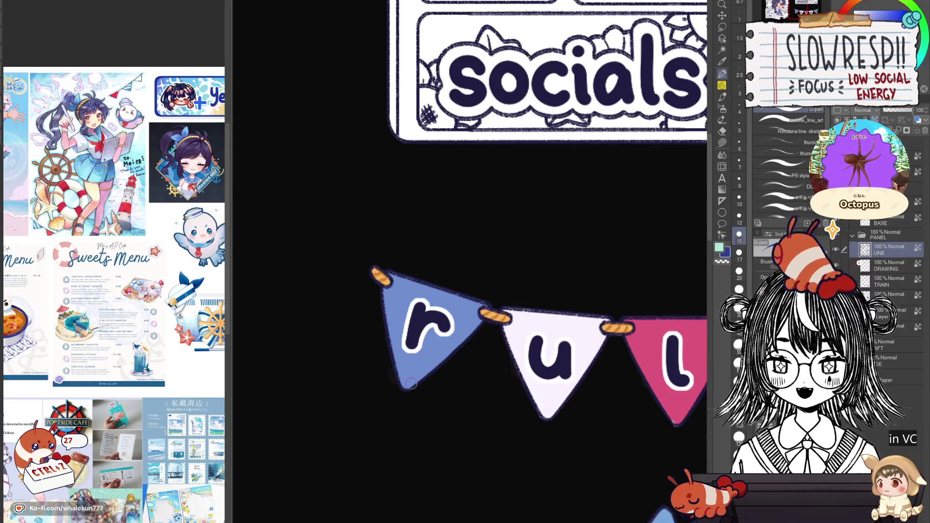
scroll(391, 340, "up", 1)
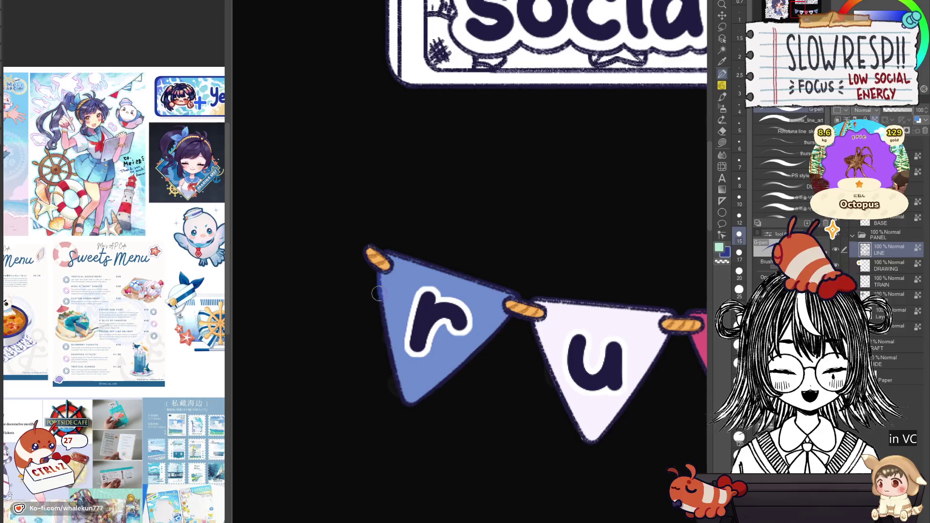
left_click_drag(376, 289, 408, 396)
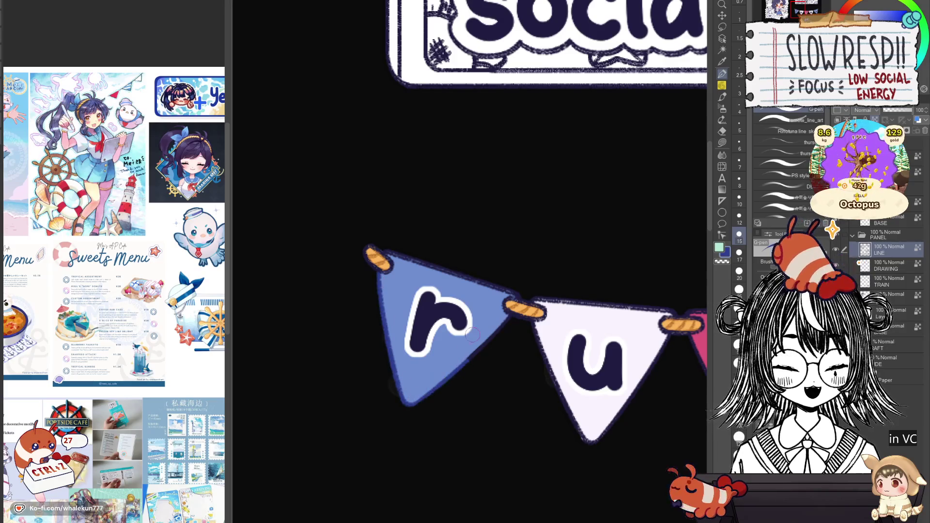
key("ctrl+z")
mouse_move(391, 246)
left_mouse_down()
mouse_move(486, 285)
mouse_move(456, 296)
left_mouse_up()
key("ctrl+z")
key("ctrl+z")
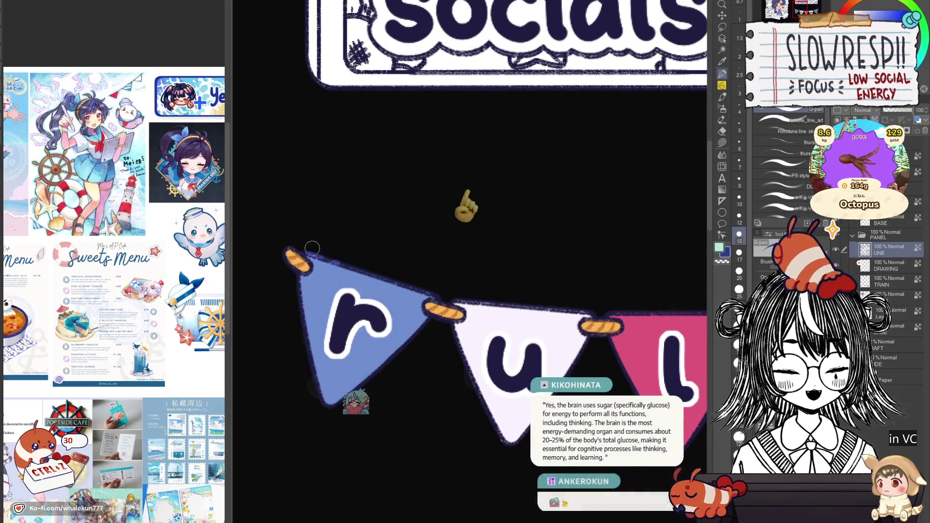
key("ctrl+z")
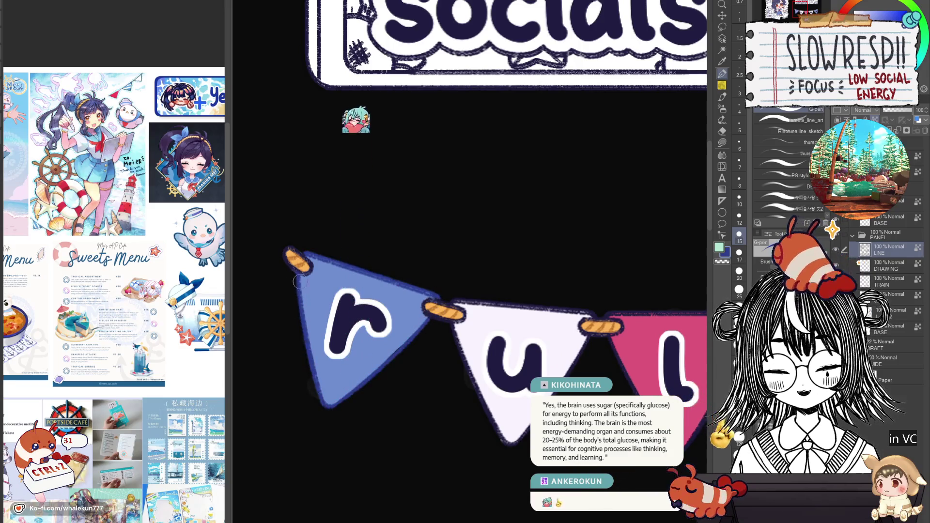
scroll(314, 378, "down", 5)
left_click_drag(455, 398, 422, 342)
scroll(529, 439, "up", 1)
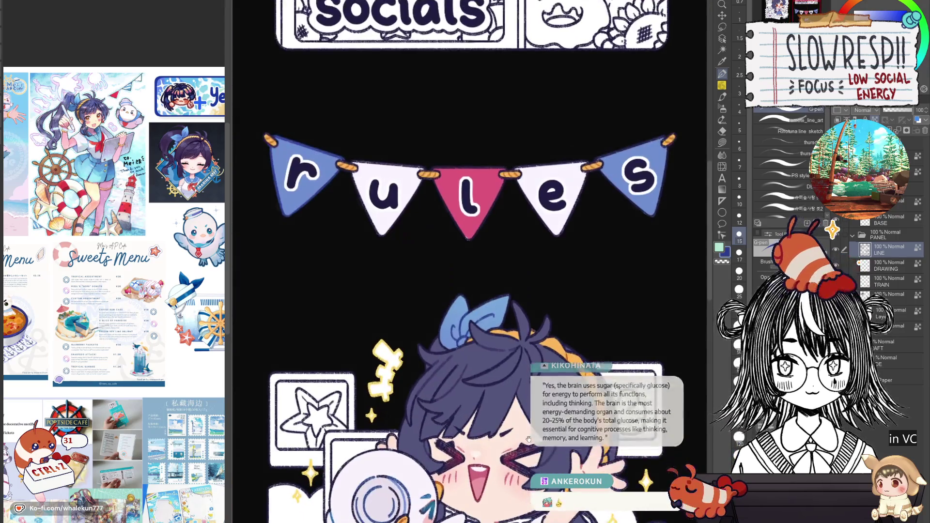
key("h")
key("h")
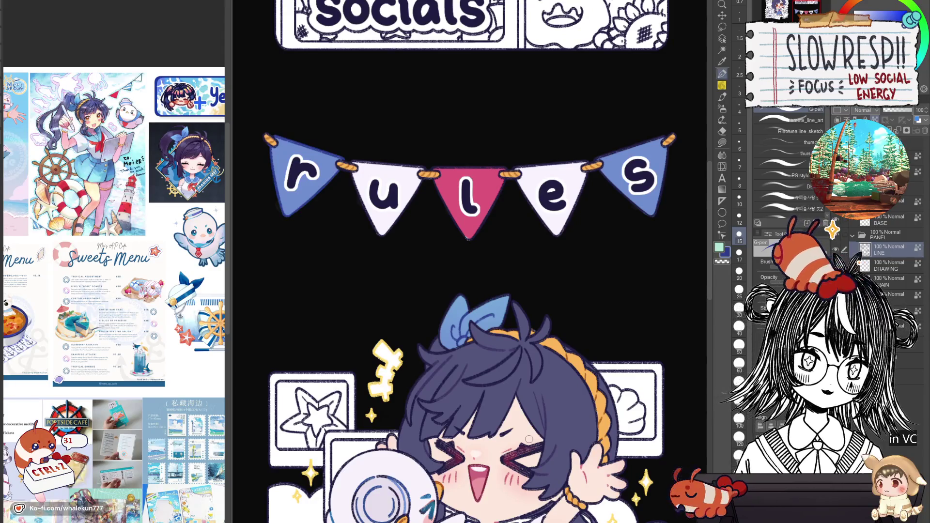
left_click_drag(528, 439, 543, 338)
left_click_drag(537, 394, 536, 499)
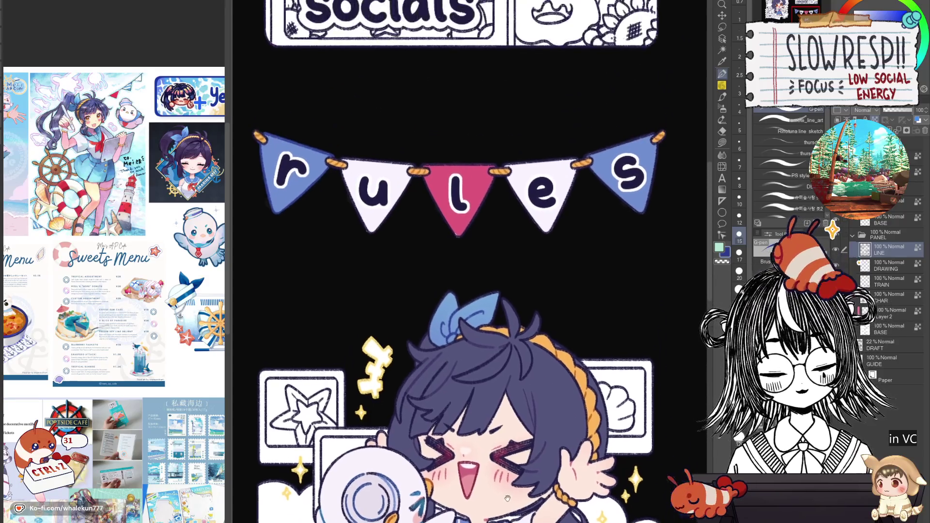
left_click_drag(601, 155, 550, 228)
scroll(523, 276, "up", 3)
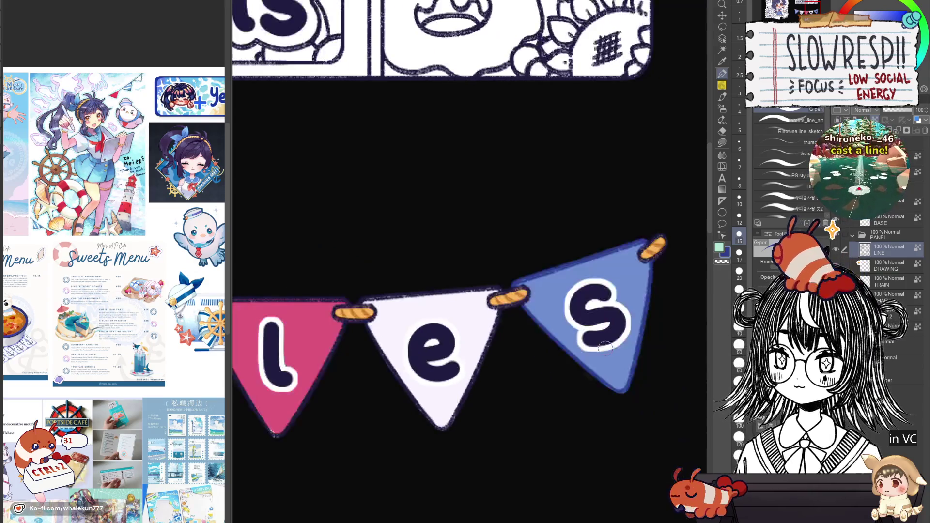
scroll(557, 395, "down", 3)
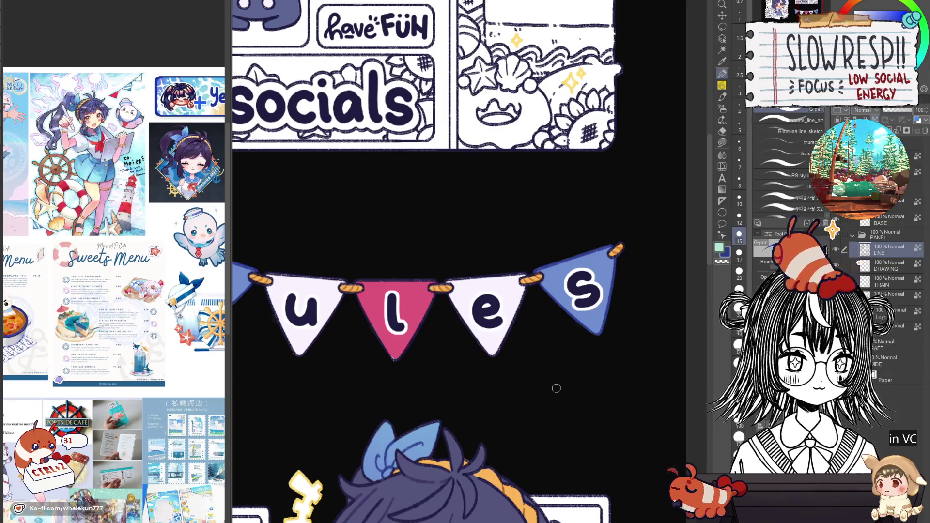
Look over the rules bunting and socials panel, then make 'Layer' the active layer instead of LINE
mouse_move(556, 388)
left_mouse_down()
mouse_move(489, 388)
mouse_move(527, 315)
mouse_move(522, 374)
mouse_move(542, 354)
left_mouse_up()
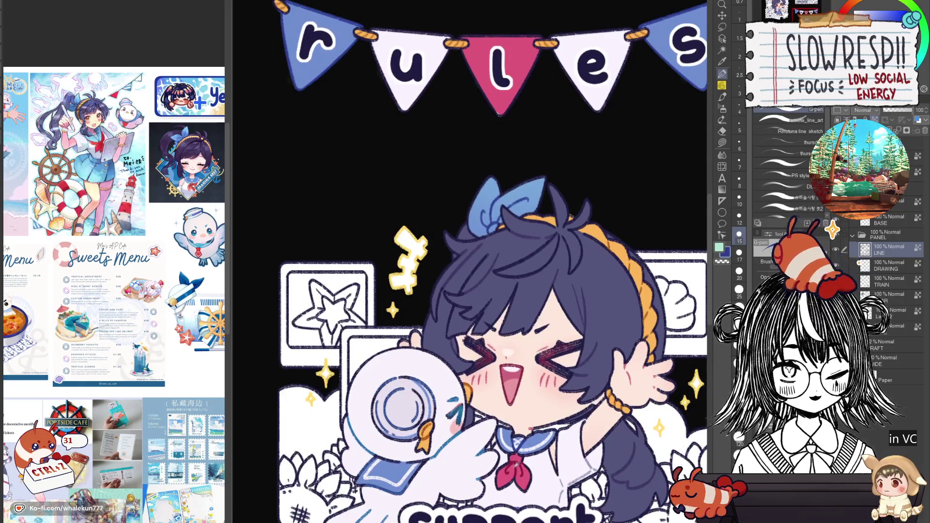
left_click_drag(523, 322, 508, 421)
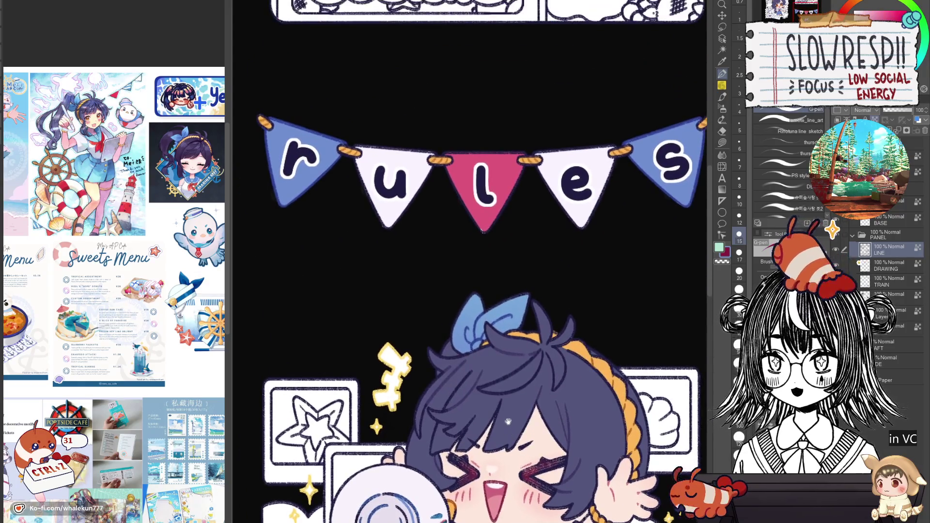
left_click_drag(514, 379, 511, 408)
left_click_drag(506, 291, 503, 357)
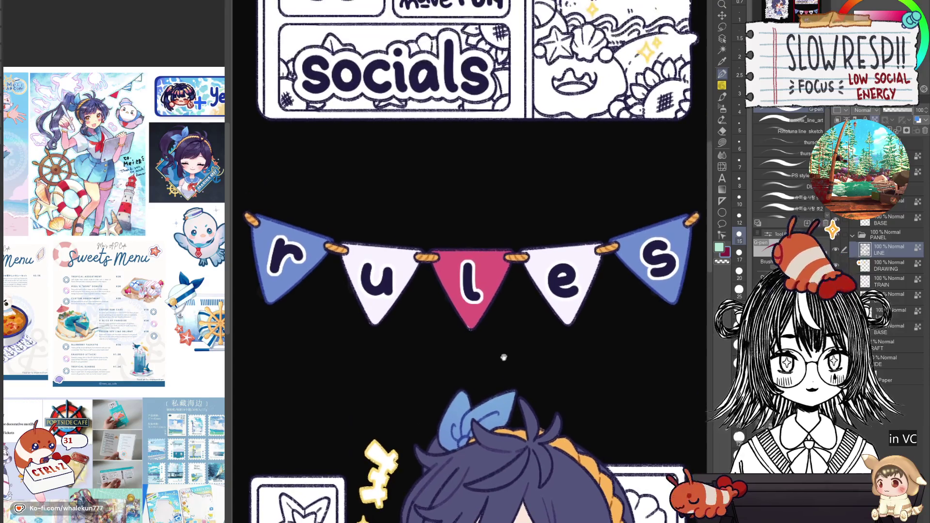
scroll(438, 260, "up", 2)
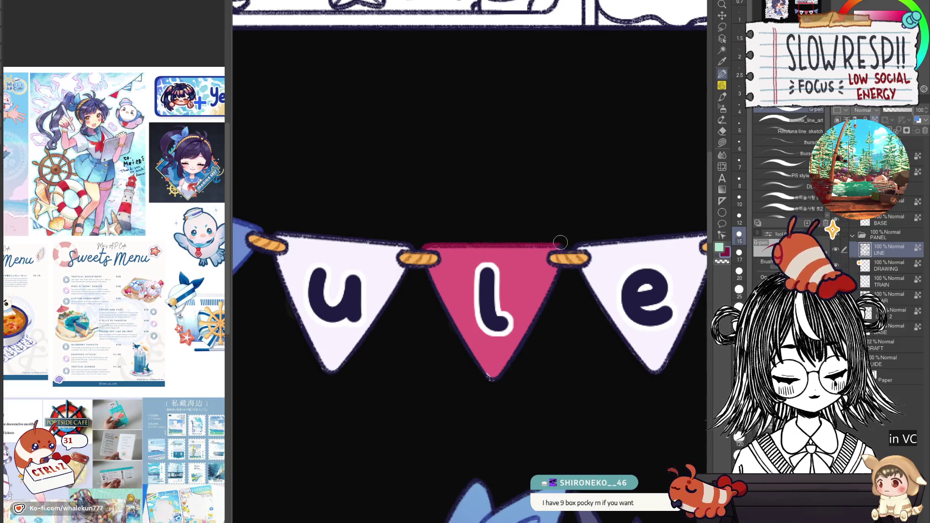
left_click_drag(539, 290, 531, 276)
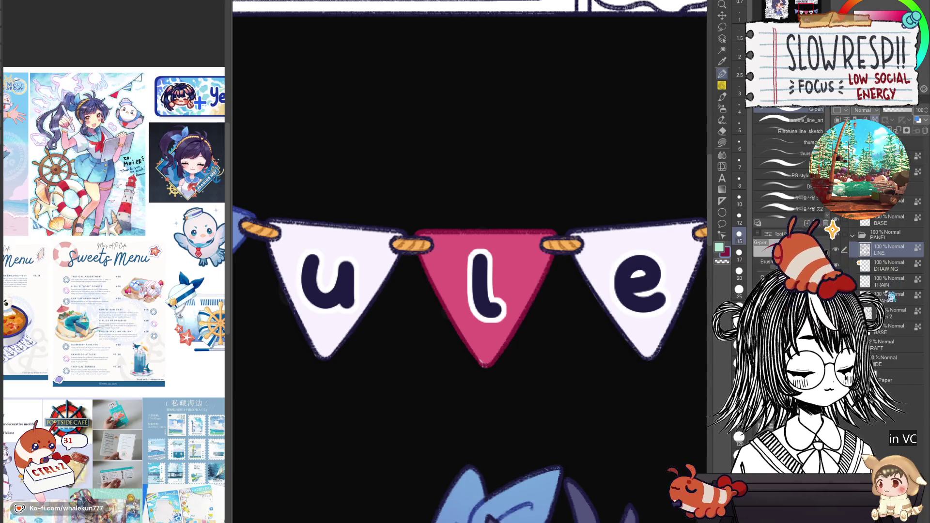
left_click(894, 320)
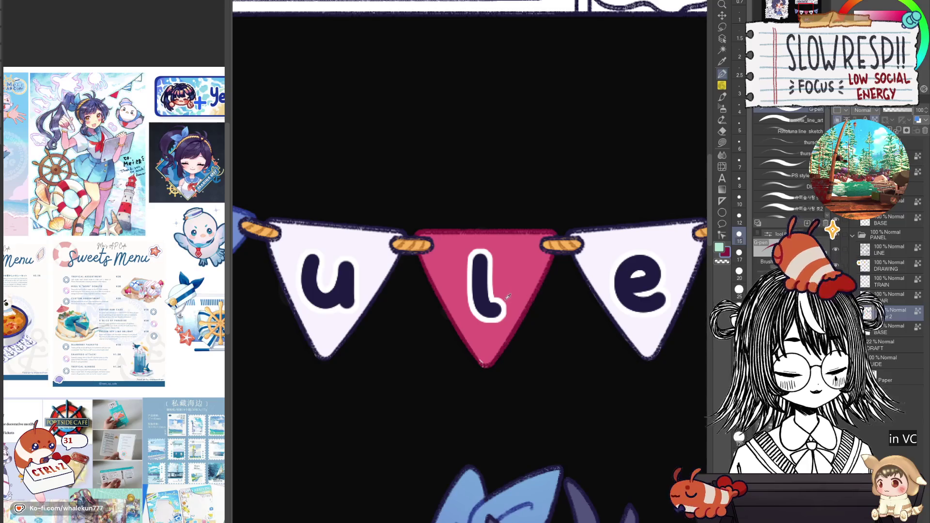
scroll(505, 346, "down", 3)
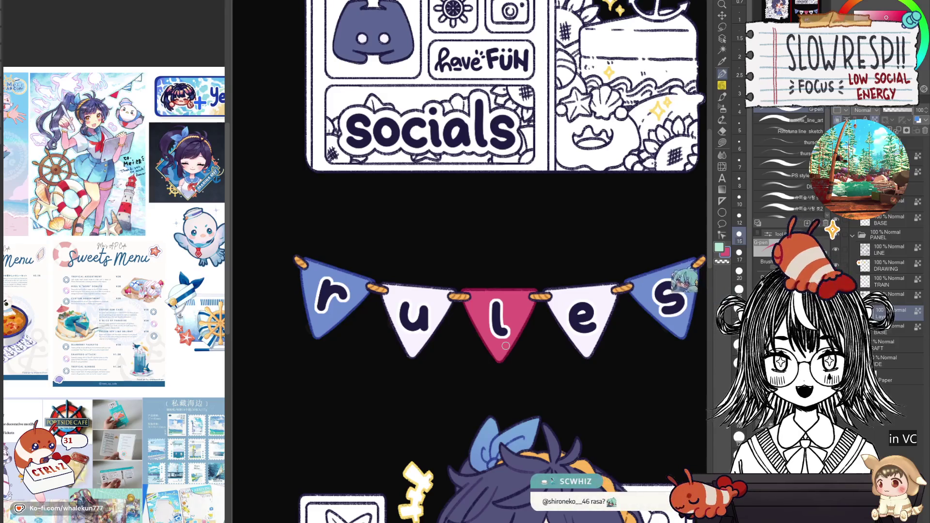
Reposition over the rules banner and briefly mirror the canvas to check the drawing
scroll(608, 400, "down", 2)
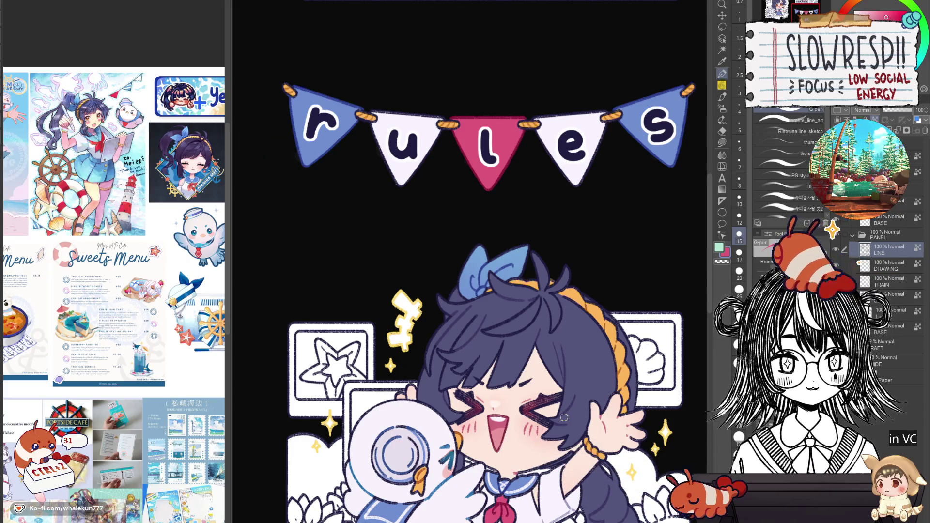
left_click_drag(527, 462, 547, 431)
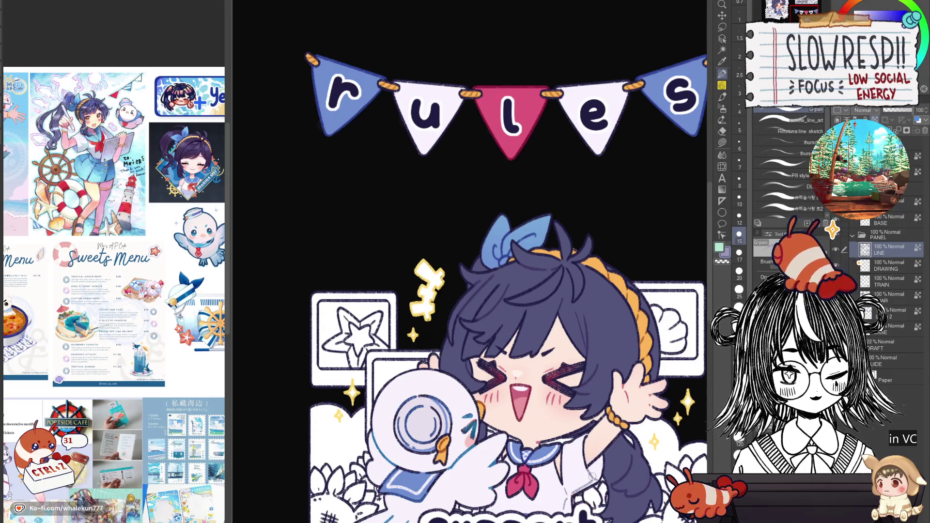
scroll(570, 455, "up", 3)
key("h")
key("h")
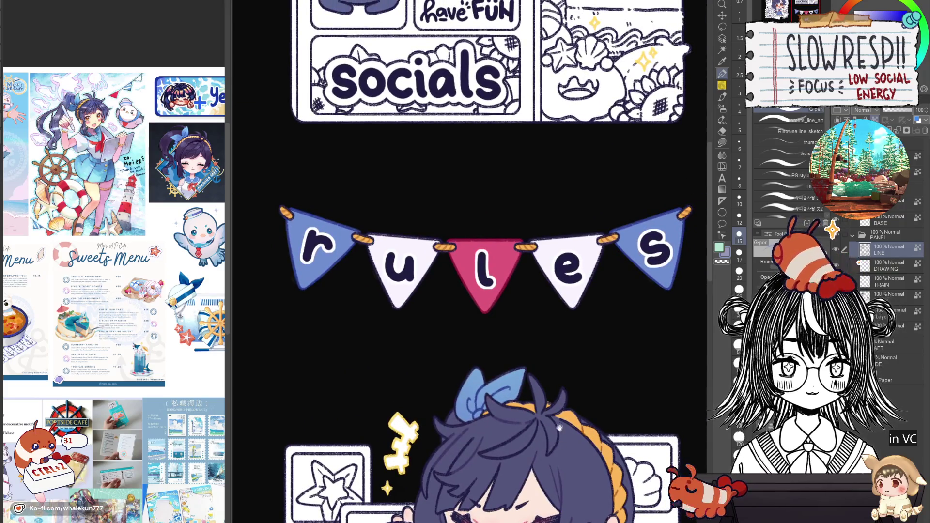
Zoom in on the e pennant and add light strokes along its right and left edges
scroll(586, 430, "up", 1)
scroll(417, 302, "up", 2)
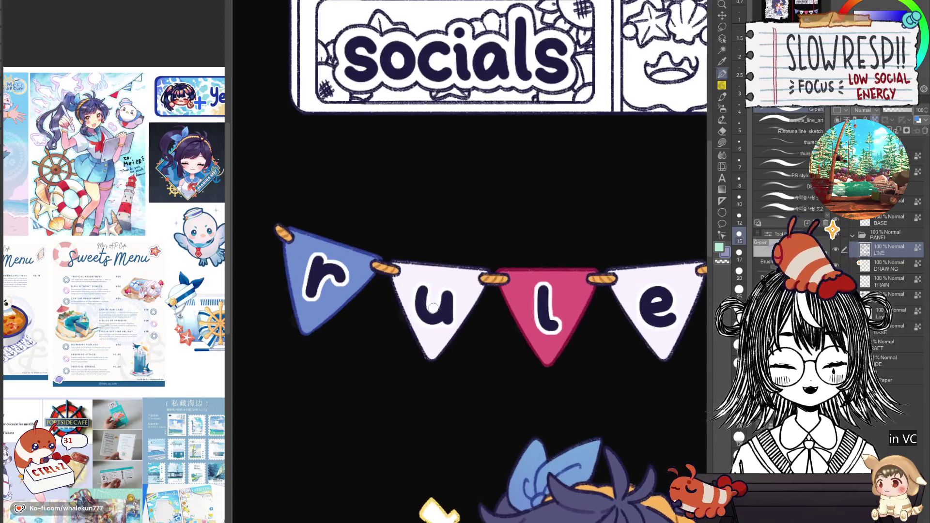
scroll(434, 330, "up", 1)
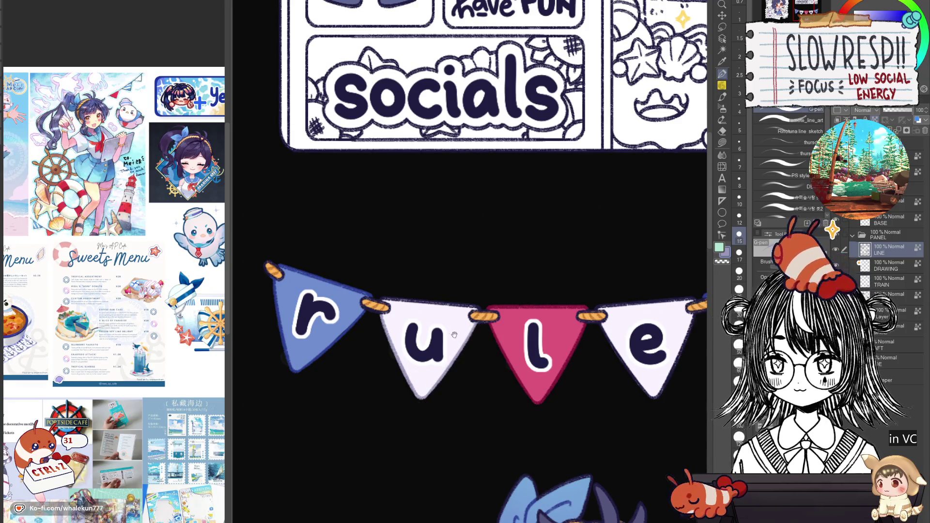
scroll(454, 334, "up", 1)
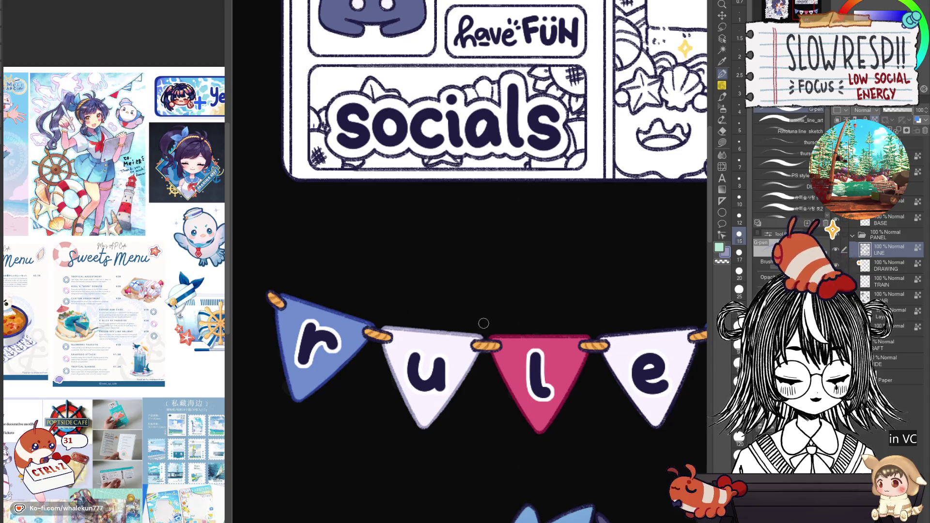
scroll(483, 323, "right", 3)
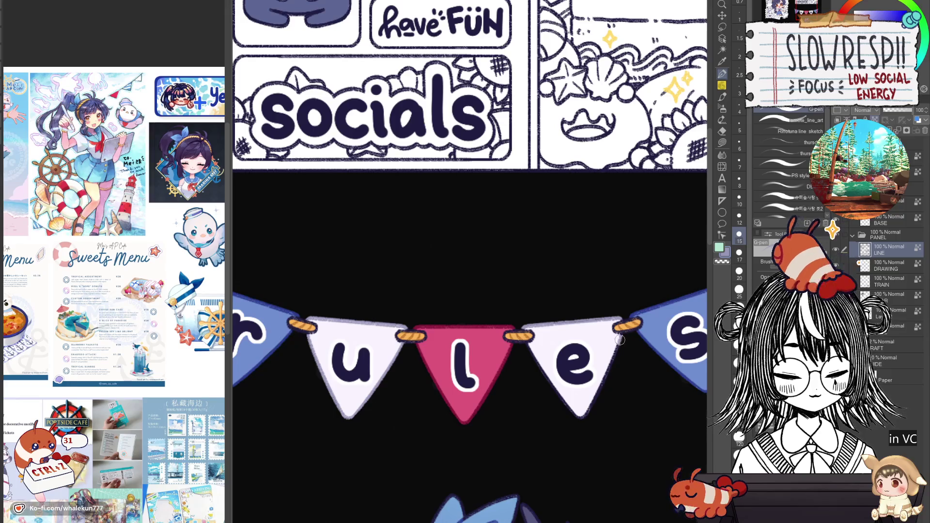
left_click_drag(622, 340, 581, 415)
left_click_drag(529, 350, 576, 404)
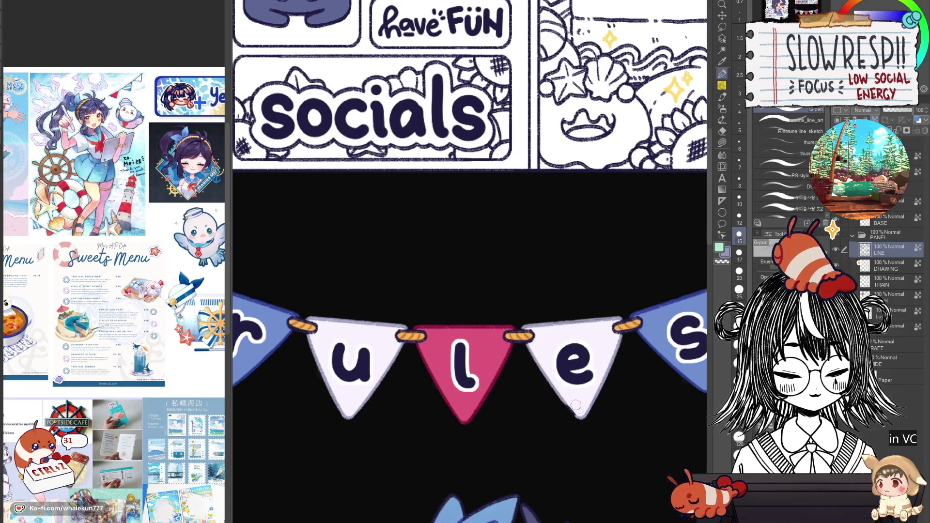
scroll(573, 404, "down", 6)
scroll(529, 318, "up", 2)
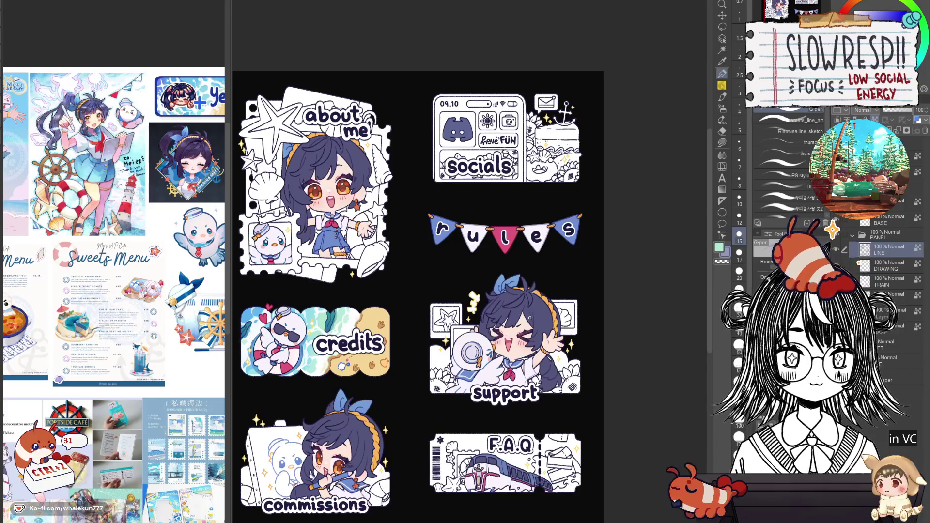
Make BASE the active layer and switch to the Fill tool
left_click_drag(517, 421, 568, 406)
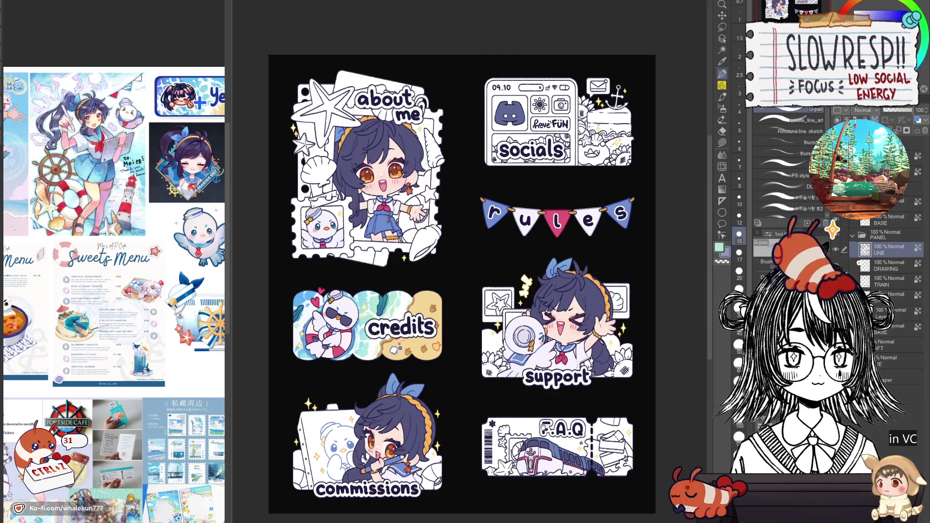
mouse_move(552, 424)
left_mouse_down()
mouse_move(553, 413)
mouse_move(551, 426)
left_mouse_up()
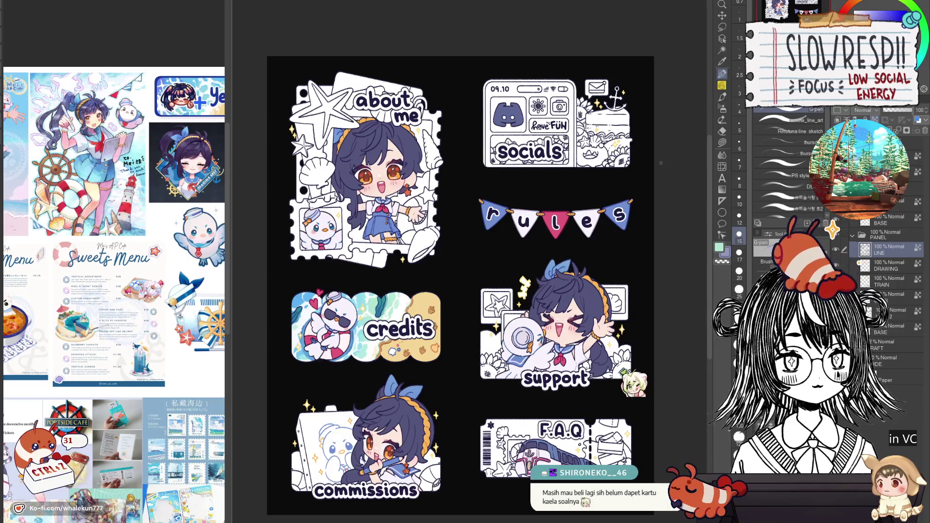
left_click_drag(541, 393, 554, 372)
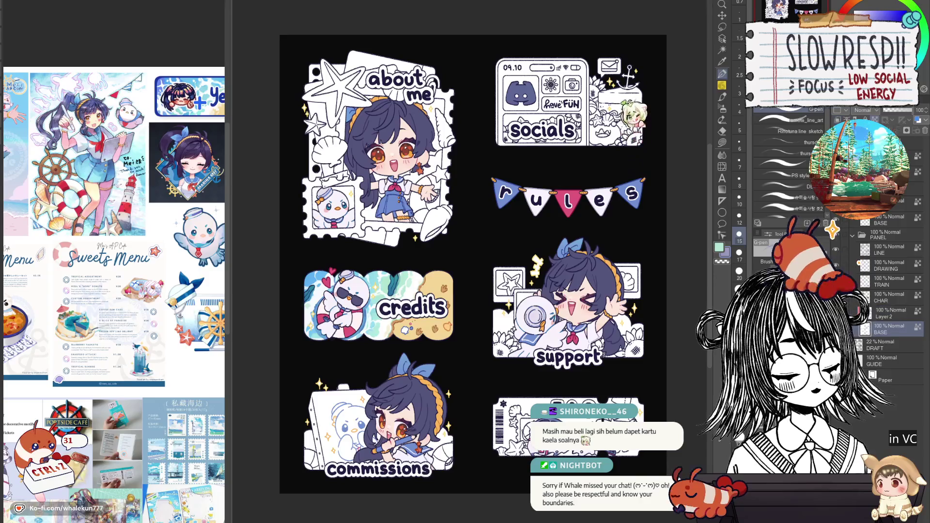
left_click(866, 335)
left_click(721, 143)
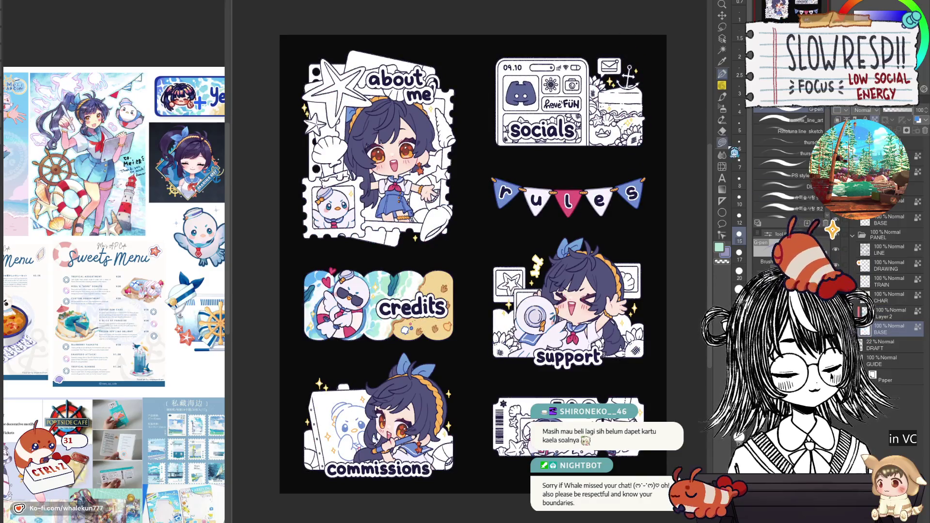
scroll(555, 293, "up", 3)
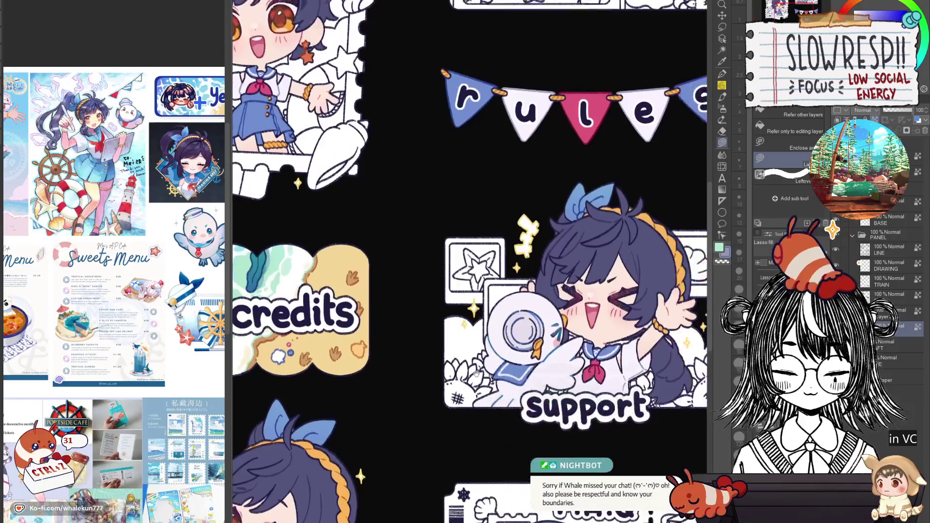
Add a new layer above BASE and lasso-fill the support frame's star coral-red
scroll(168, 402, "up", 2)
scroll(197, 198, "up", 3)
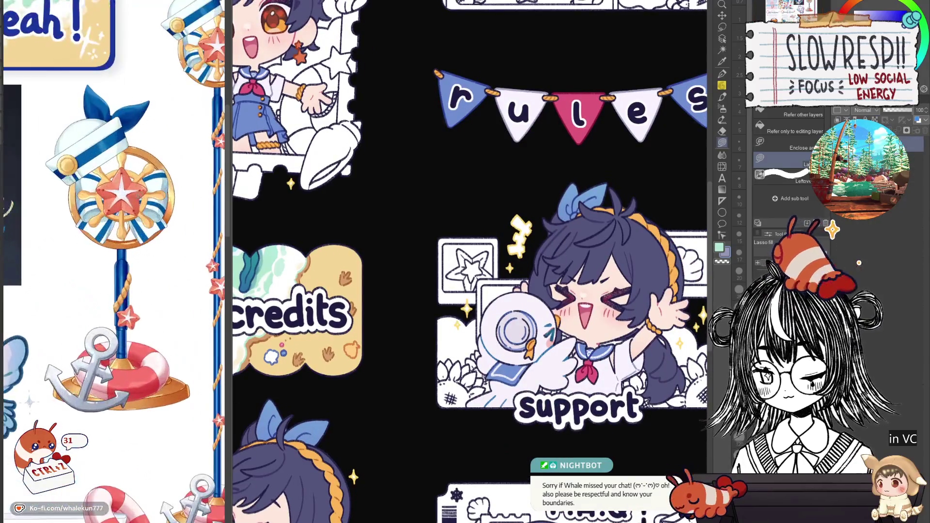
scroll(484, 213, "up", 3)
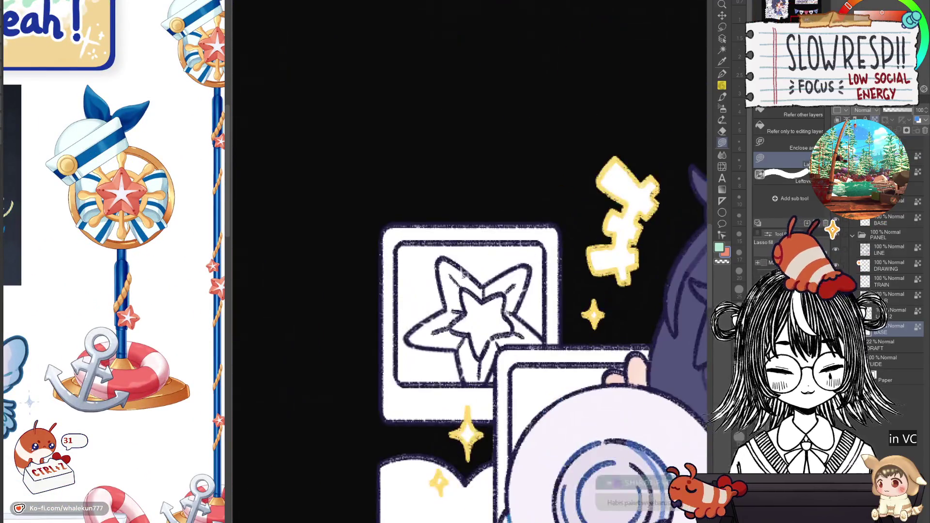
key("ctrl+shift+n")
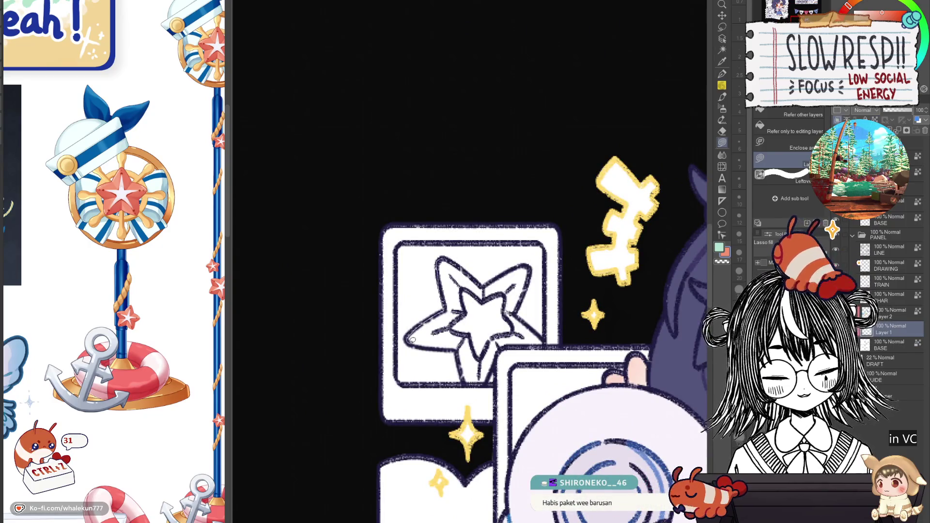
left_click_drag(412, 340, 459, 347)
mouse_move(490, 375)
left_mouse_down()
mouse_move(515, 298)
mouse_move(481, 286)
mouse_move(530, 281)
mouse_move(524, 312)
left_mouse_up()
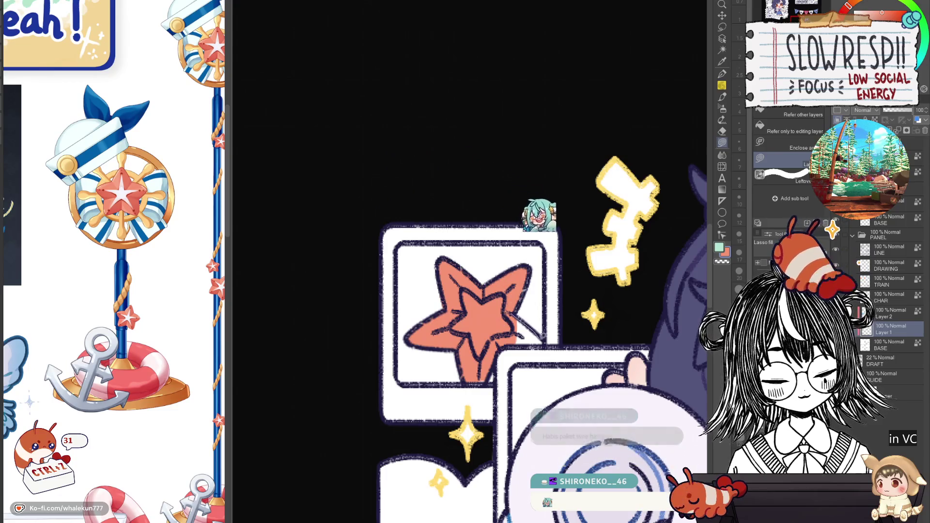
key("ctrl+0")
scroll(506, 262, "up", 2)
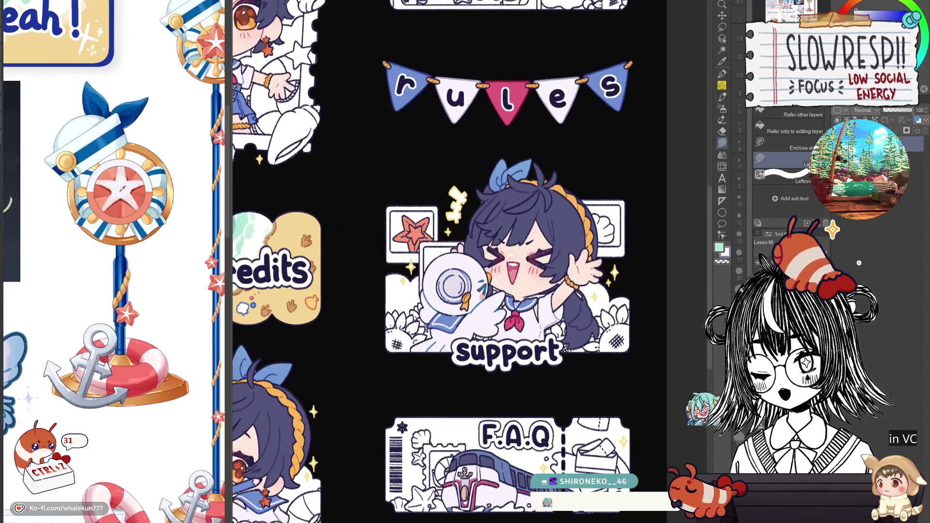
Pan and zoom across the socials, rules and support panels to inspect the star frame and character
left_click_drag(448, 306, 520, 345)
scroll(510, 341, "up", 1)
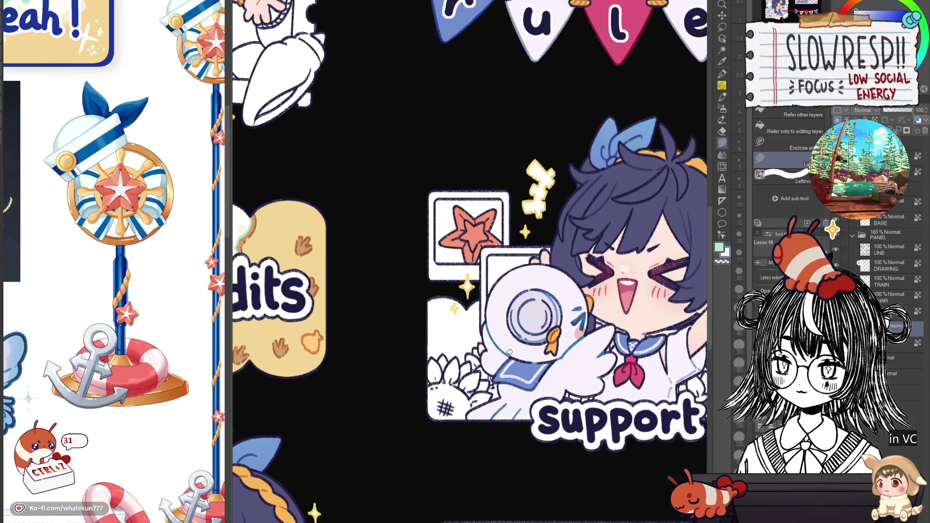
left_click_drag(510, 353, 444, 378)
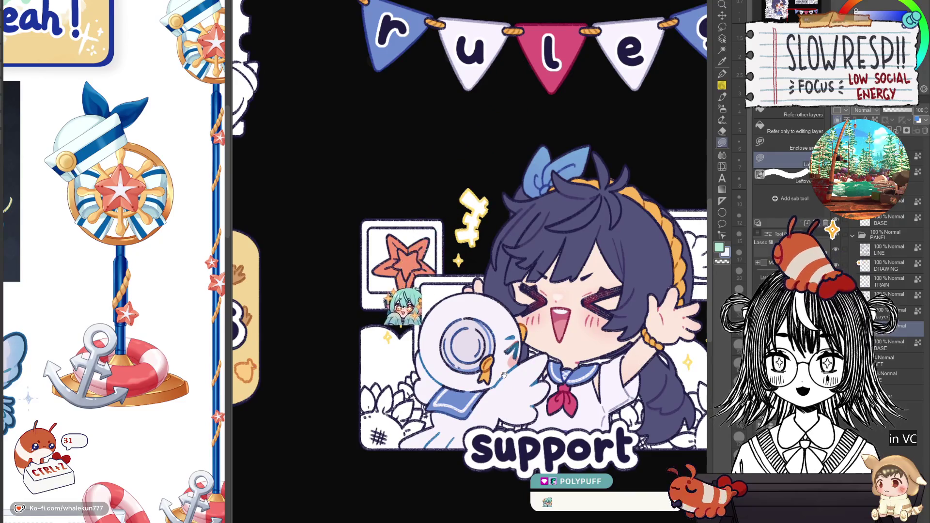
left_click_drag(504, 374, 478, 396)
scroll(450, 299, "up", 3)
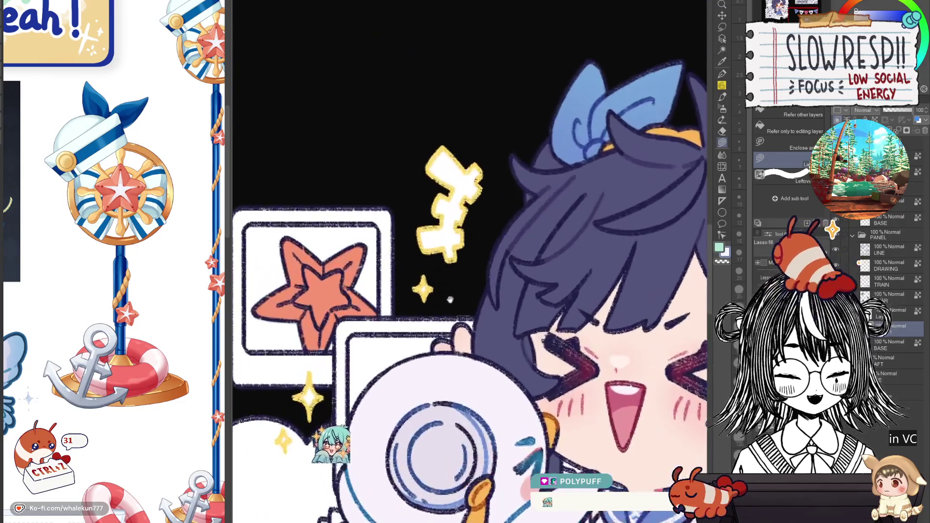
mouse_move(298, 267)
left_mouse_down()
mouse_move(440, 293)
mouse_move(428, 336)
mouse_move(462, 371)
mouse_move(489, 319)
mouse_move(465, 298)
mouse_move(440, 294)
mouse_move(491, 292)
mouse_move(501, 335)
mouse_move(477, 349)
mouse_move(470, 337)
left_mouse_up()
scroll(440, 294, "up", 2)
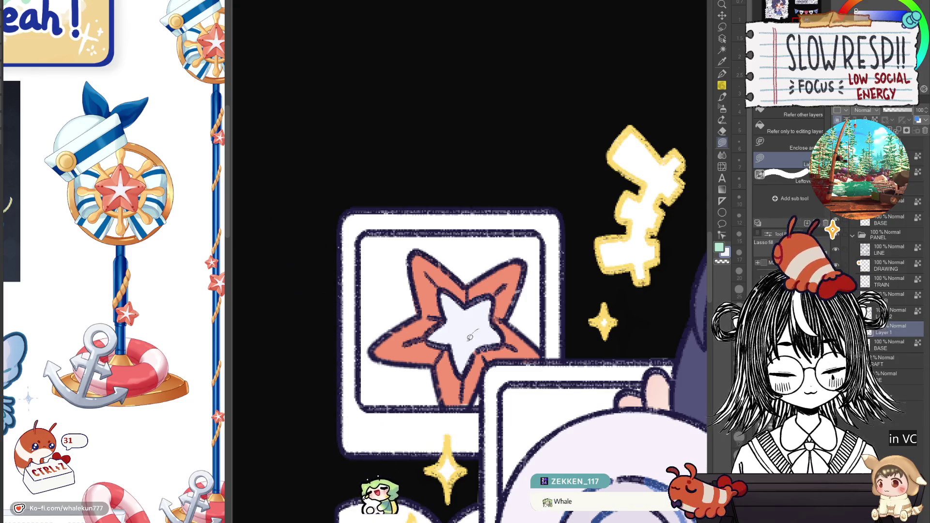
scroll(470, 338, "down", 2)
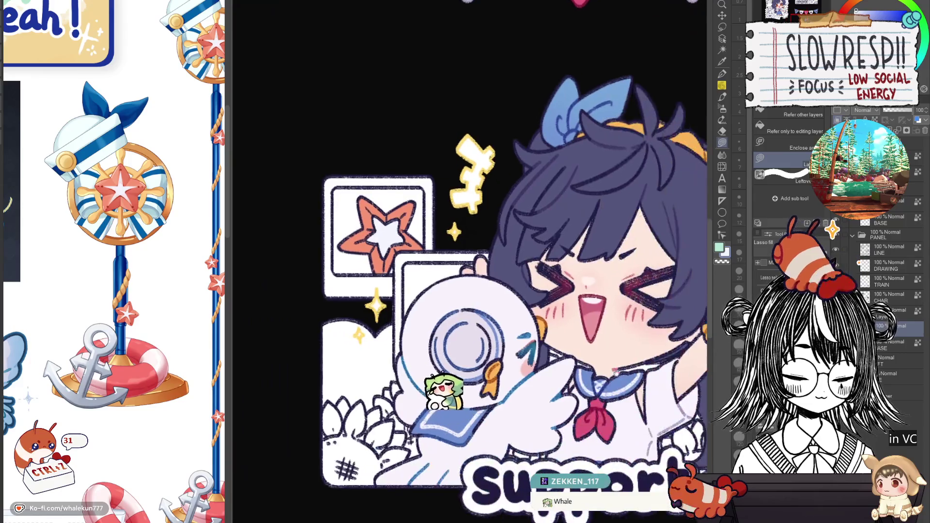
left_click_drag(615, 372, 451, 383)
scroll(450, 382, "up", 2)
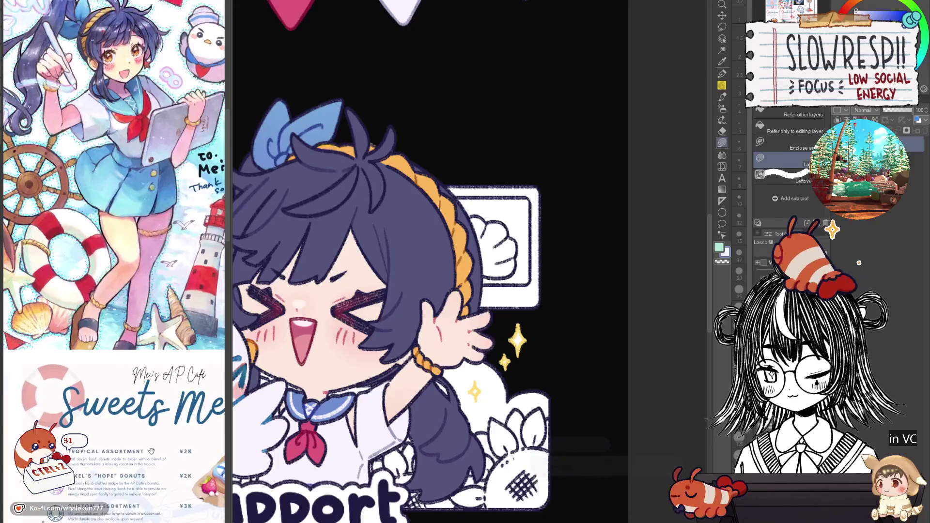
scroll(580, 359, "down", 2)
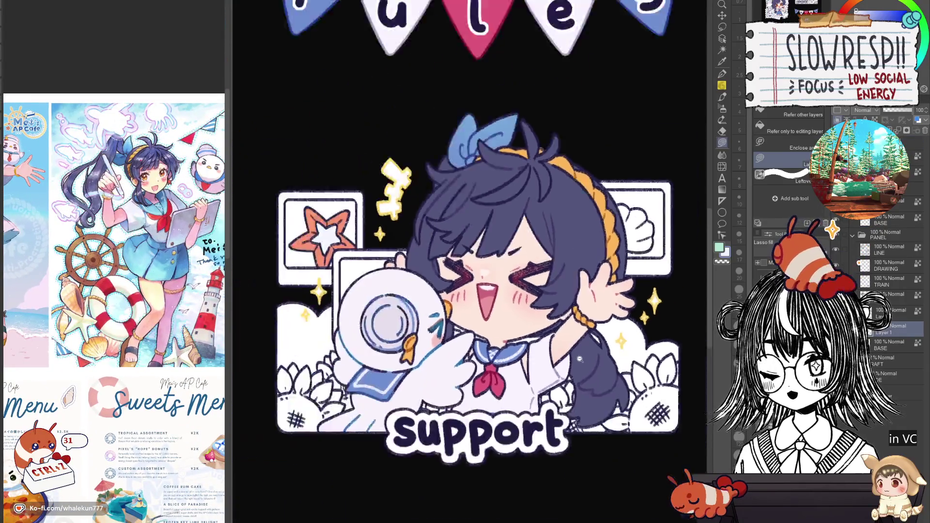
scroll(580, 359, "down", 3)
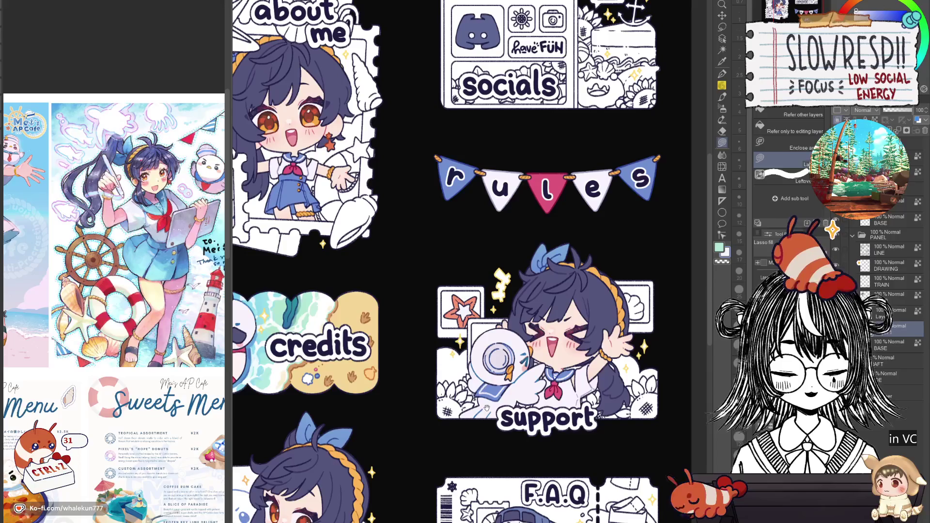
Eyedrop a salmon colour from the sticker artwork
left_click_drag(487, 409, 537, 346)
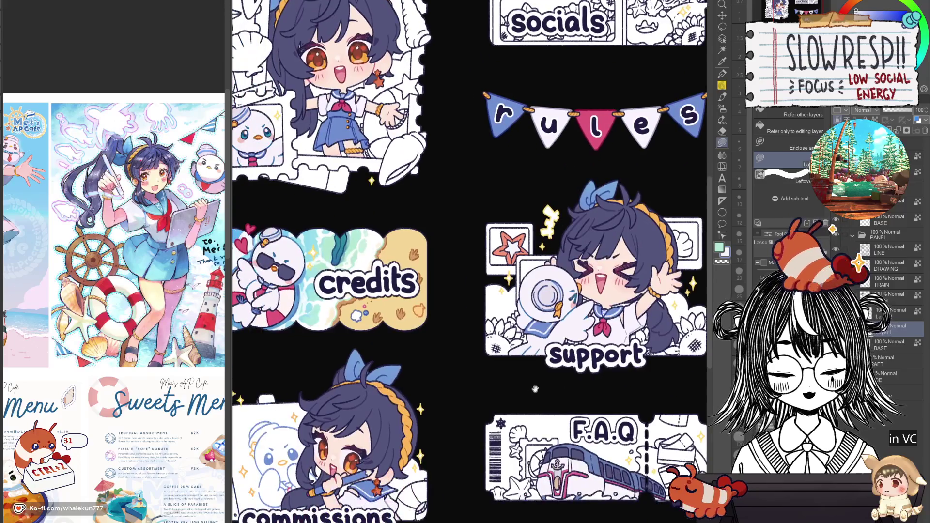
left_click(415, 317, "alt")
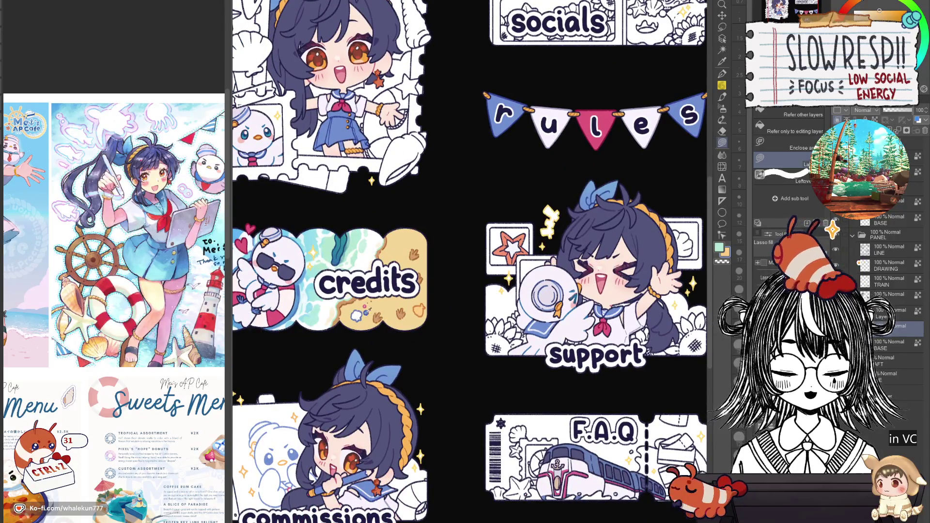
left_click(364, 307, "alt")
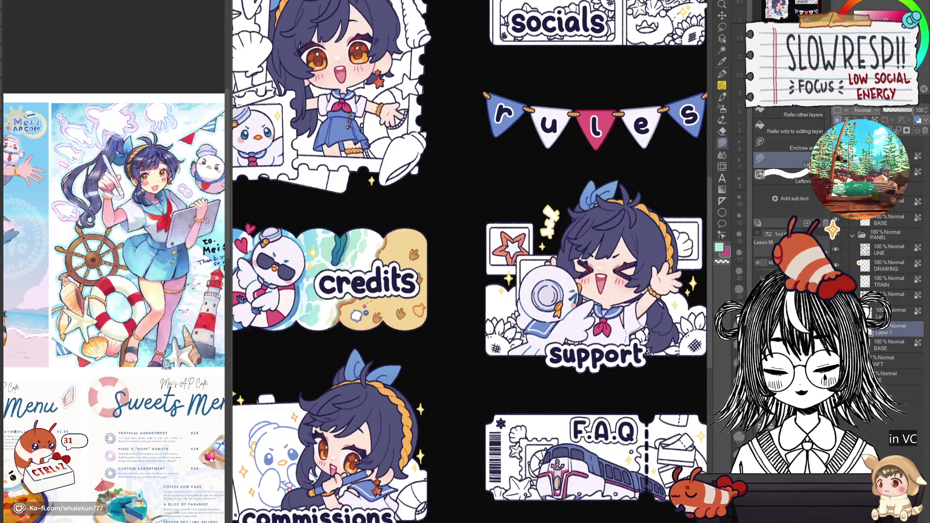
left_click(872, 15)
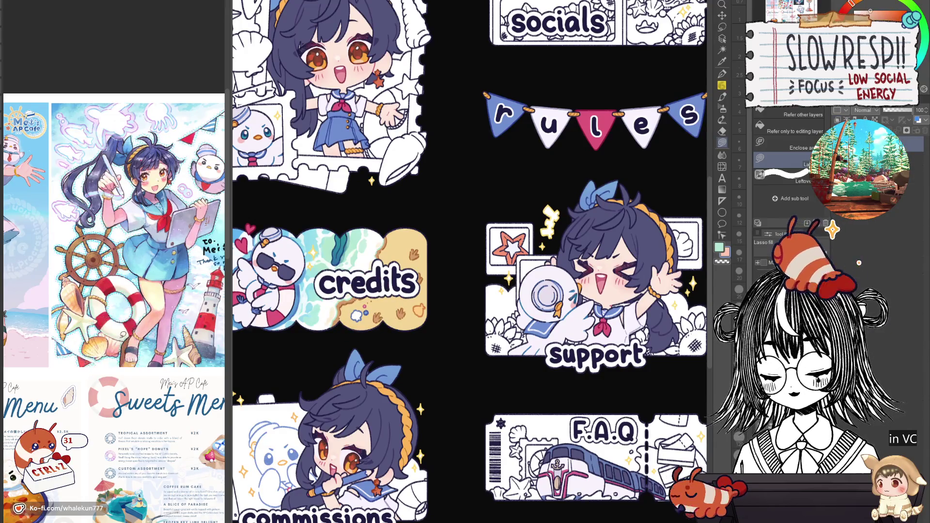
Lasso-fill the white shell behind the support character's raised hand in salmon
scroll(553, 282, "down", 2)
scroll(508, 290, "up", 5)
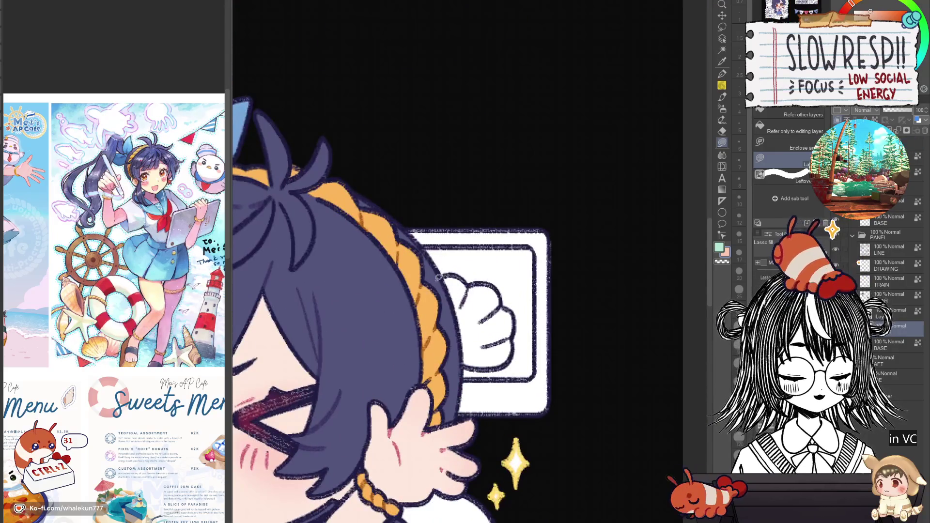
left_click_drag(469, 284, 436, 300)
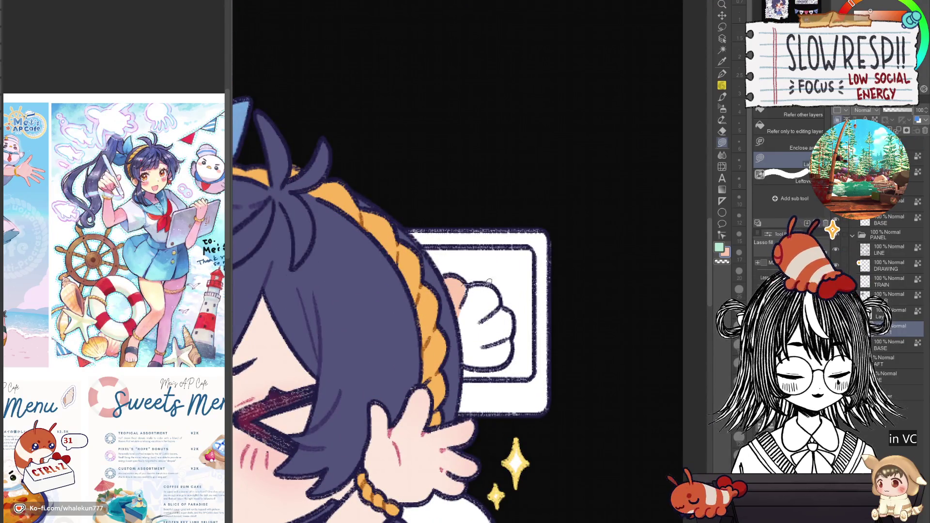
mouse_move(489, 282)
left_mouse_down()
mouse_move(501, 300)
mouse_move(451, 317)
left_mouse_up()
mouse_move(499, 301)
left_mouse_down()
mouse_move(519, 324)
mouse_move(472, 316)
left_mouse_up()
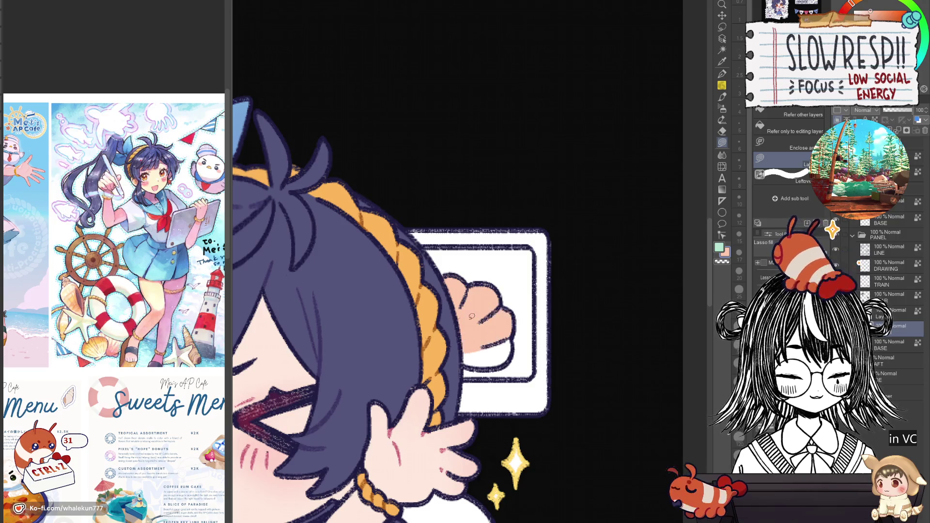
mouse_move(514, 339)
left_mouse_down()
mouse_move(515, 349)
mouse_move(452, 348)
left_mouse_up()
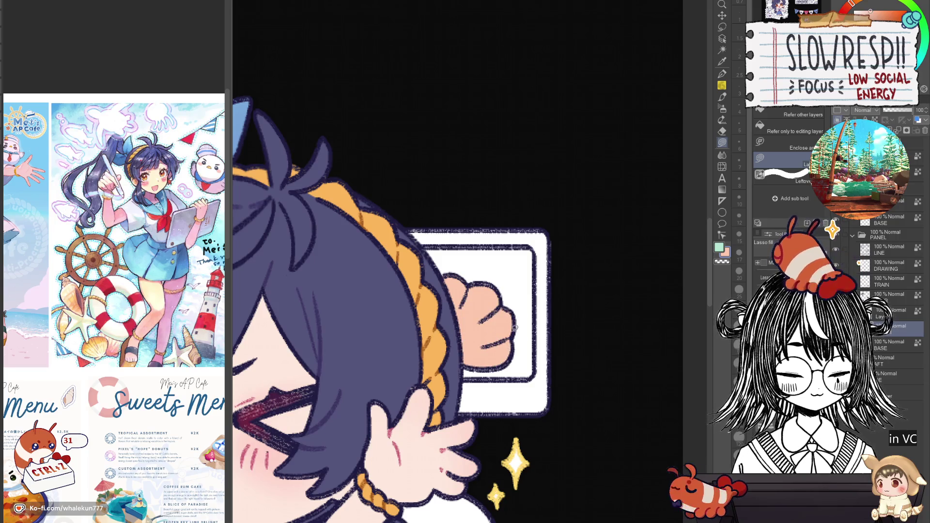
scroll(468, 314, "down", 5)
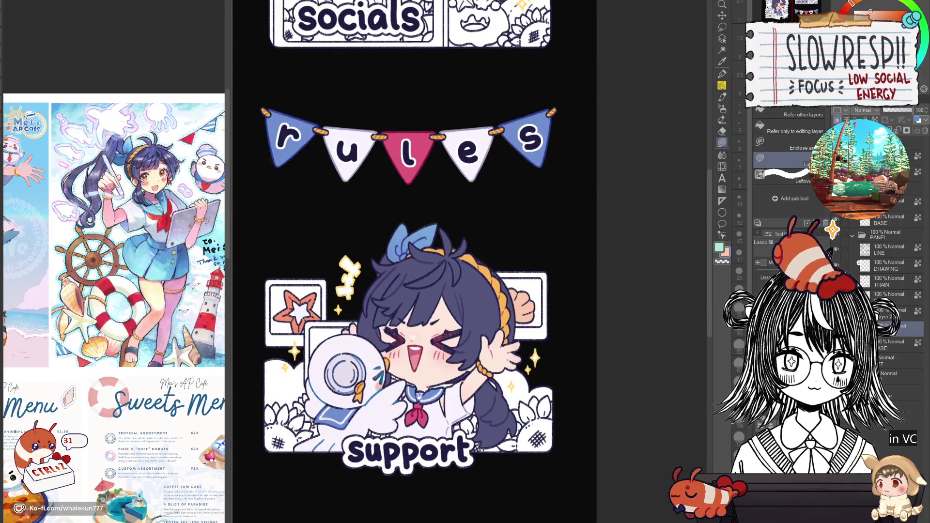
Zoom in on the about me sticker and lasso-fill its conch shell tan beige
scroll(520, 401, "down", 5)
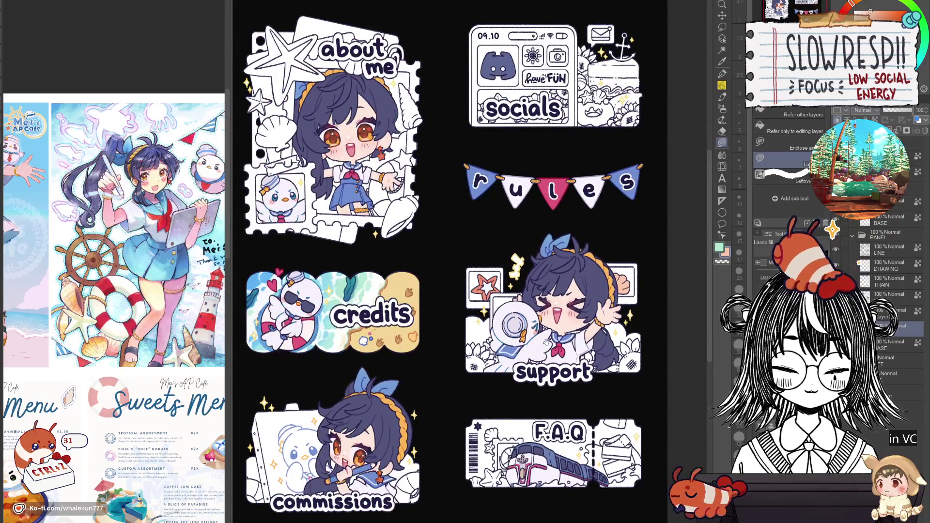
left_click_drag(435, 448, 461, 361)
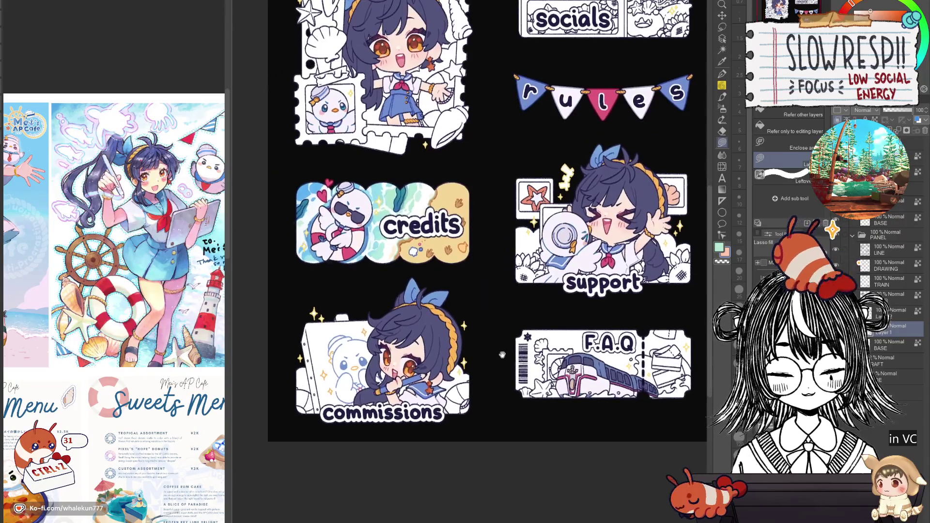
scroll(461, 361, "up", 3)
scroll(461, 361, "up", 5)
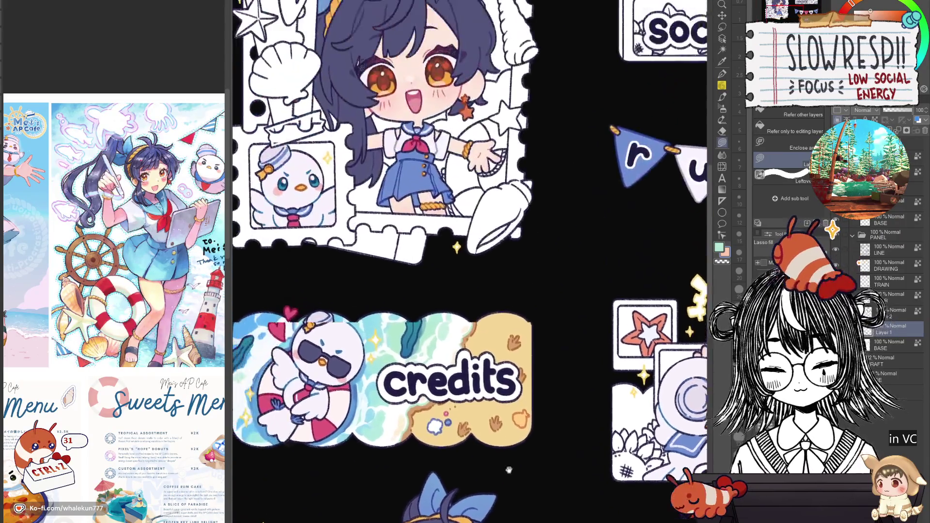
scroll(419, 370, "up", 1)
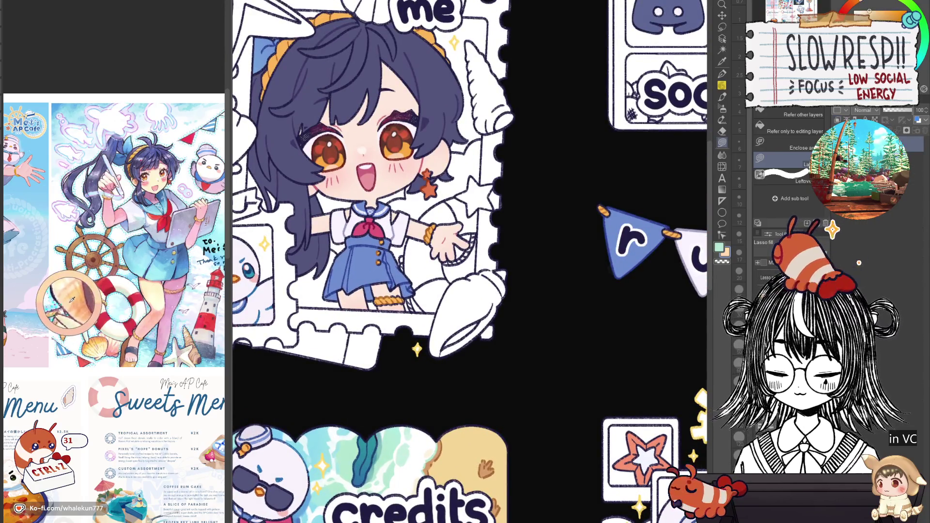
scroll(472, 291, "up", 1)
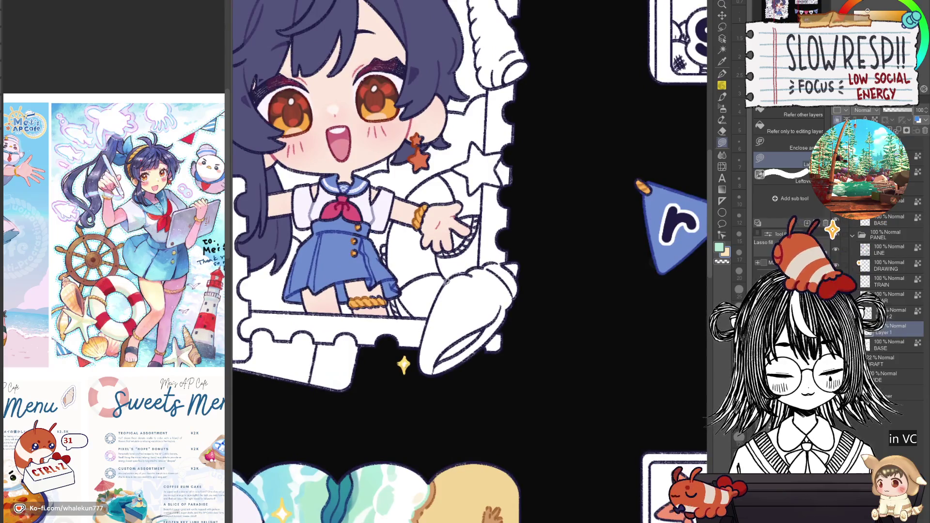
mouse_move(446, 280)
left_mouse_down()
mouse_move(425, 324)
mouse_move(467, 380)
mouse_move(526, 271)
left_mouse_up()
scroll(527, 311, "down", 3)
scroll(527, 311, "up", 2)
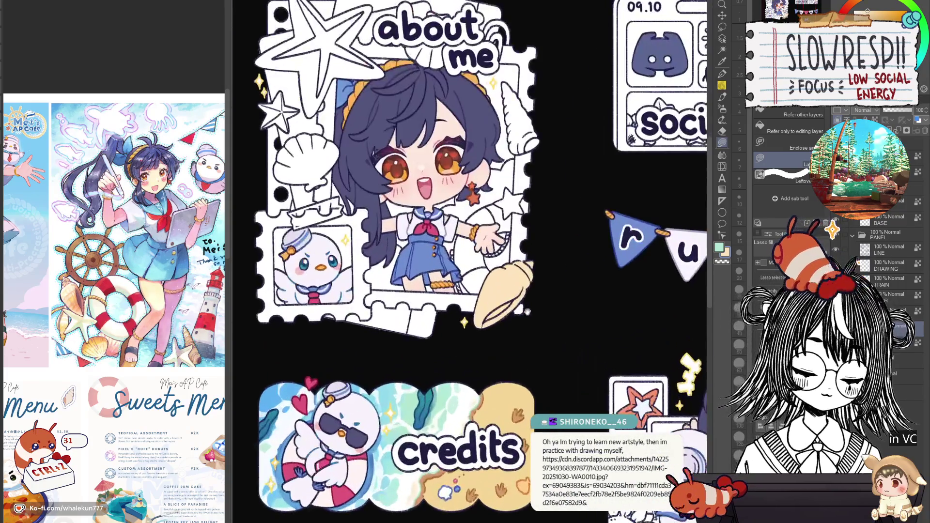
scroll(527, 311, "down", 1)
scroll(610, 376, "up", 1)
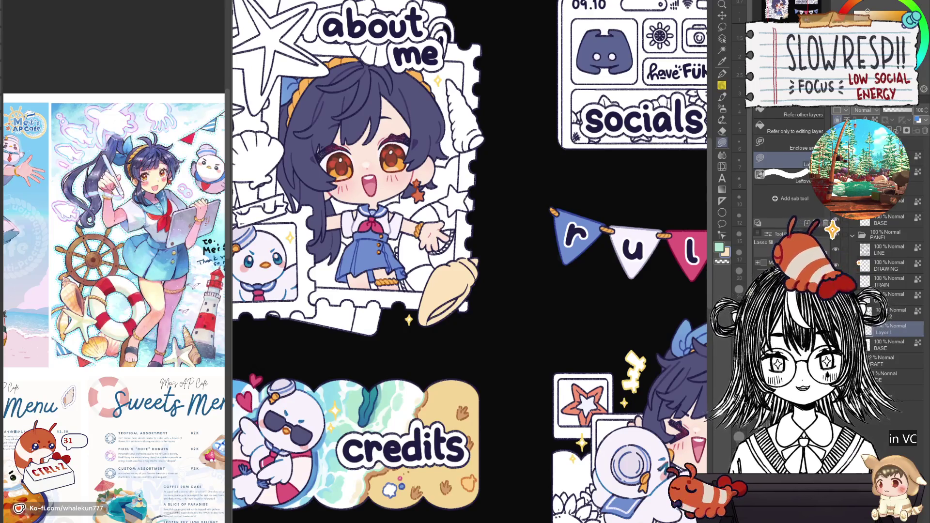
Zoom in on the about me scallop shell and begin lasso-filling it with peach
key("j")
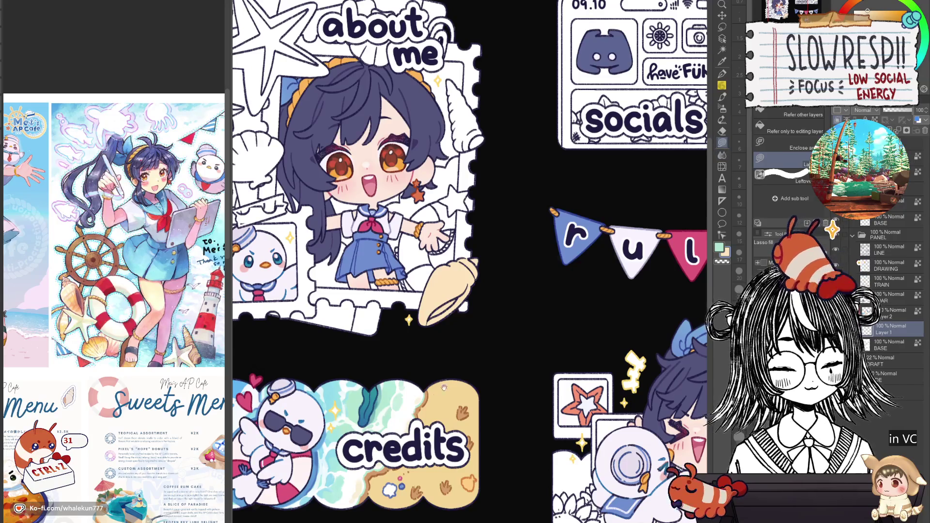
mouse_move(444, 388)
left_mouse_down()
mouse_move(509, 388)
mouse_move(523, 428)
mouse_move(363, 331)
mouse_move(316, 290)
left_mouse_up()
left_click_drag(658, 329, 553, 349)
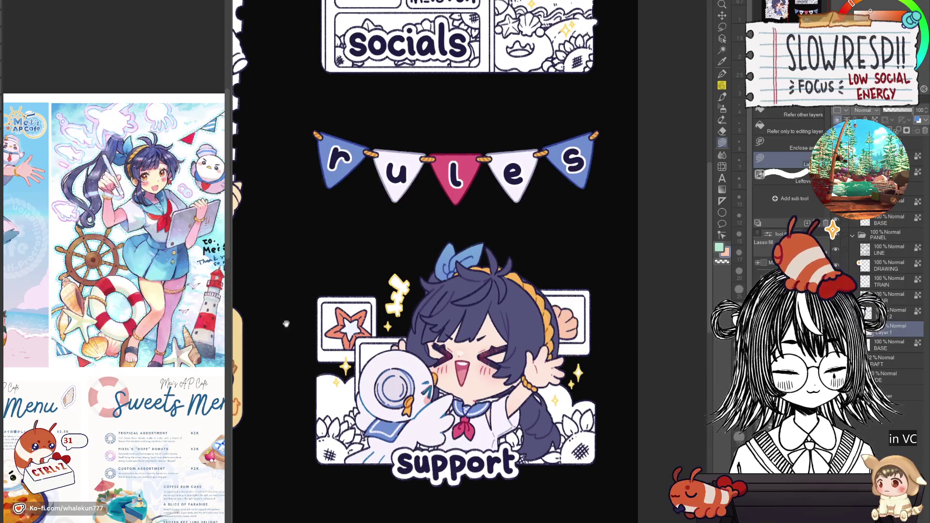
left_click_drag(286, 324, 385, 272)
left_click(430, 282)
left_click(429, 281)
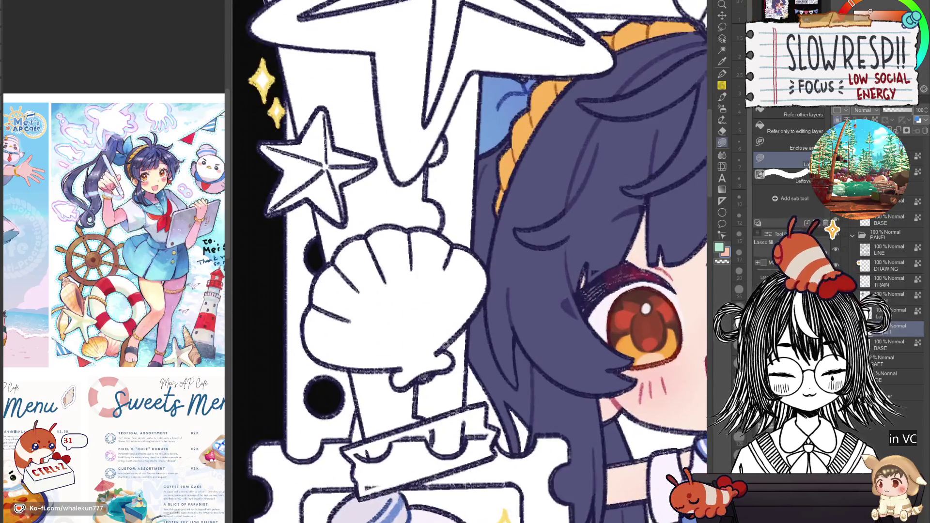
left_click_drag(435, 353, 466, 323)
left_click_drag(472, 247, 396, 353)
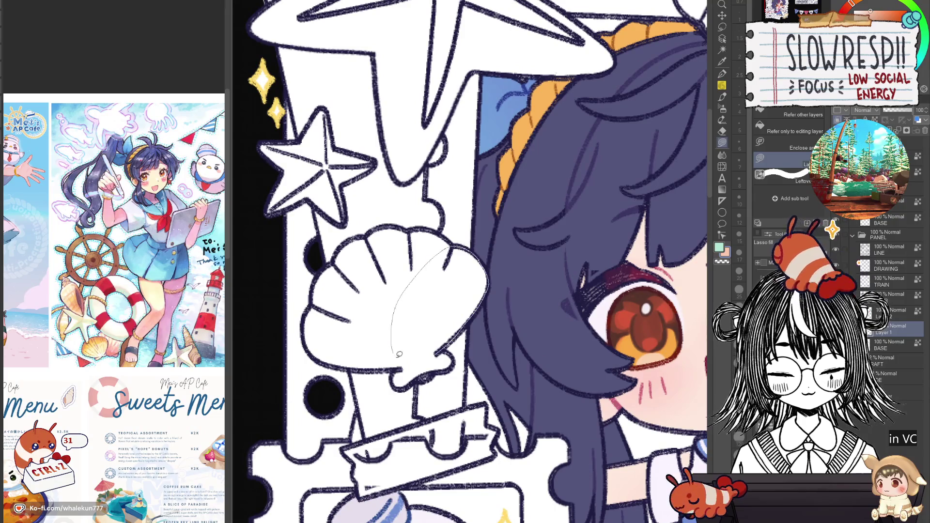
mouse_move(352, 246)
left_mouse_down()
mouse_move(402, 256)
mouse_move(381, 267)
mouse_move(361, 301)
left_mouse_up()
Fill the shell's lower left, bottom edge, lower-right sliver and top notch with peach
left_click_drag(377, 371, 462, 287)
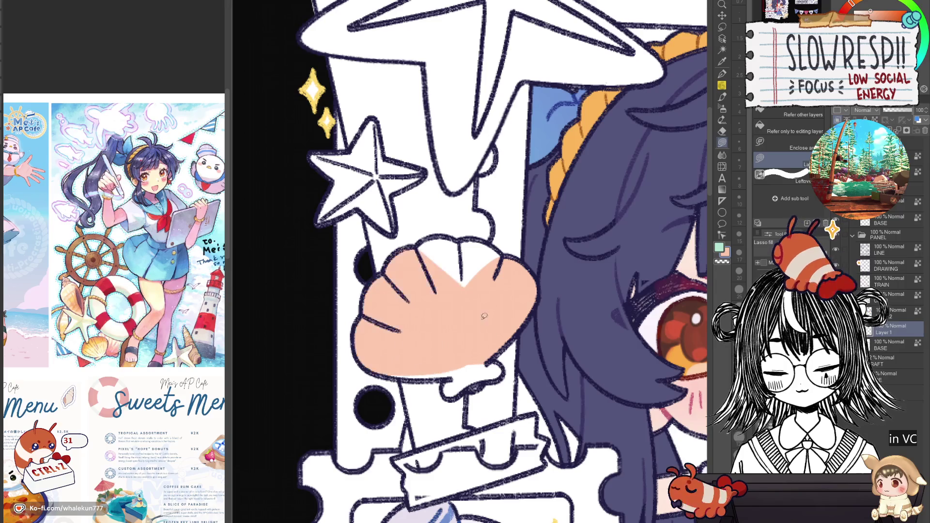
left_click_drag(480, 362, 467, 356)
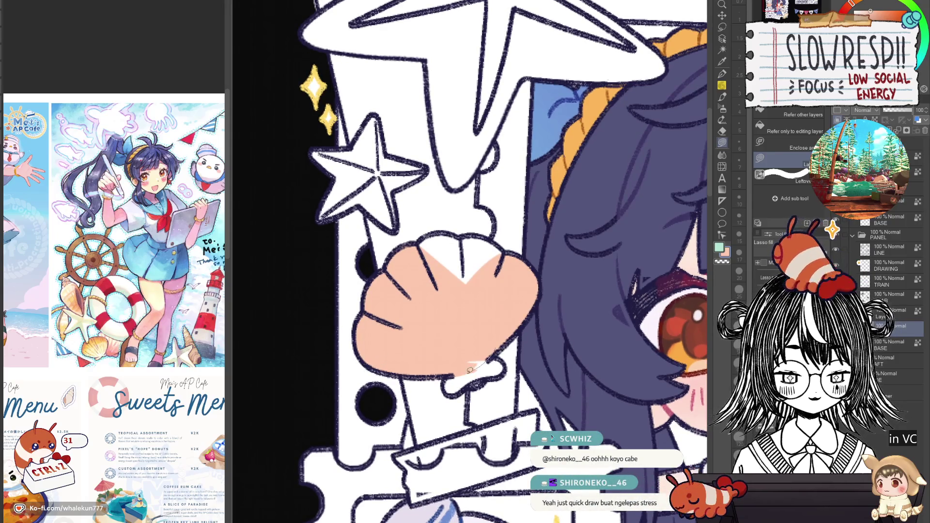
left_click_drag(469, 369, 445, 382)
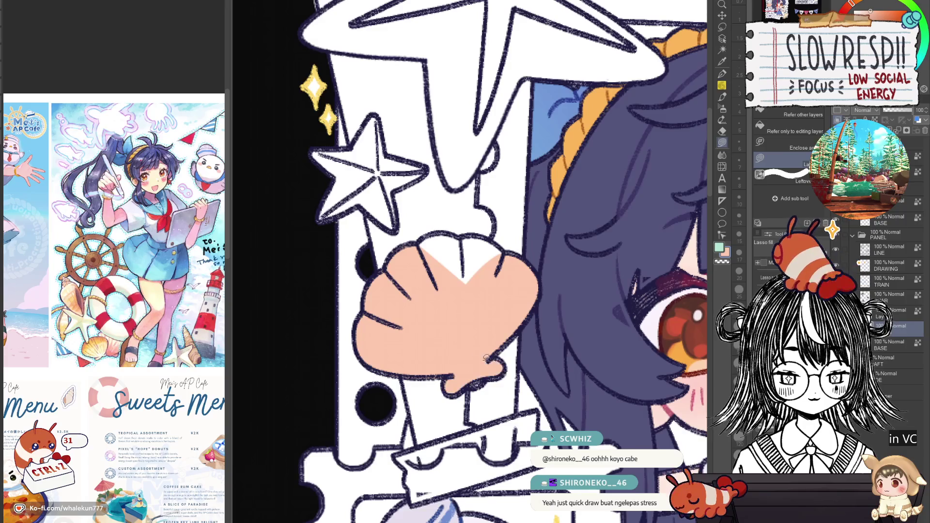
scroll(426, 310, "up", 2)
mouse_move(409, 292)
left_mouse_down()
mouse_move(474, 302)
mouse_move(457, 285)
left_mouse_up()
left_click_drag(506, 313, 504, 312)
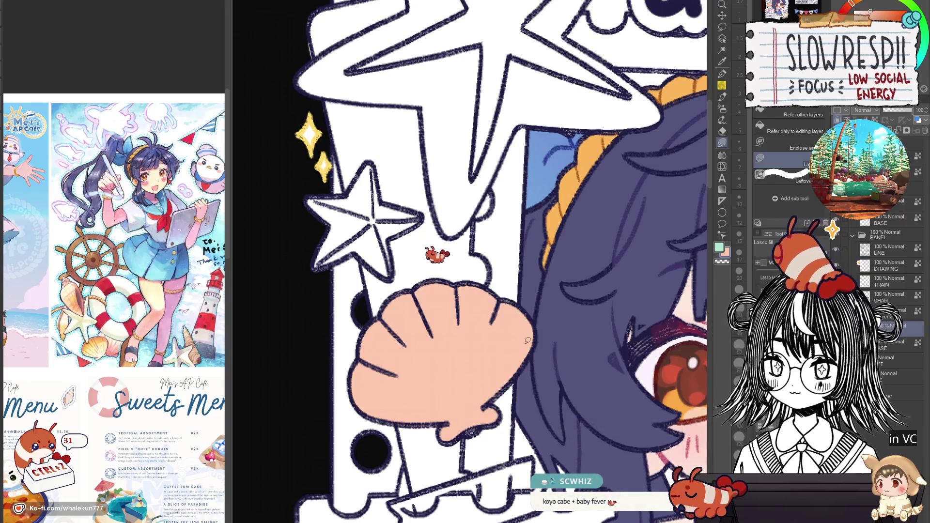
scroll(526, 340, "down", 3)
scroll(484, 371, "down", 2)
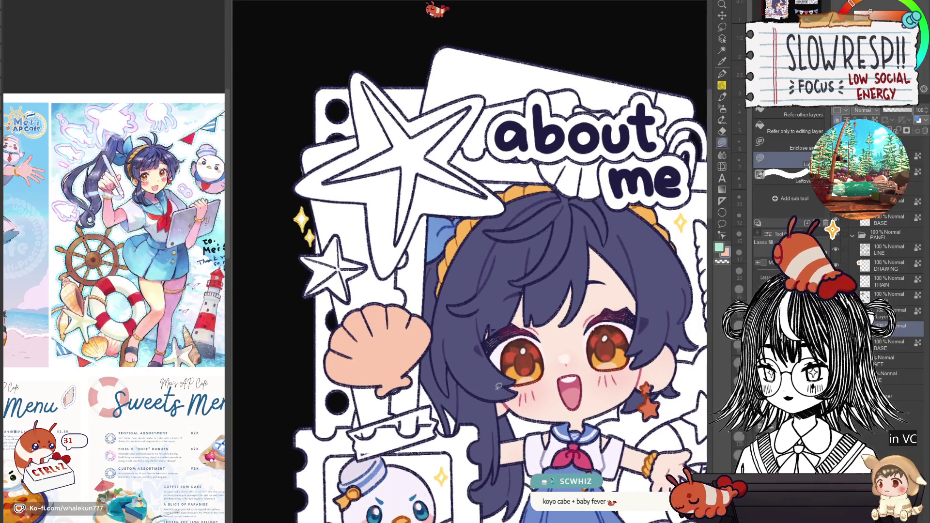
Lasso-fill the small outlined star at the about me card's left edge in salmon orange
scroll(498, 386, "down", 5)
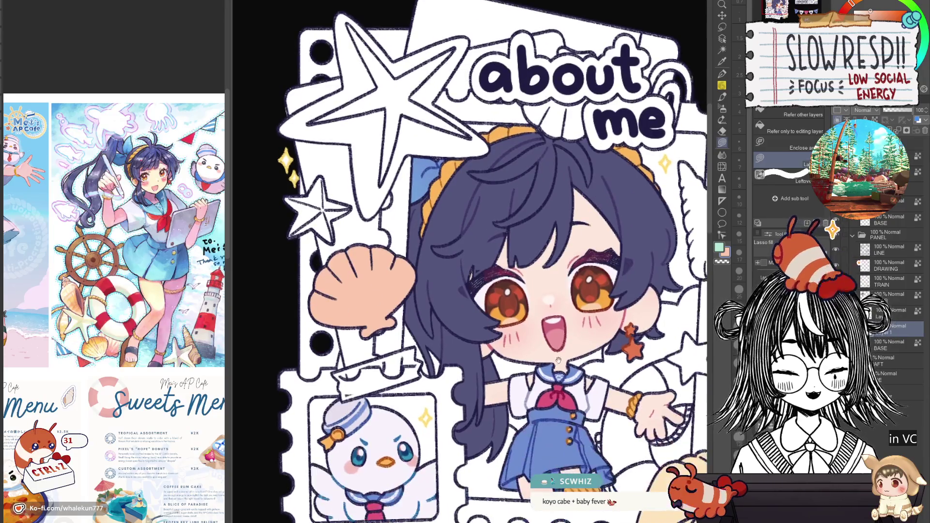
scroll(504, 371, "up", 3)
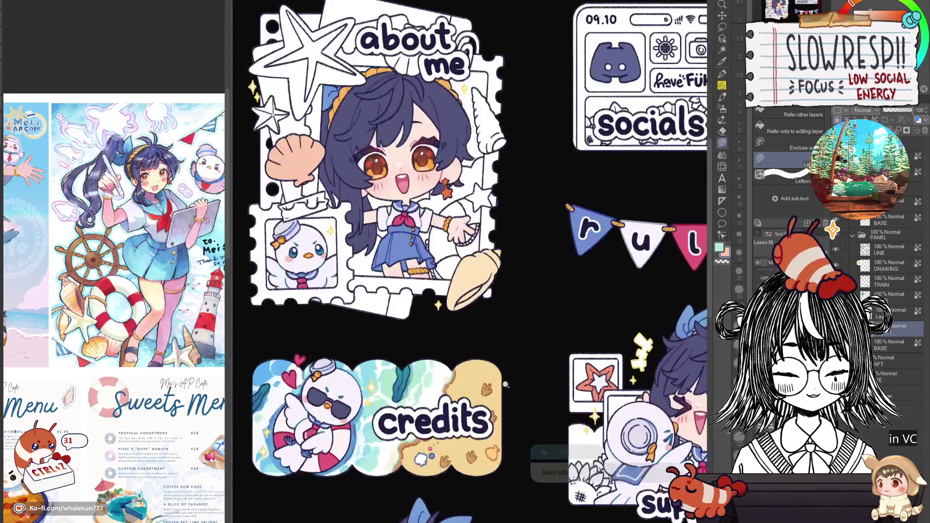
mouse_move(625, 409)
left_mouse_down()
mouse_move(580, 398)
mouse_move(723, 456)
mouse_move(759, 495)
left_mouse_up()
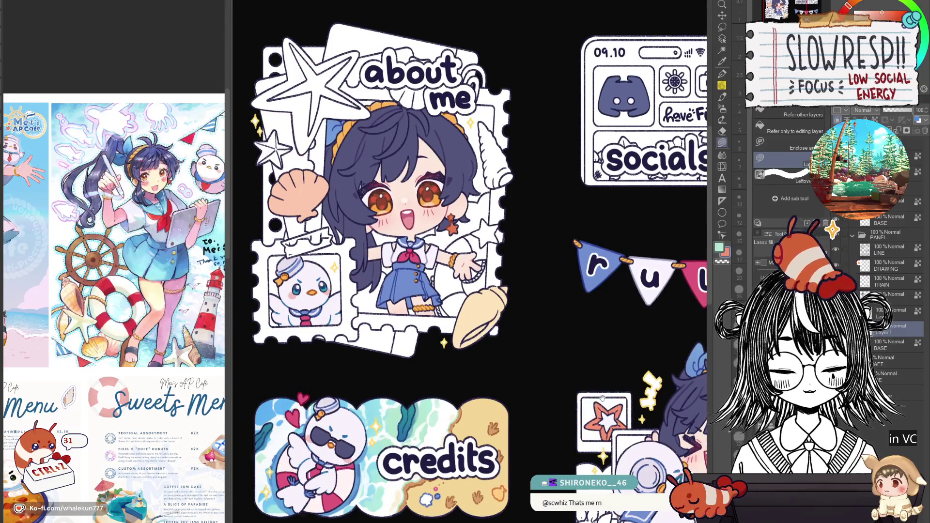
left_click_drag(400, 331, 506, 509)
scroll(386, 318, "up", 3)
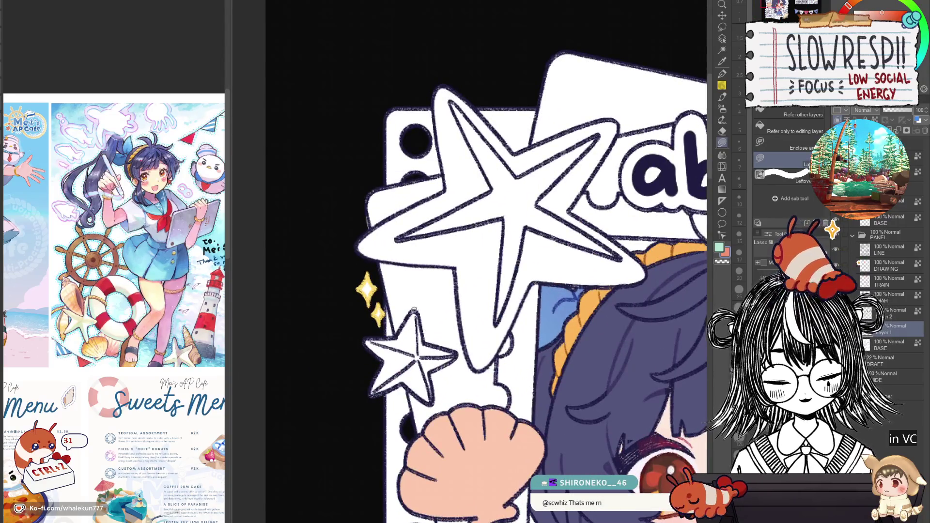
mouse_move(414, 310)
left_mouse_down()
mouse_move(368, 364)
mouse_move(390, 395)
mouse_move(413, 385)
mouse_move(433, 398)
left_mouse_up()
left_click_drag(428, 356, 419, 314)
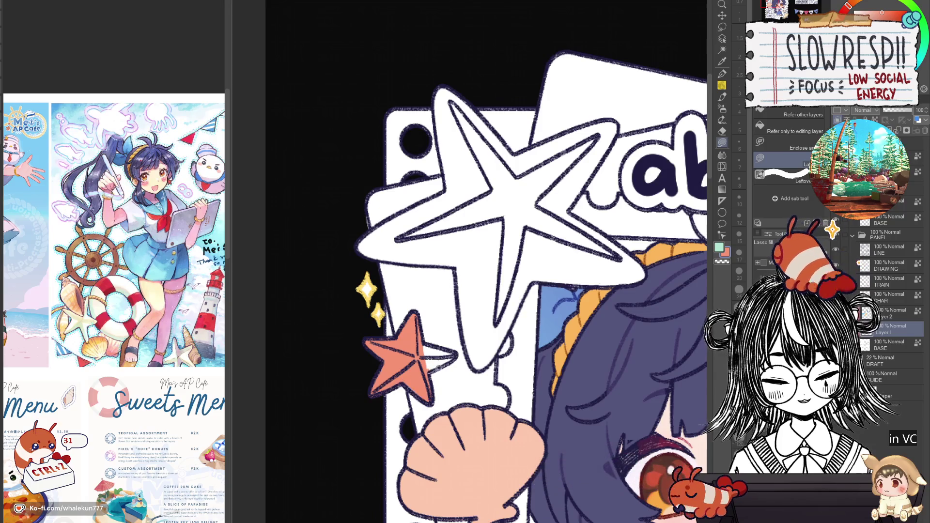
Fill the big starfish's top, upper-left and left arms with salmon orange
left_click_drag(464, 349, 430, 373)
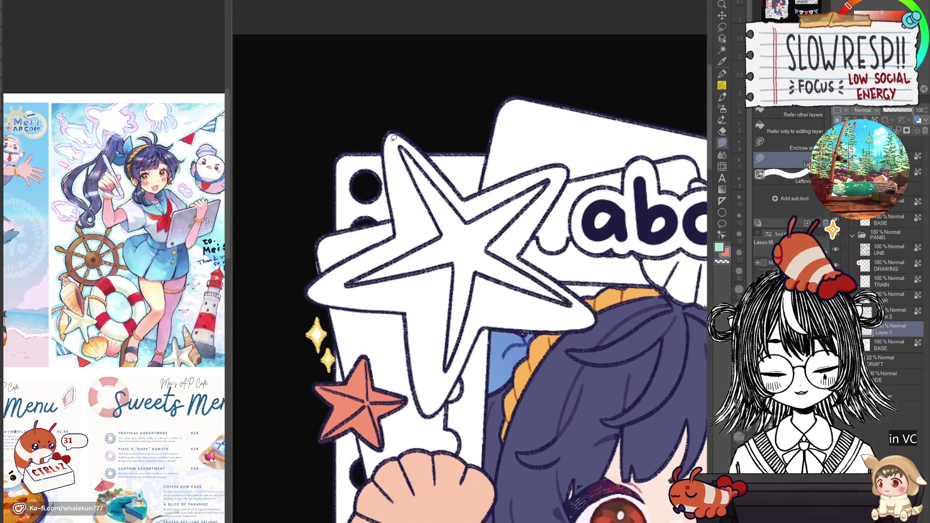
left_click_drag(393, 137, 386, 140)
mouse_move(396, 233)
left_mouse_down()
mouse_move(478, 259)
mouse_move(458, 182)
mouse_move(474, 194)
mouse_move(546, 168)
mouse_move(568, 183)
mouse_move(509, 261)
mouse_move(462, 204)
mouse_move(537, 167)
left_mouse_up()
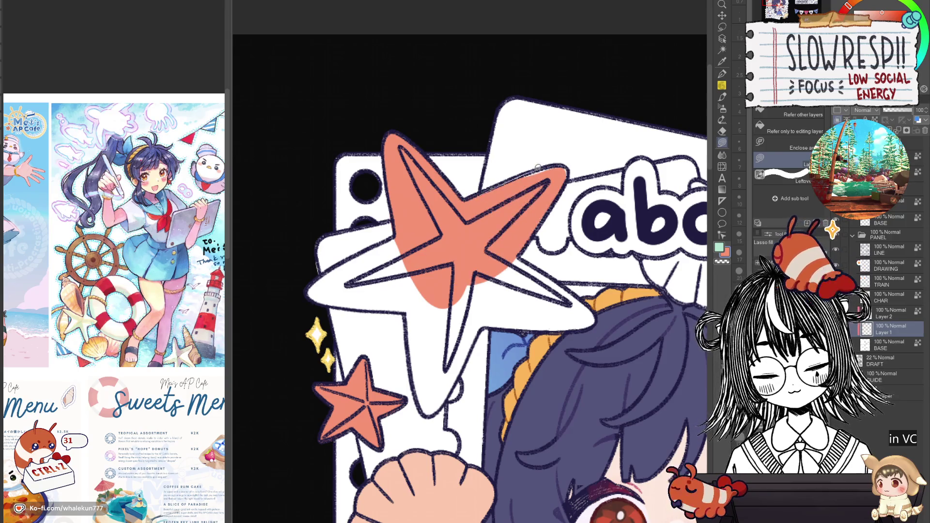
scroll(616, 249, "up", 1)
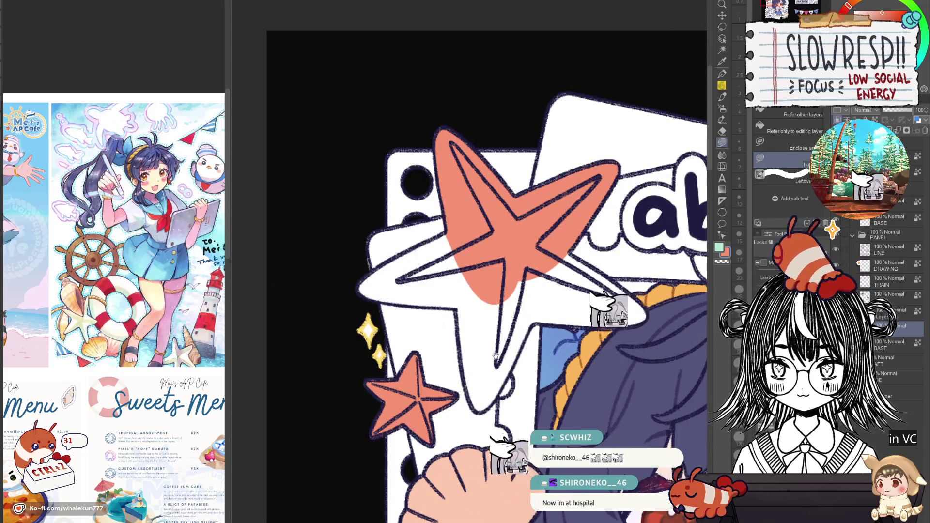
mouse_move(495, 356)
left_mouse_down()
mouse_move(530, 381)
mouse_move(519, 382)
mouse_move(560, 294)
left_mouse_up()
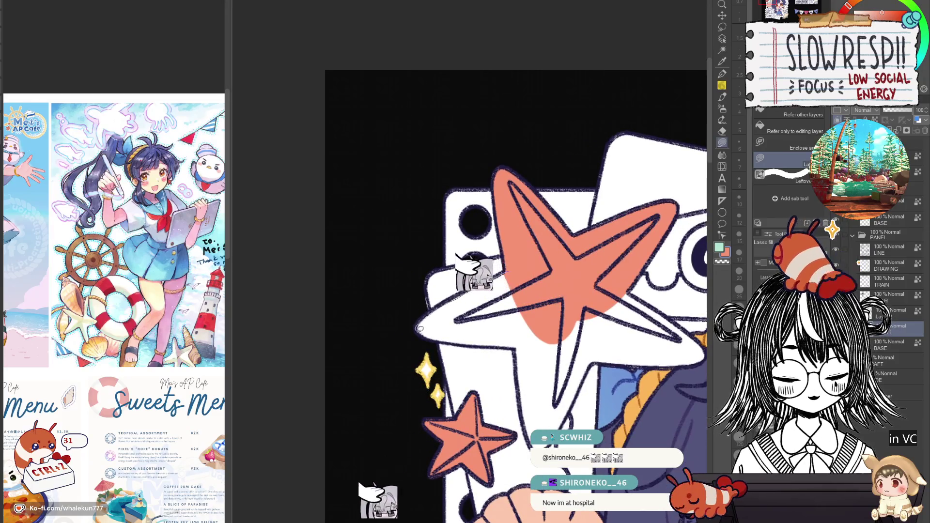
left_click_drag(419, 328, 460, 298)
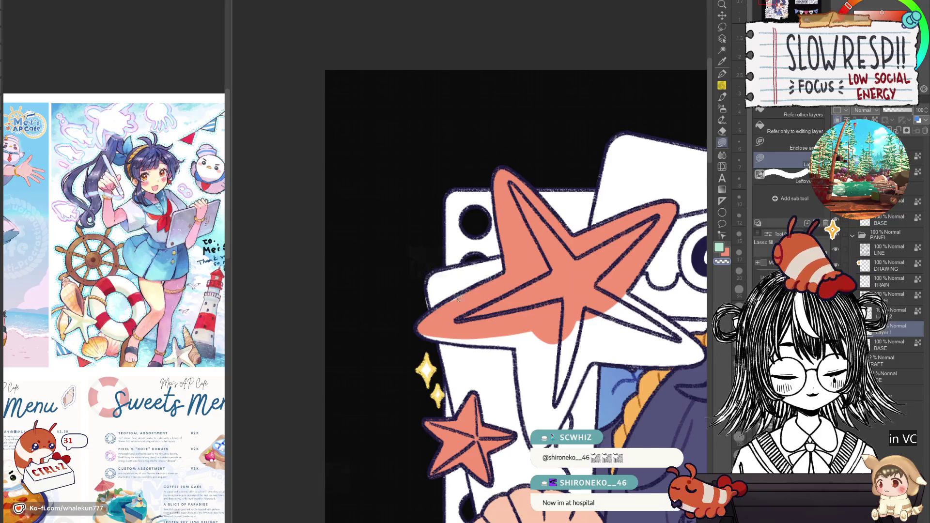
Lay a white highlight down the starfish's lower arm, covering the overflow with salmon
scroll(425, 333, "up", 2)
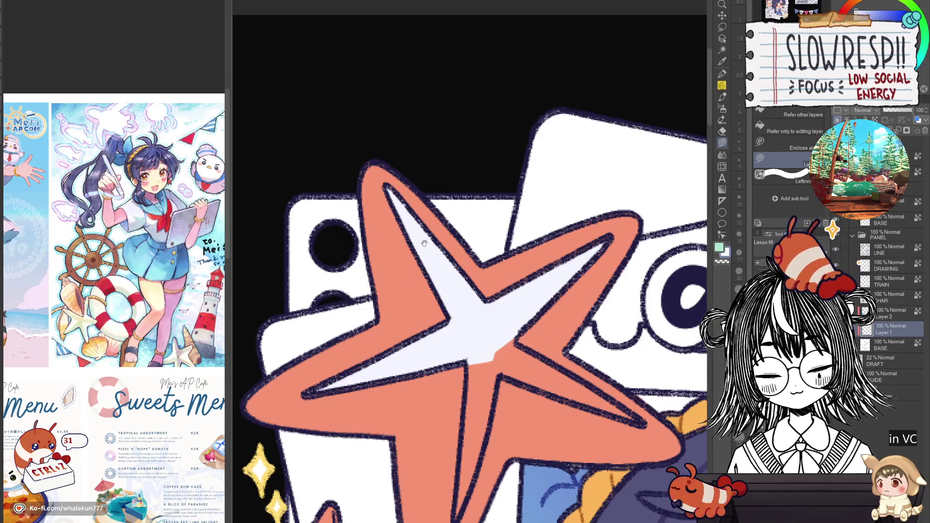
left_click_drag(528, 363, 537, 260)
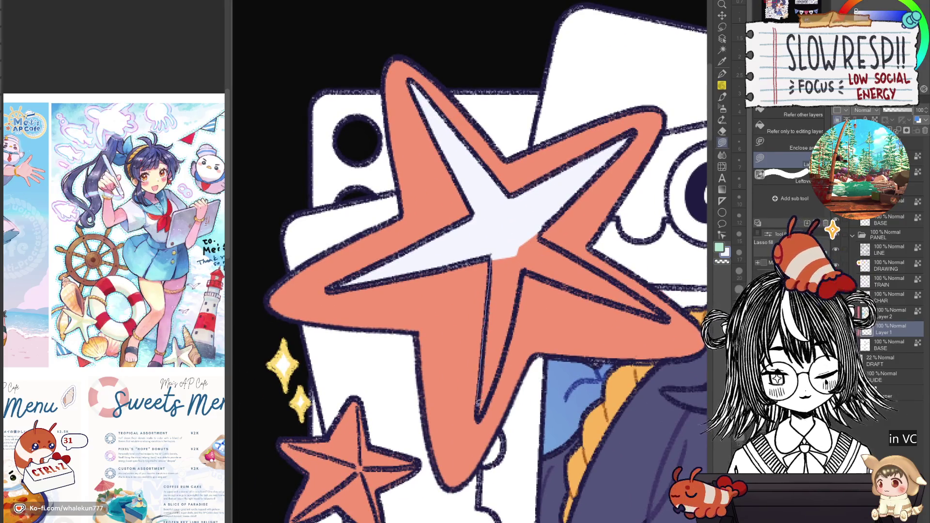
mouse_move(477, 404)
left_mouse_down()
mouse_move(494, 385)
mouse_move(522, 247)
left_mouse_up()
mouse_move(453, 290)
left_mouse_down()
mouse_move(426, 363)
mouse_move(480, 369)
left_mouse_up()
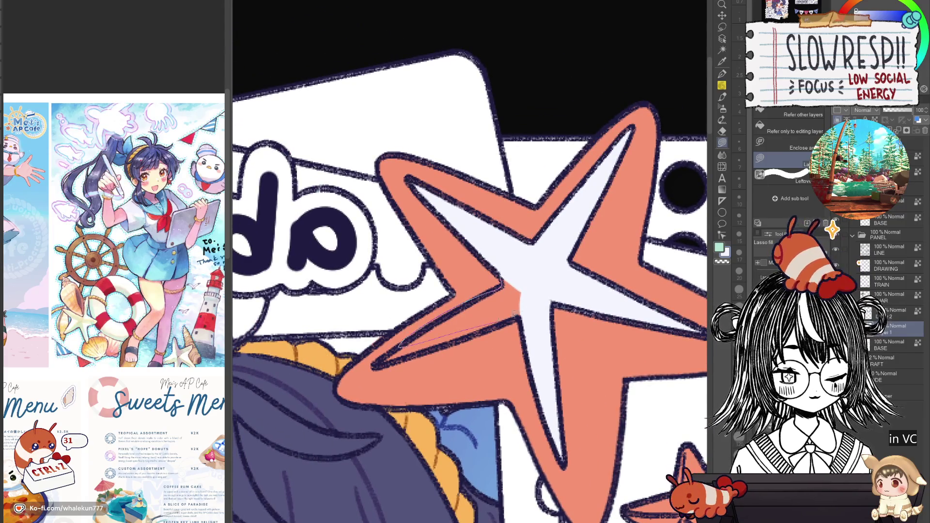
mouse_move(516, 313)
left_mouse_down()
mouse_move(506, 287)
mouse_move(426, 313)
mouse_move(404, 341)
mouse_move(434, 348)
mouse_move(538, 301)
left_mouse_up()
left_click(473, 295, "alt")
key("x")
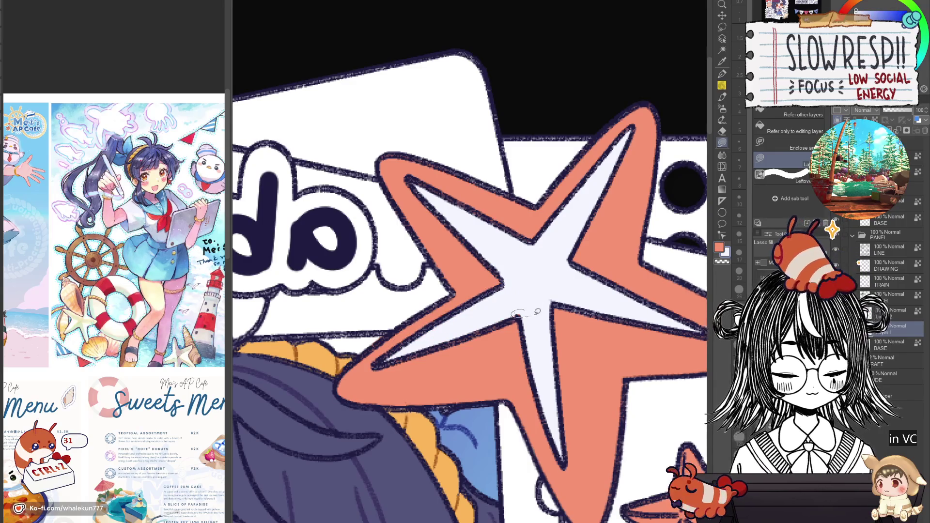
scroll(518, 314, "down", 5)
Auto-select the small coral star at the card's left edge, refill it navy blue, and deselect
scroll(553, 374, "up", 3)
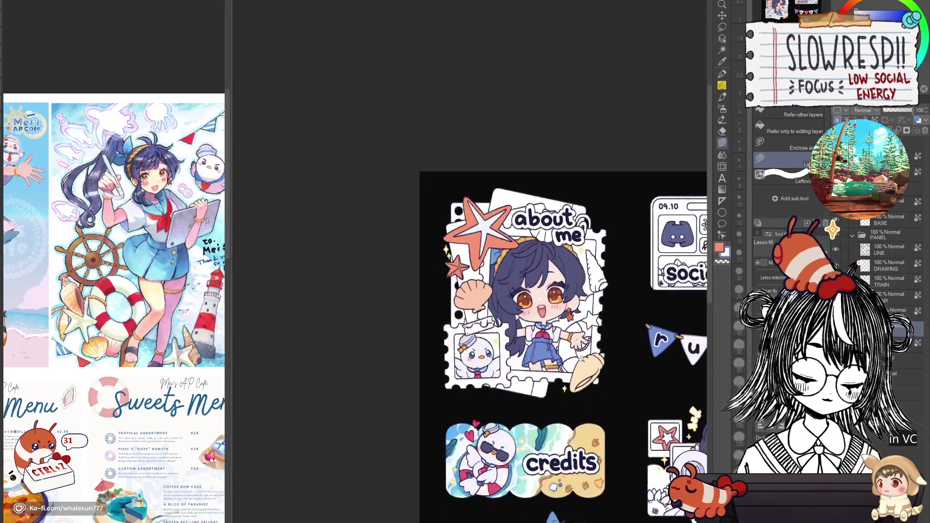
scroll(557, 375, "up", 3)
key("w")
left_click(335, 235)
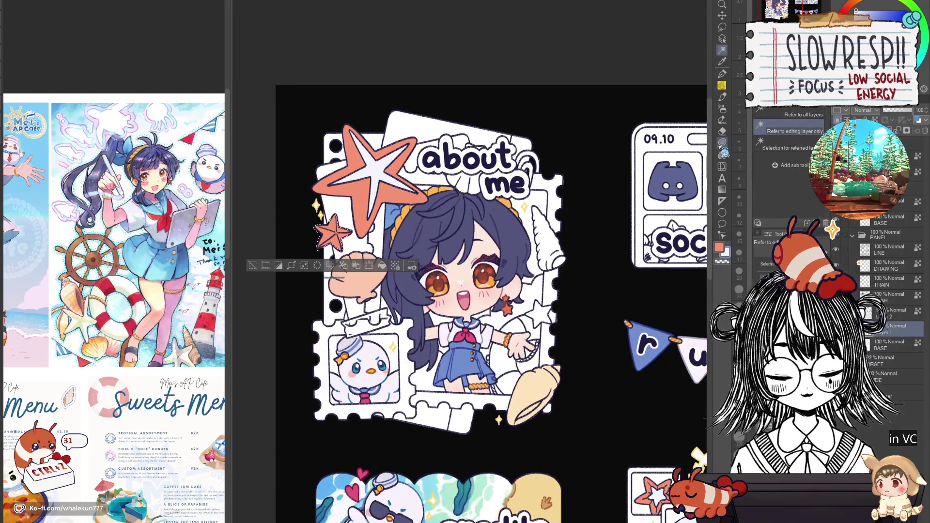
left_click(722, 142)
mouse_move(322, 208)
left_mouse_down()
mouse_move(363, 232)
mouse_move(334, 262)
left_mouse_up()
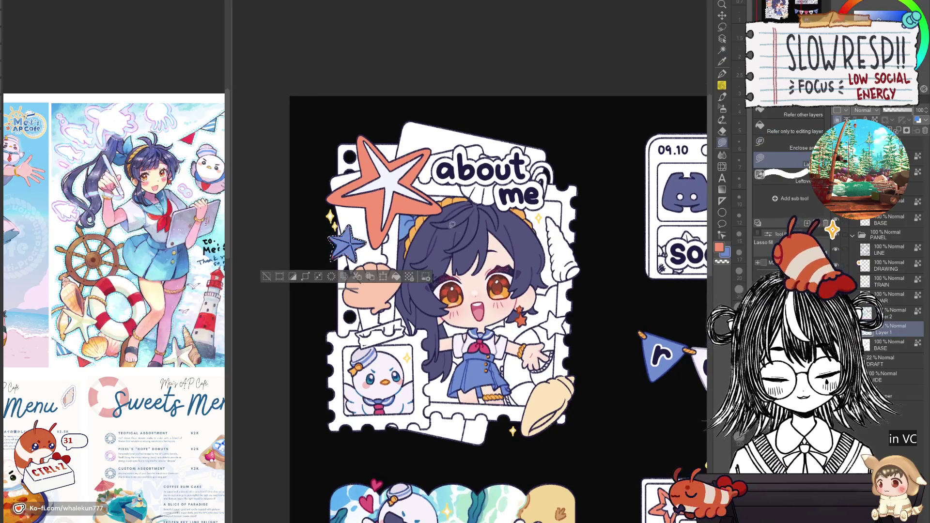
key("ctrl+d")
left_click_drag(452, 224, 418, 208)
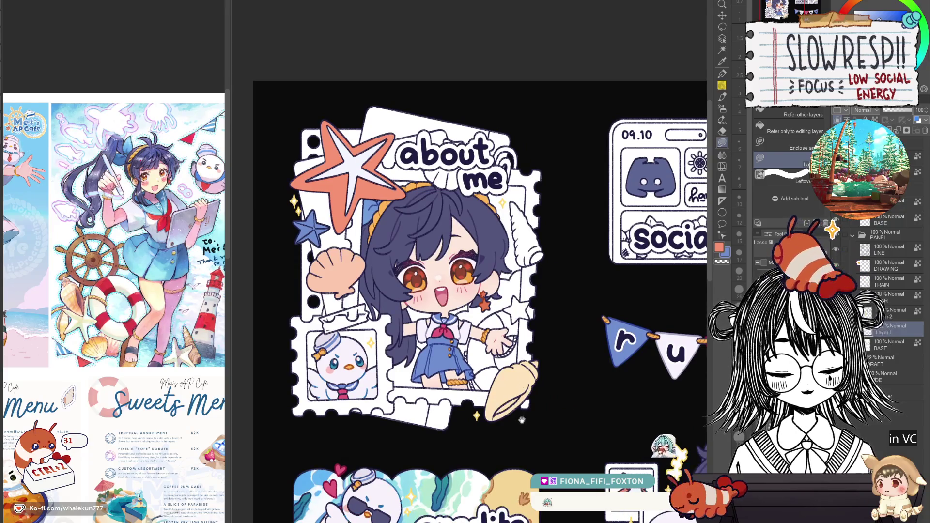
left_click_drag(522, 419, 502, 421)
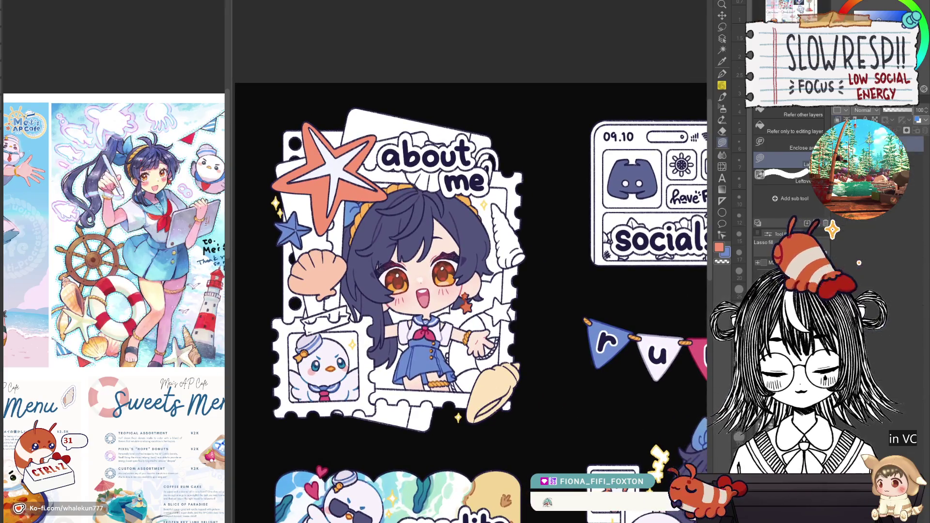
scroll(516, 213, "up", 2)
scroll(516, 213, "up", 1)
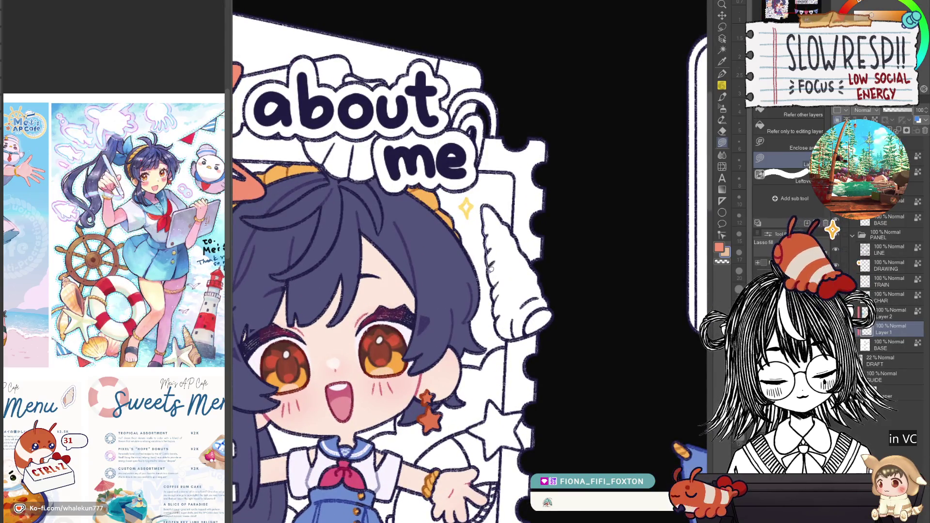
Lasso-fill the spiral shell's white tip with tan
mouse_move(495, 286)
left_mouse_down()
mouse_move(507, 323)
mouse_move(539, 286)
mouse_move(515, 228)
mouse_move(491, 203)
left_mouse_up()
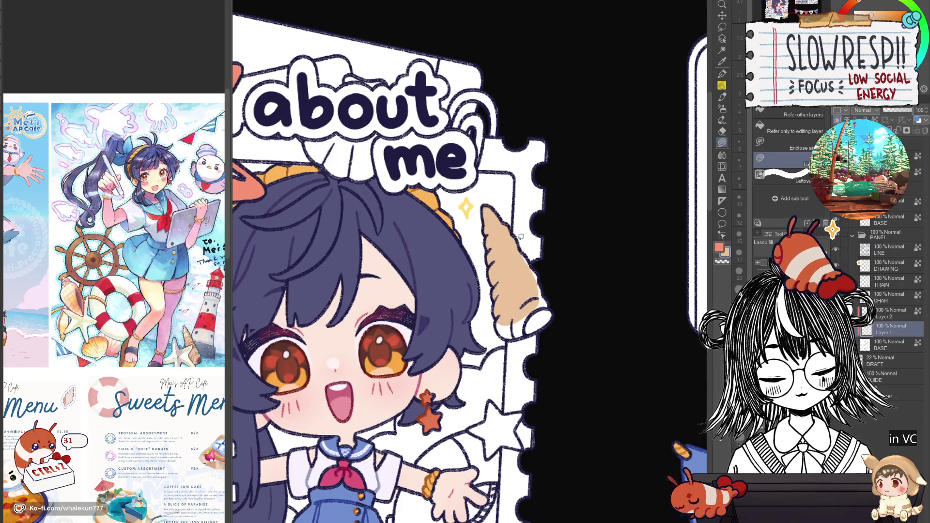
mouse_move(537, 268)
left_mouse_down()
mouse_move(553, 320)
mouse_move(523, 338)
mouse_move(495, 314)
left_mouse_up()
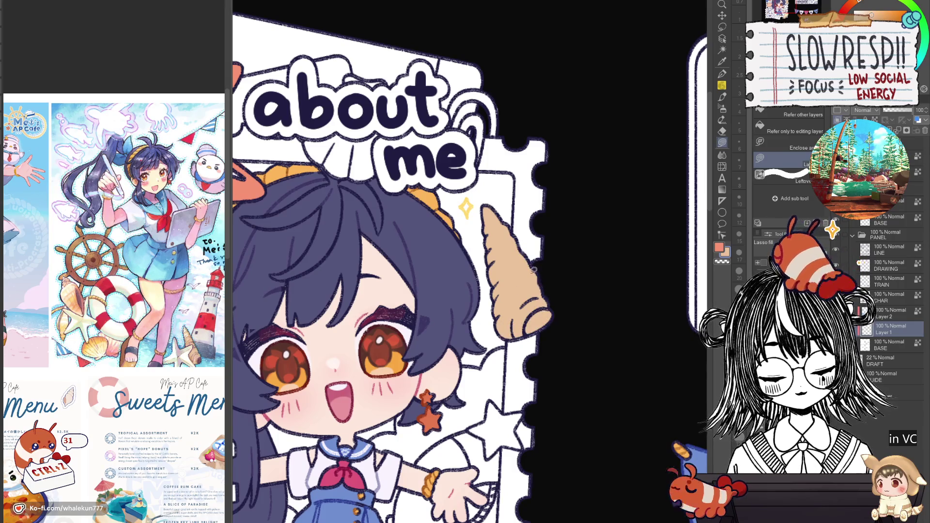
scroll(557, 288, "down", 5)
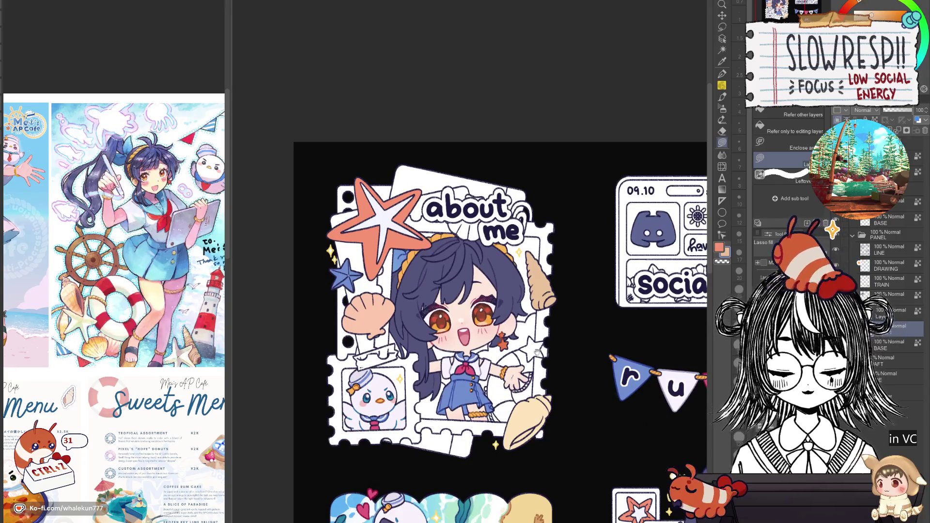
scroll(533, 310, "up", 2)
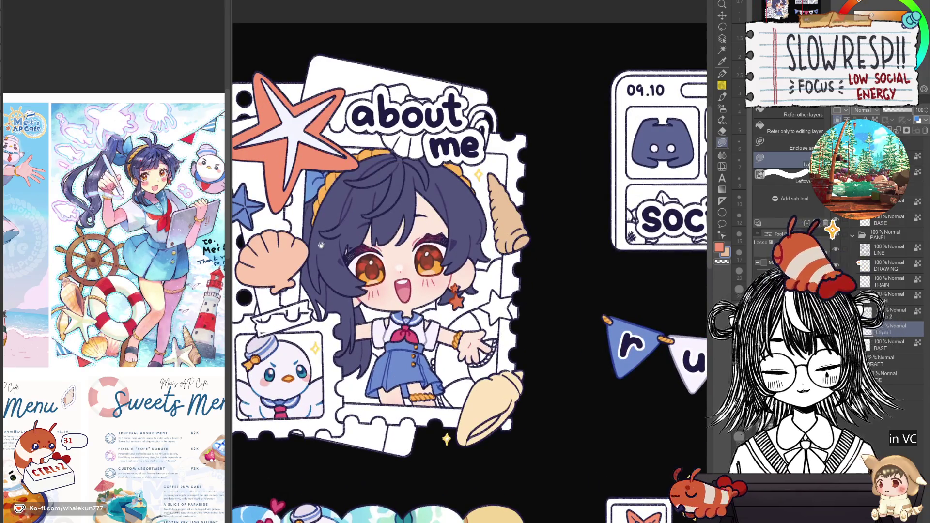
Fill the white star beside the girl's outstretched hand with blue
left_click_drag(321, 245, 336, 247)
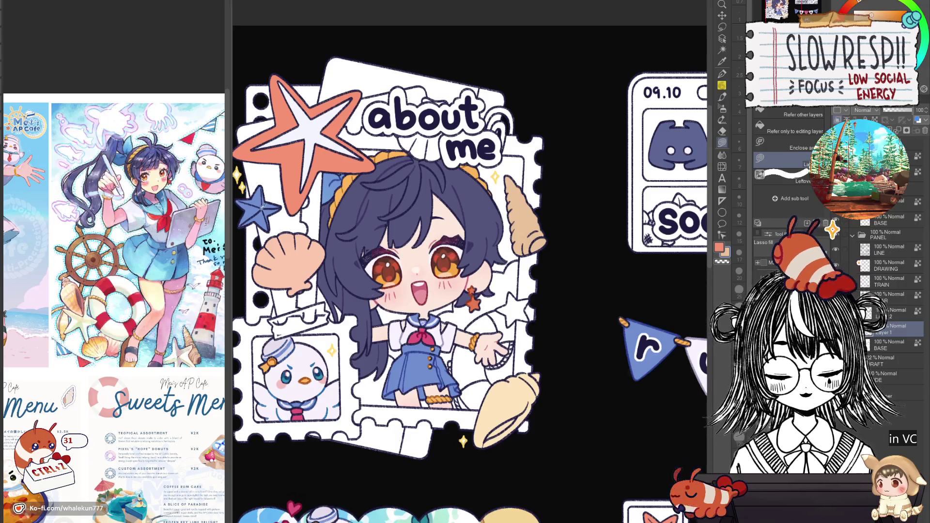
scroll(507, 298, "up", 3)
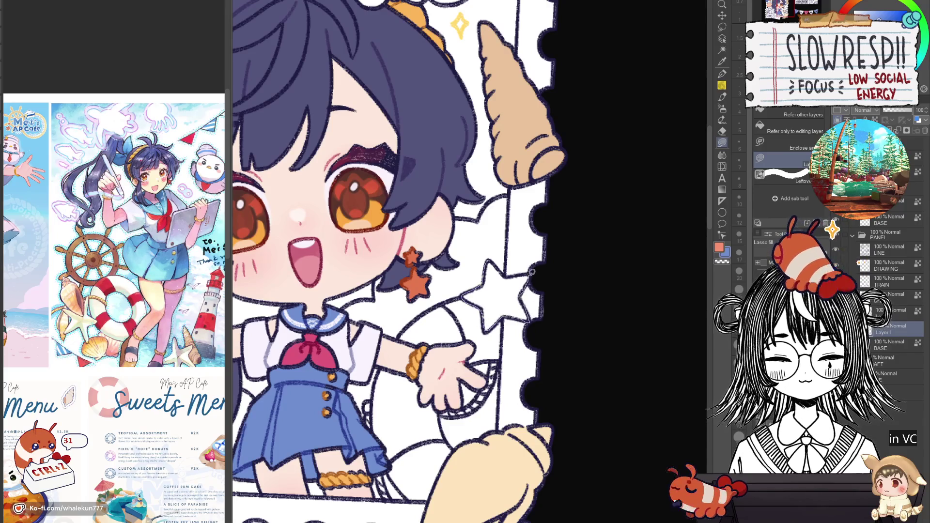
mouse_move(531, 273)
left_mouse_down()
mouse_move(465, 297)
mouse_move(529, 275)
left_mouse_up()
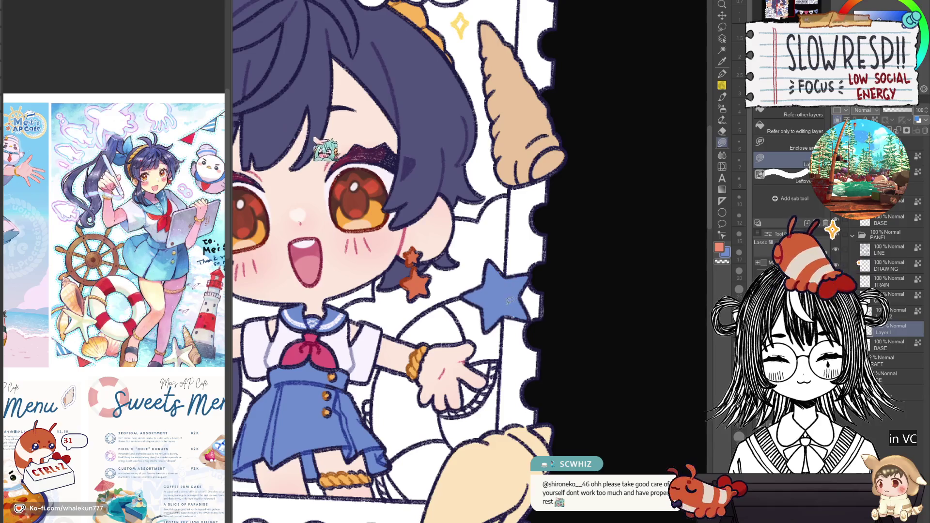
scroll(533, 300, "down", 5)
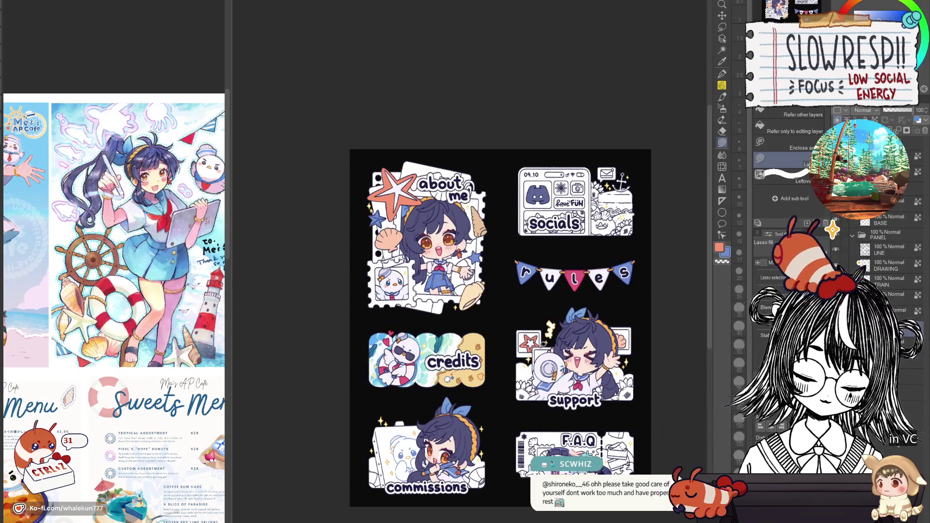
scroll(540, 271, "up", 3)
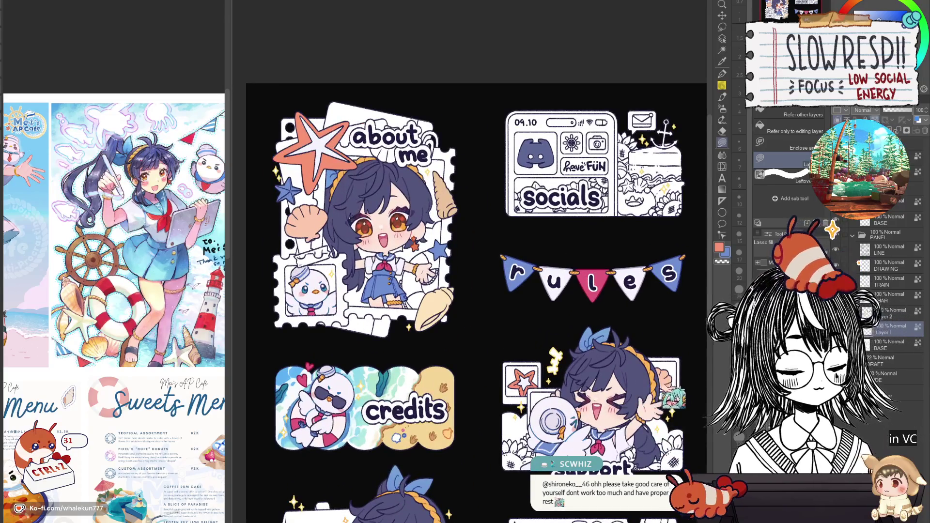
scroll(472, 290, "down", 1)
left_click_drag(546, 271, 470, 286)
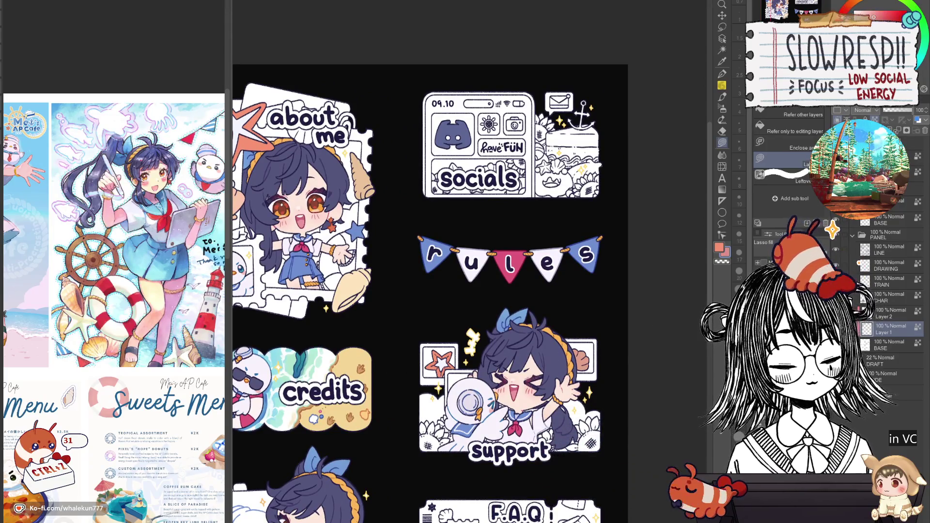
left_click_drag(605, 317, 715, 330)
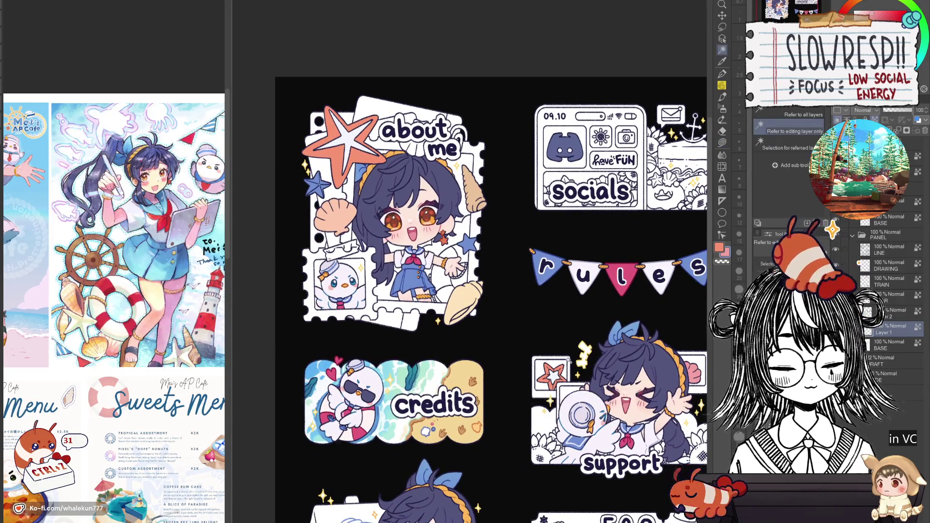
left_click_drag(484, 291, 532, 379)
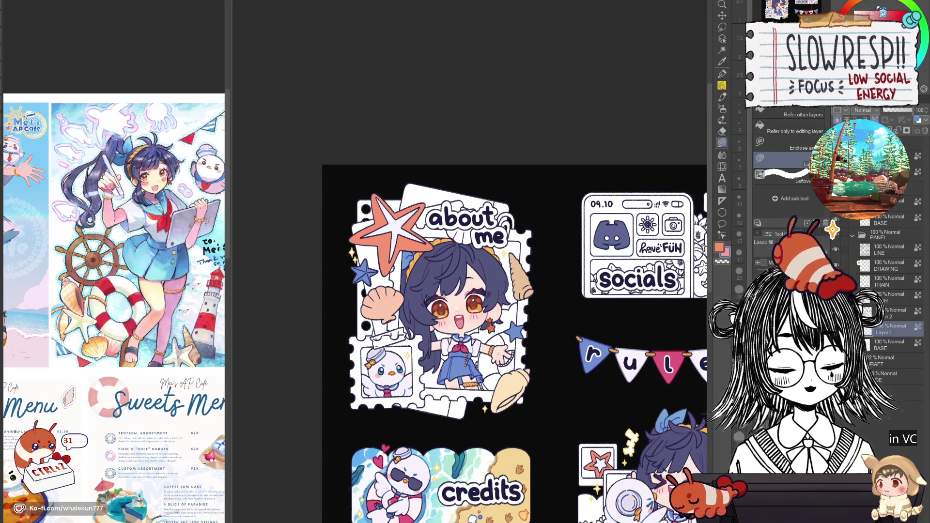
mouse_move(383, 281)
left_mouse_down()
mouse_move(356, 315)
mouse_move(388, 283)
left_mouse_up()
left_click_drag(450, 284, 552, 424)
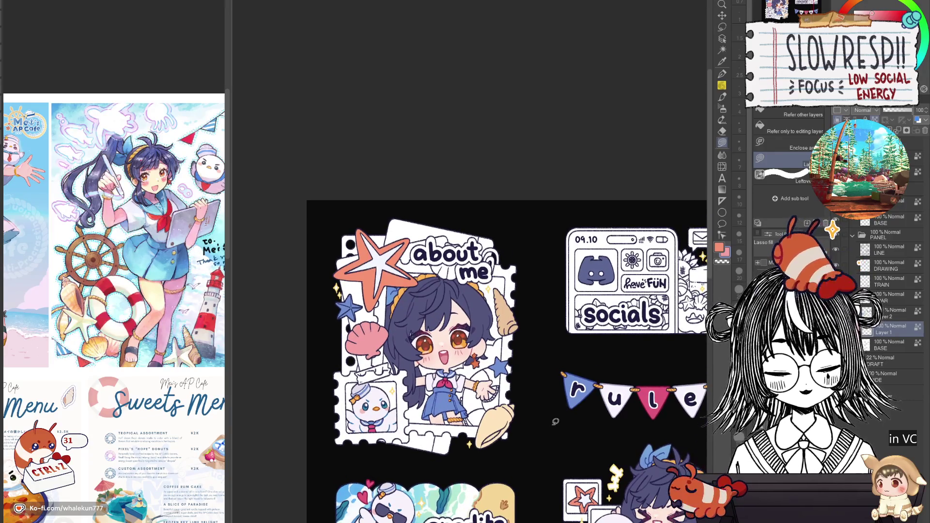
mouse_move(516, 349)
left_mouse_down()
mouse_move(534, 369)
mouse_move(547, 344)
left_mouse_up()
left_click_drag(556, 420, 556, 387)
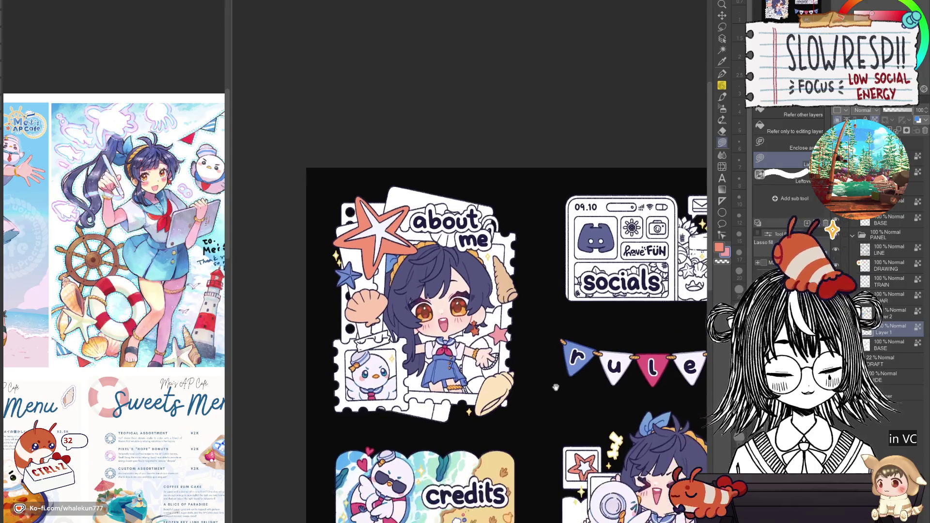
key("ctrl+z")
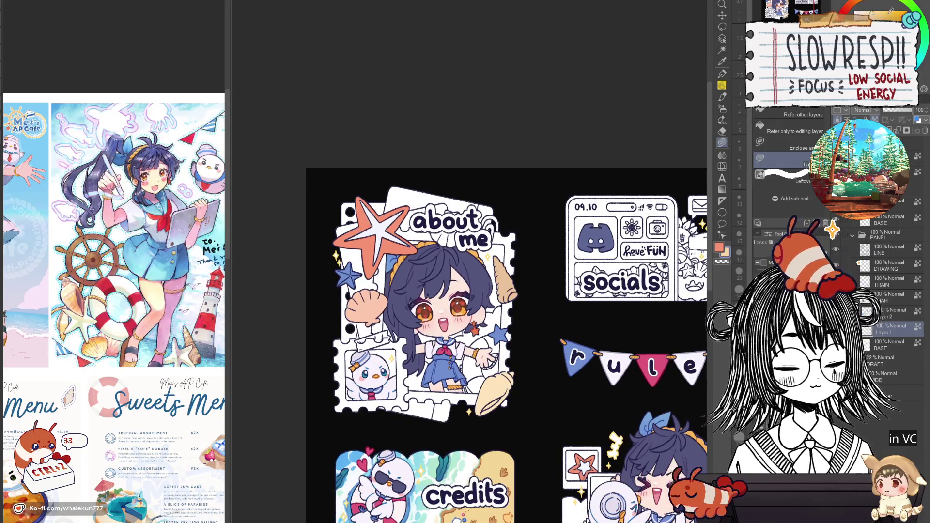
mouse_move(386, 319)
left_mouse_down()
mouse_move(389, 296)
mouse_move(363, 286)
mouse_move(341, 335)
mouse_move(372, 336)
left_mouse_up()
Pan across the sticker sheet past the F.A.Q and commissions panels, then zoom back onto the about me sticker
scroll(452, 271, "down", 5)
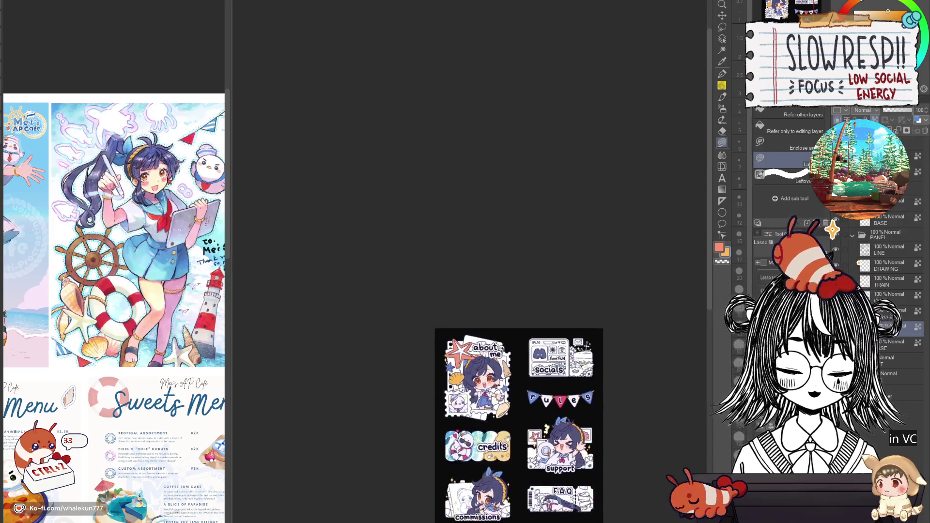
scroll(626, 315, "up", 5)
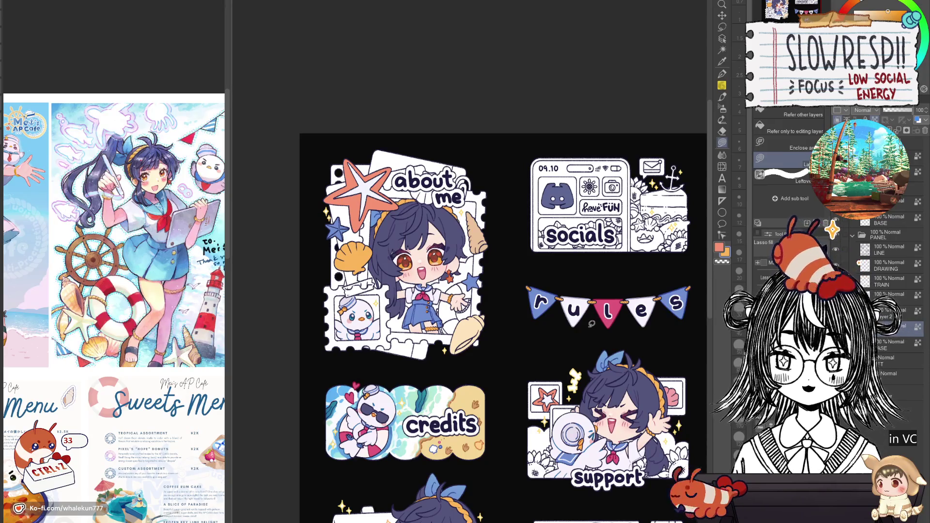
left_click_drag(582, 396, 536, 346)
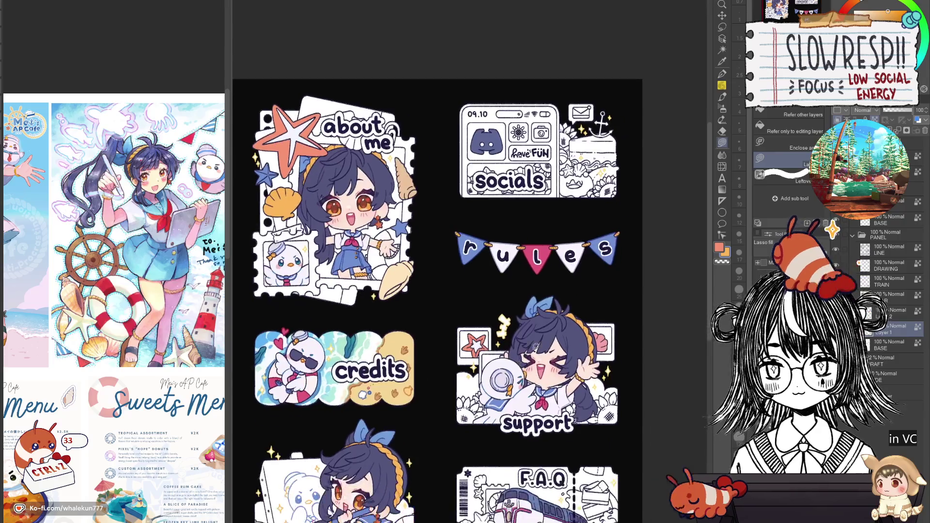
left_click_drag(557, 422, 621, 368)
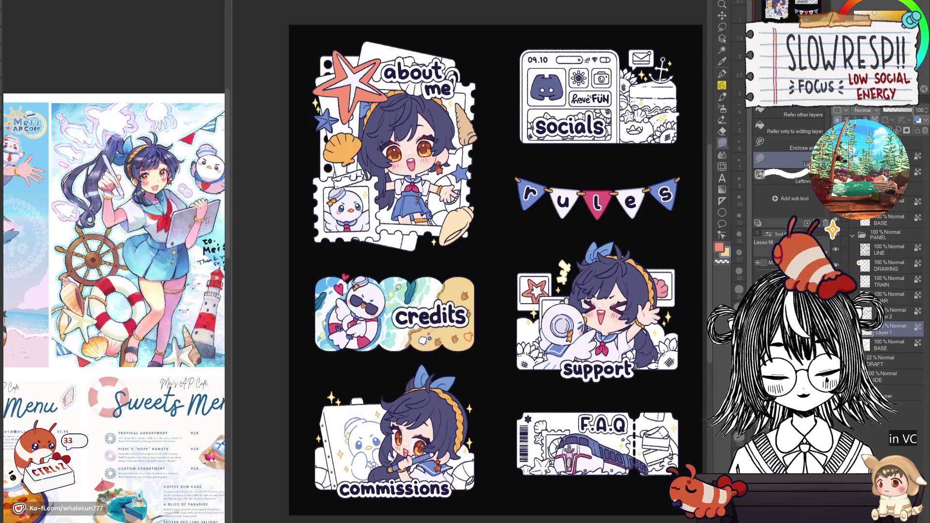
left_click_drag(498, 287, 526, 423)
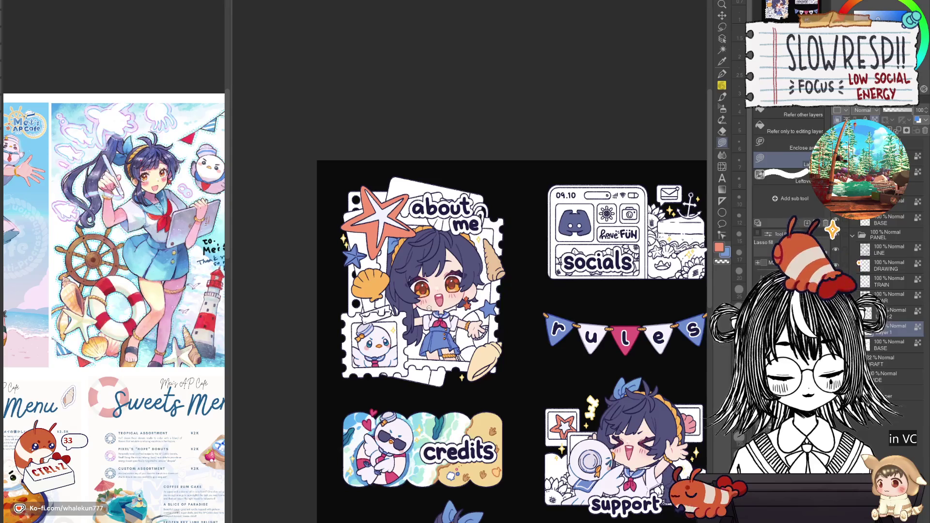
scroll(430, 308, "up", 3)
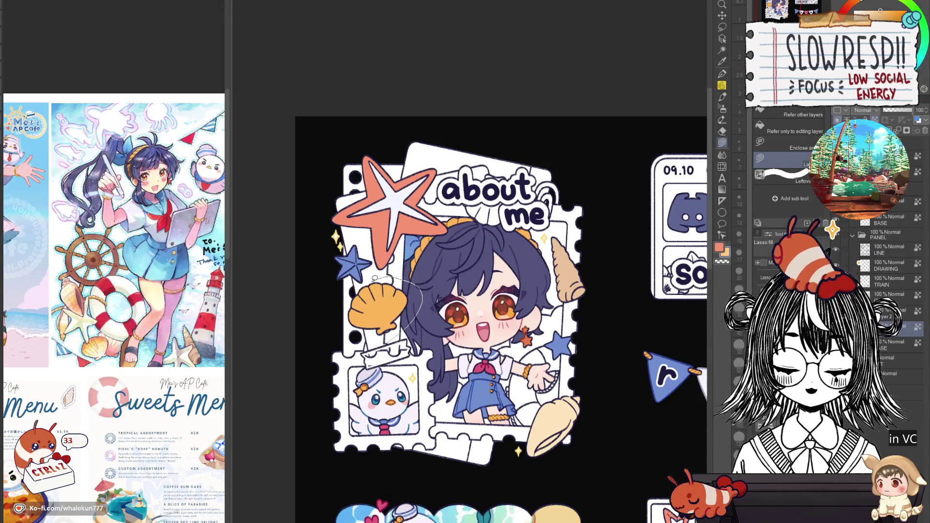
Undo the stray dark fill beside the hair and auto-select the shell area for airbrushing
mouse_move(374, 279)
left_mouse_down()
mouse_move(348, 314)
mouse_move(383, 343)
left_mouse_up()
left_click_drag(415, 303, 340, 320)
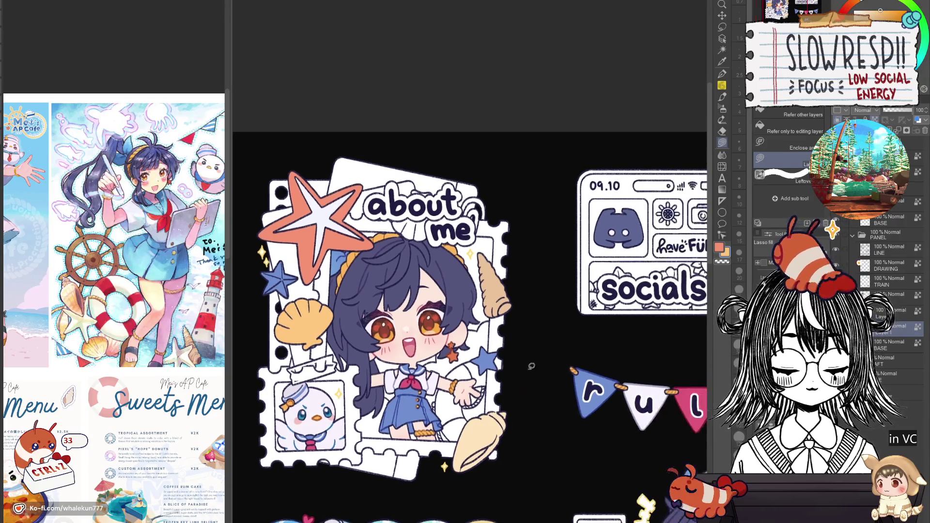
key("b")
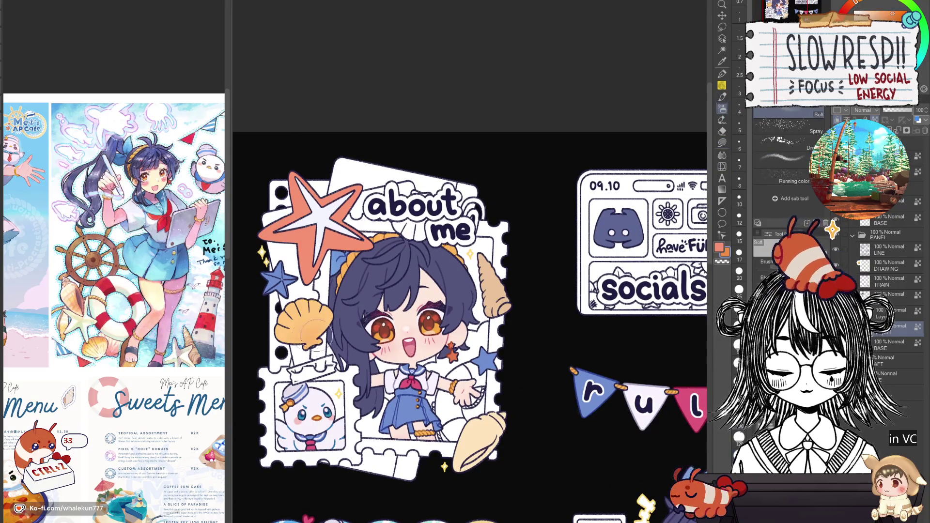
key("ctrl+z")
key("ctrl+z")
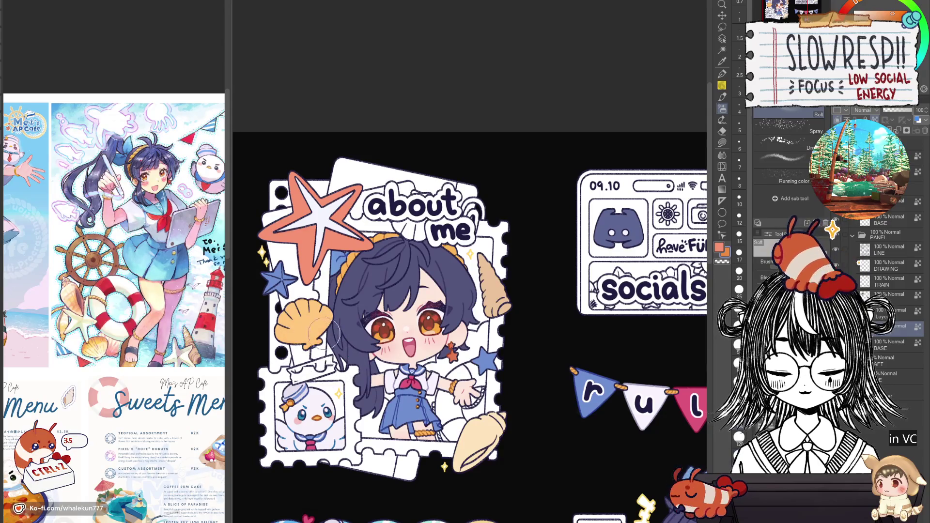
key("w")
left_click(576, 161)
key("b")
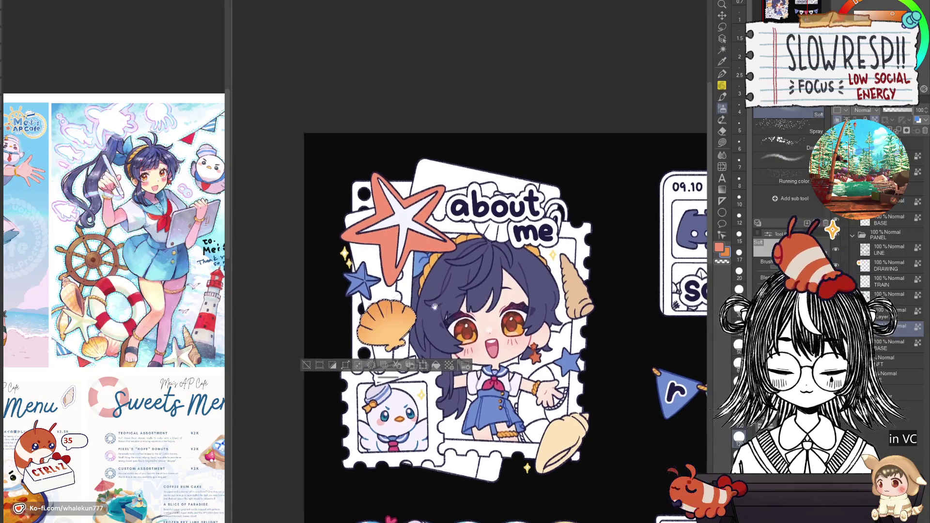
Shade the orange shell with the soft airbrush, then auto-select the bottom conch shell
scroll(315, 320, "left", 3)
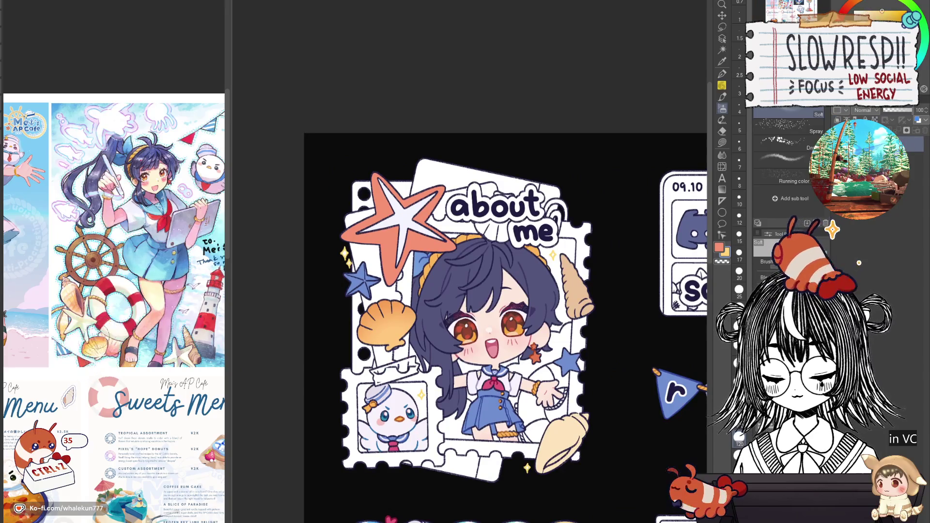
left_click(386, 323)
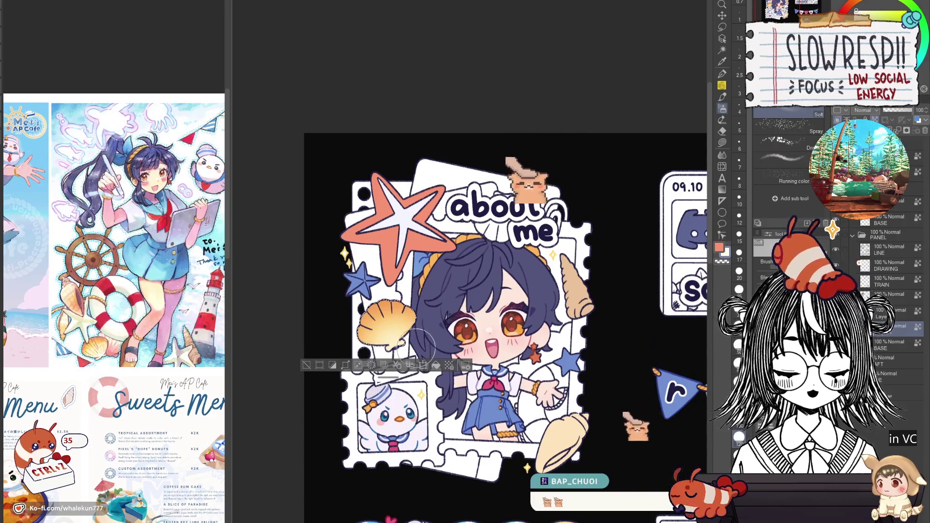
scroll(532, 305, "right", 3)
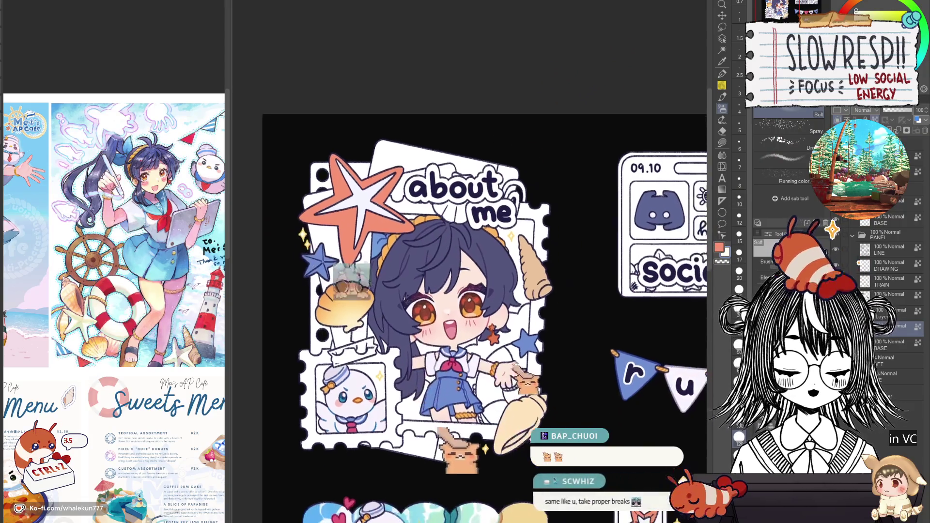
key("ctrl+a")
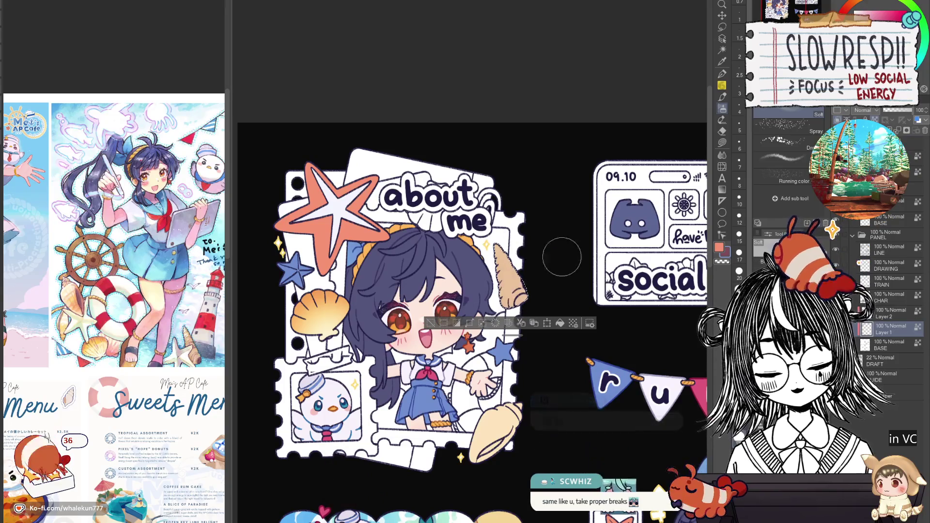
key("p")
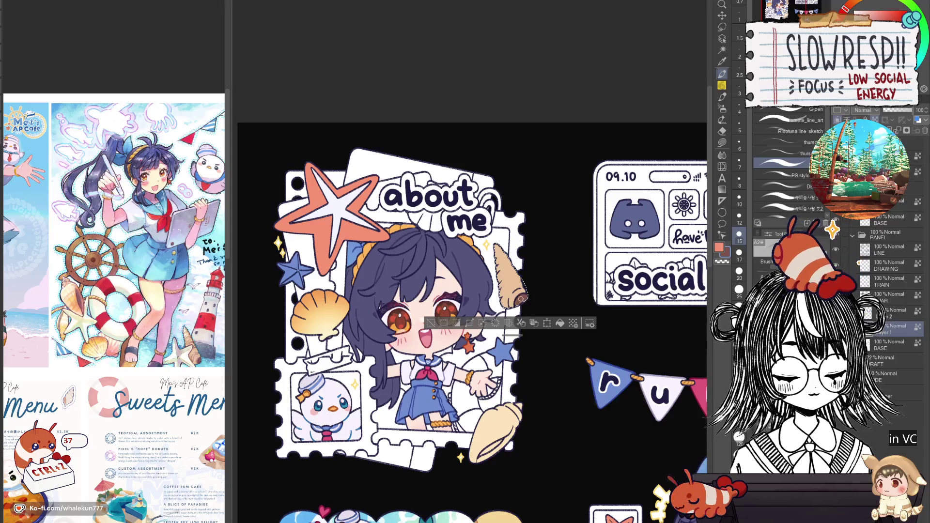
key("b")
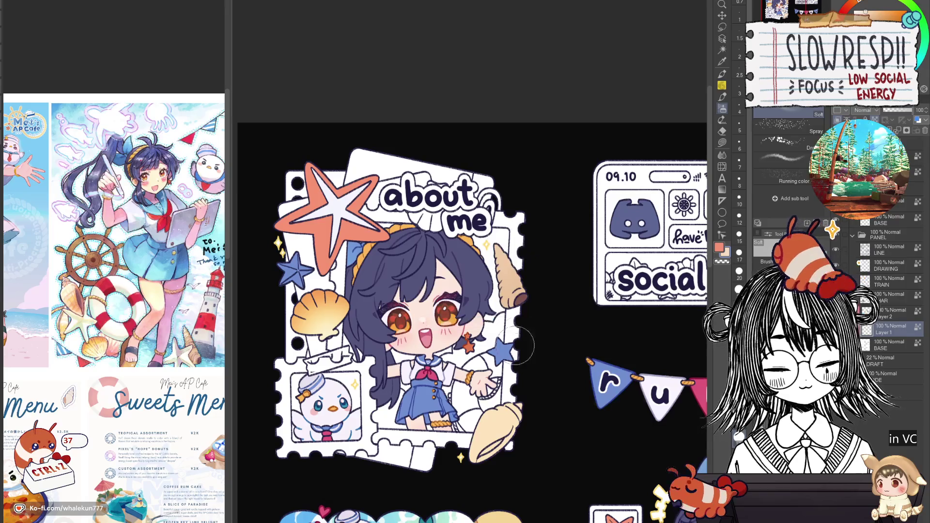
key("w")
left_click(504, 420)
left_click(721, 107)
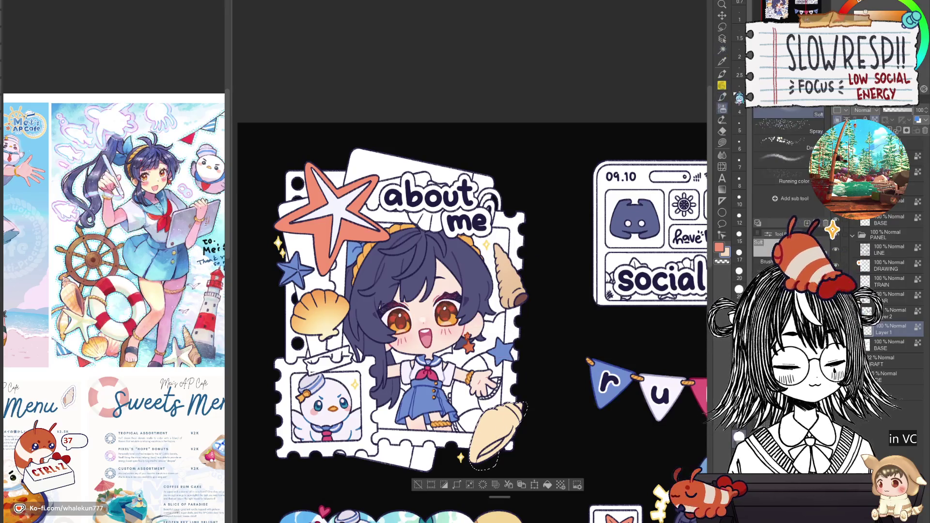
left_click_drag(550, 305, 563, 239)
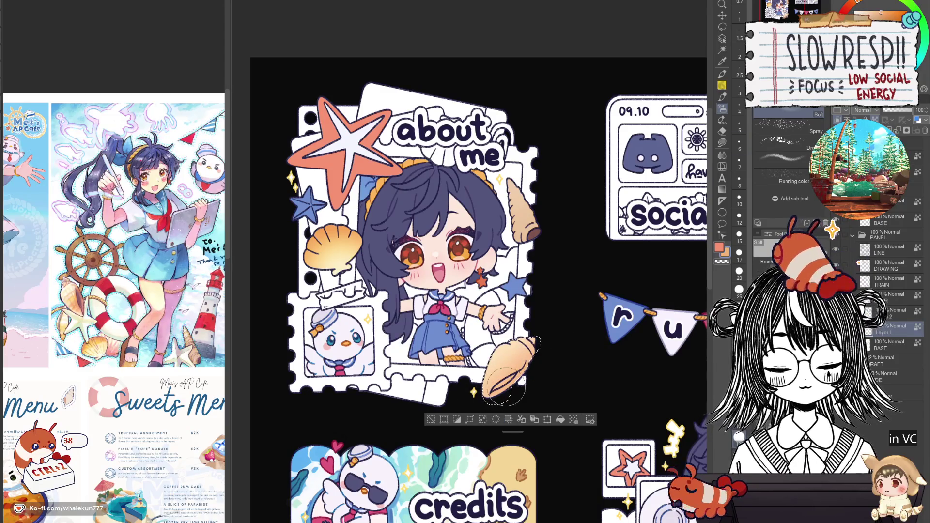
Clear the shell selection and try recolouring the small star left of the hair, then undo it
left_click_drag(544, 273, 575, 304)
key("ctrl+d")
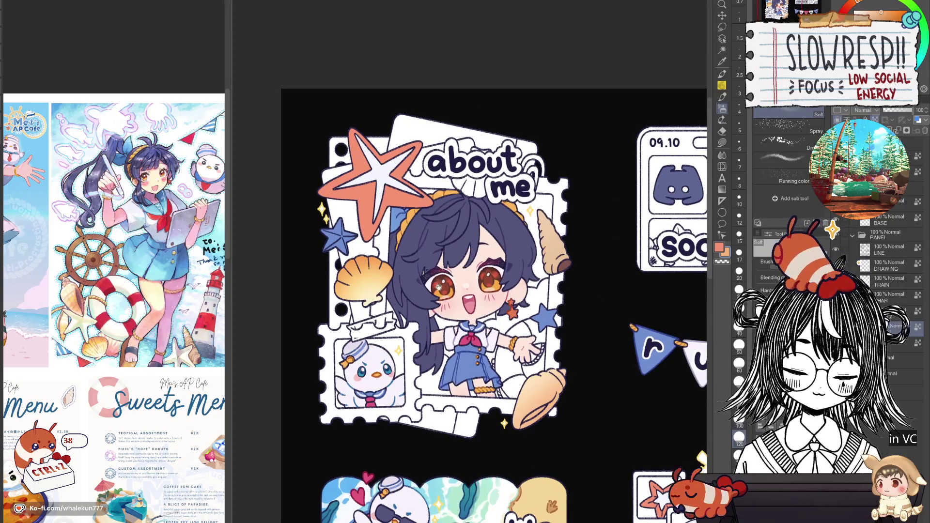
scroll(575, 304, "right", 1)
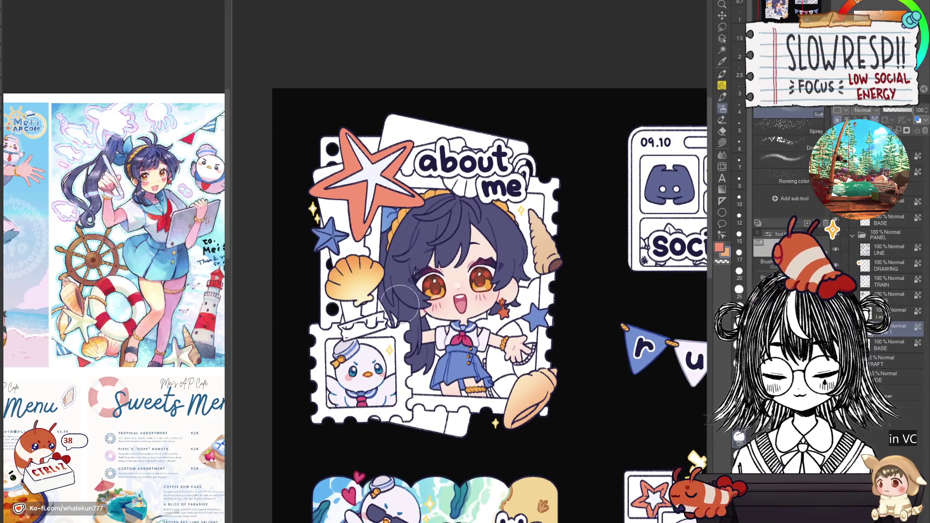
key("w")
left_click(721, 142)
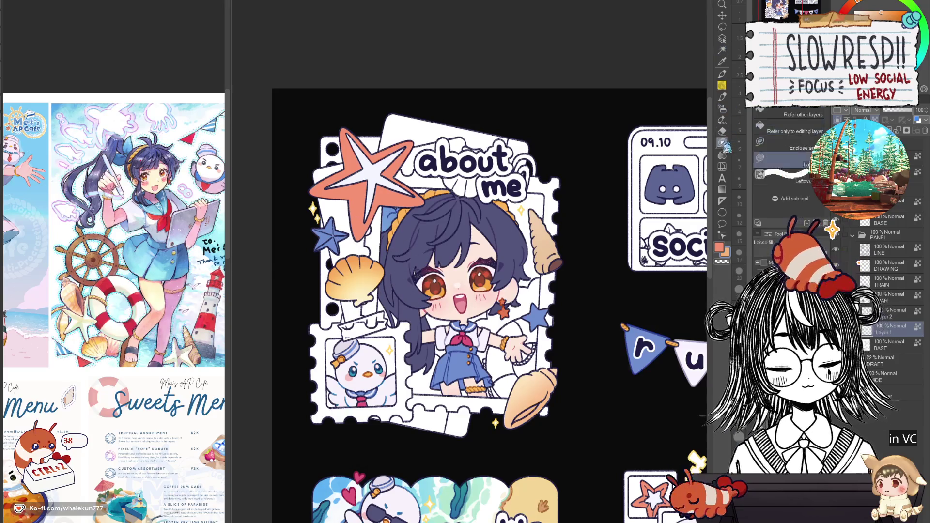
left_click_drag(341, 252, 345, 207)
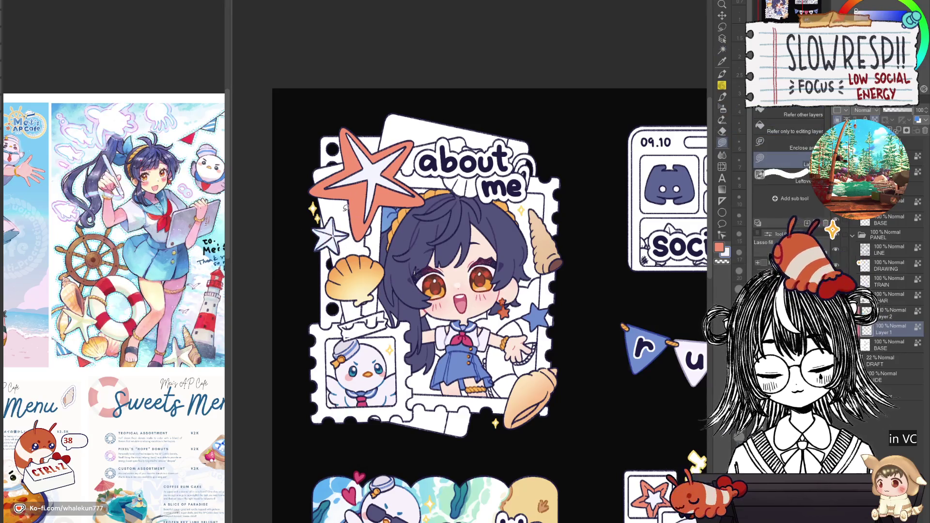
key("ctrl+z")
Lasso-fill the small star right of the girl with orange
mouse_move(557, 305)
left_mouse_down()
mouse_move(526, 298)
mouse_move(552, 335)
left_mouse_up()
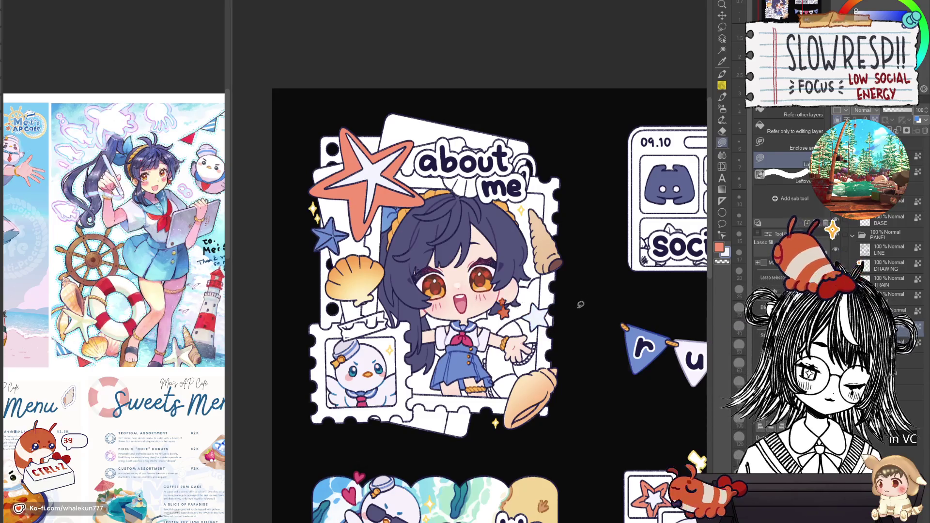
left_click(603, 315, "ctrl+alt")
mouse_move(565, 296)
left_mouse_down()
mouse_move(514, 339)
mouse_move(566, 334)
left_mouse_up()
scroll(602, 302, "right", 3)
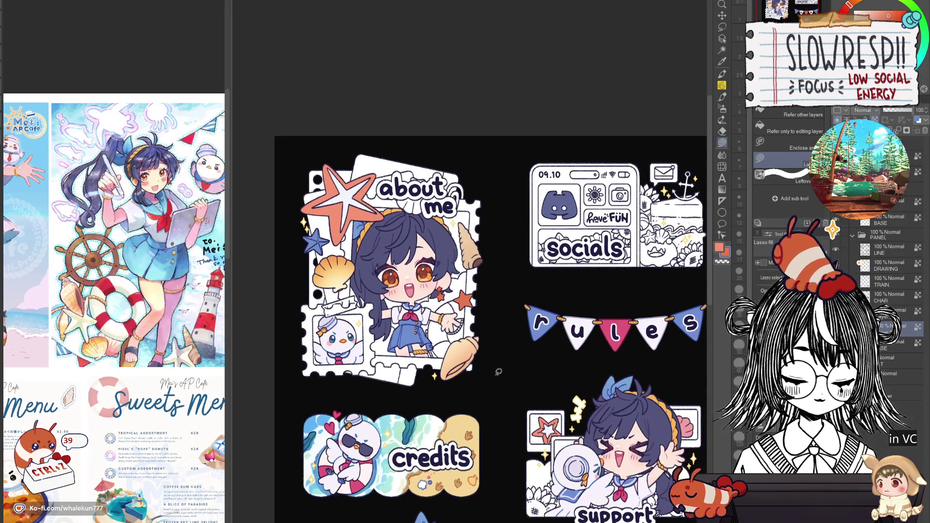
scroll(498, 372, "right", 2)
scroll(339, 323, "up", 3)
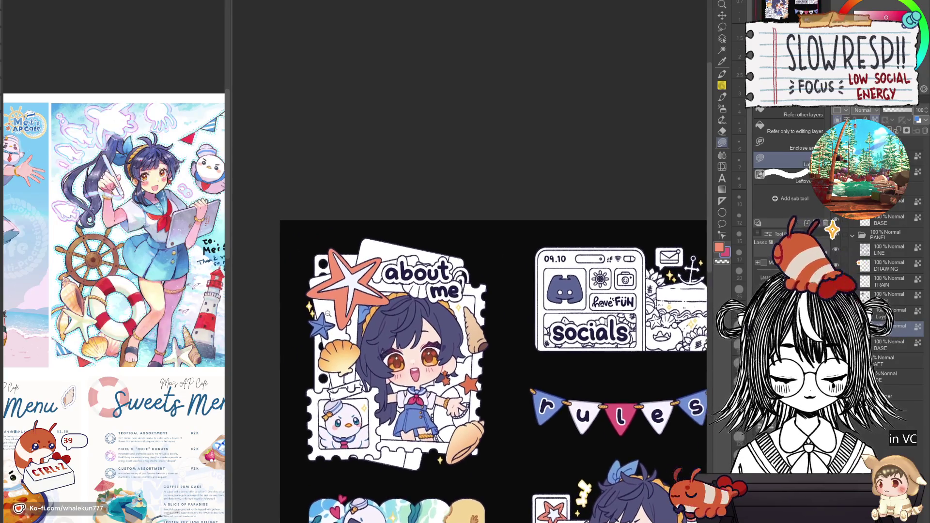
scroll(339, 307, "down", 3)
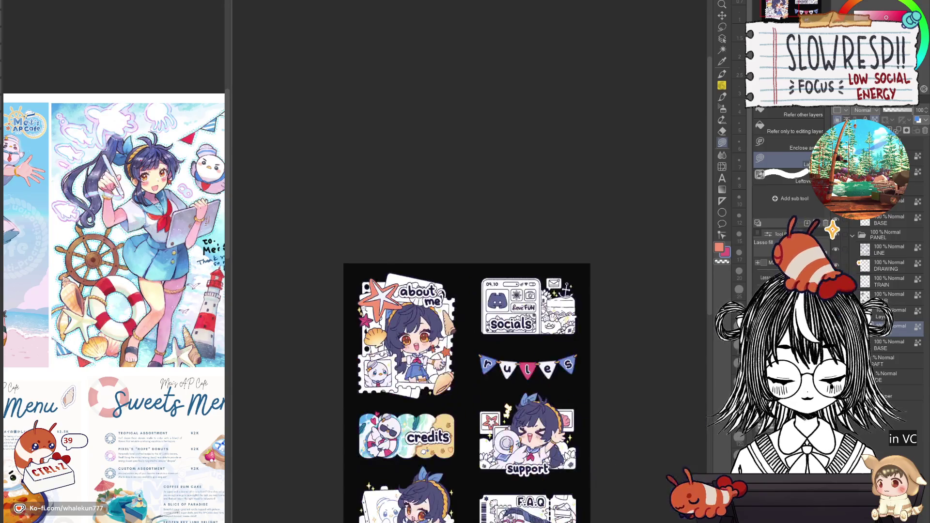
scroll(498, 386, "up", 3)
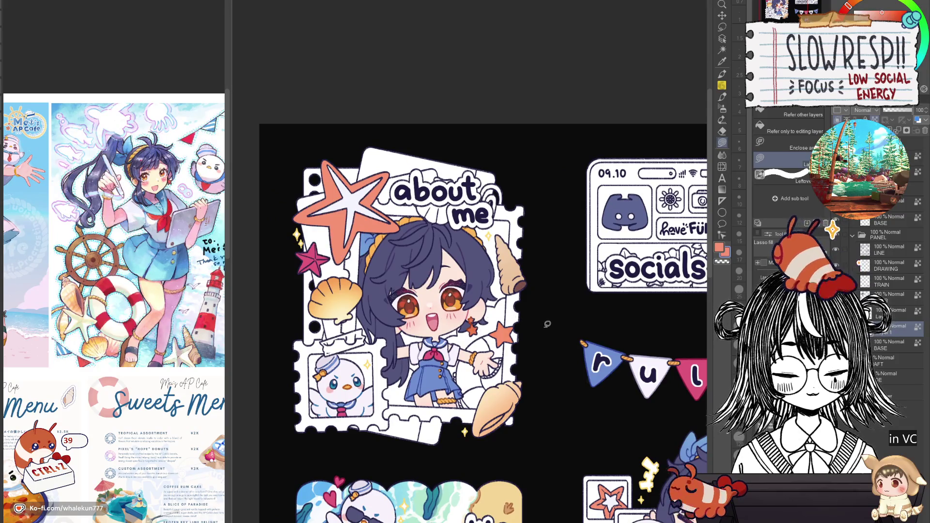
Auto-select the orange starfish with the airbrush active, then deselect it
left_click(721, 108)
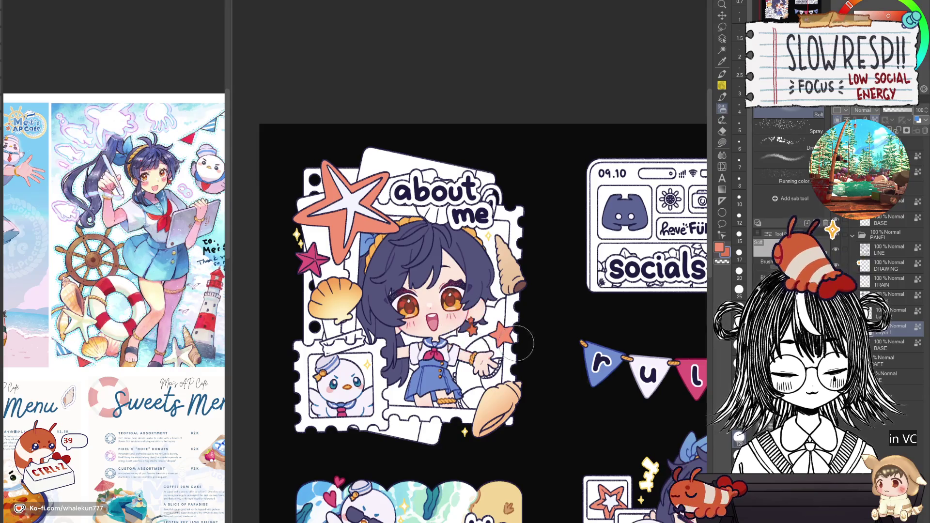
left_click(866, 329, "ctrl")
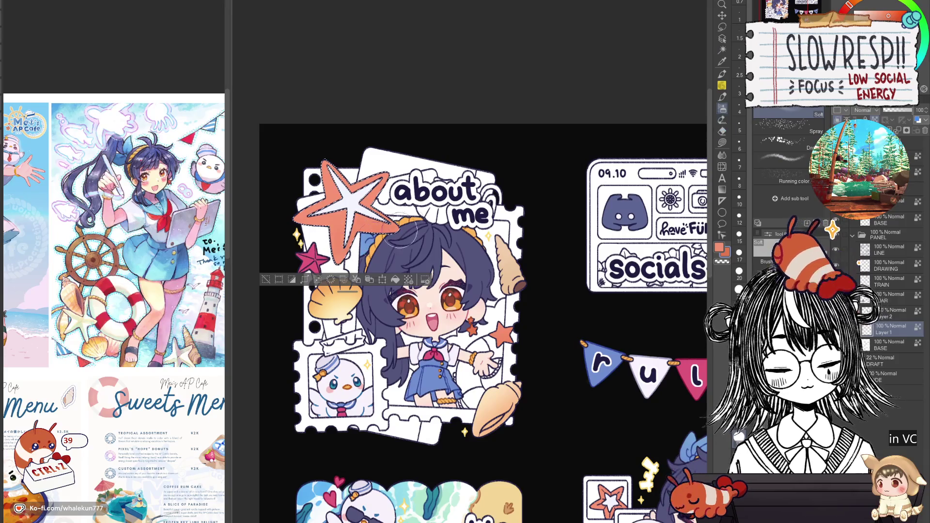
key("ctrl+d")
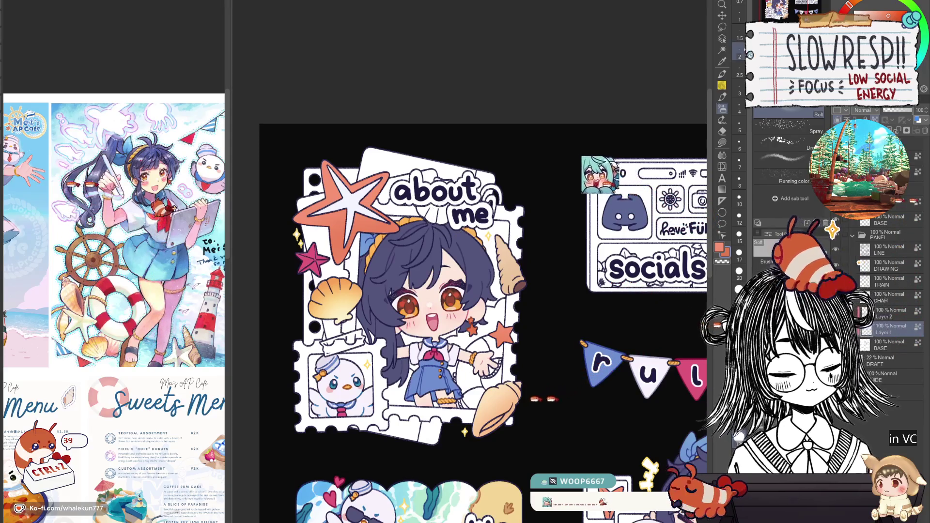
mouse_move(528, 351)
left_mouse_down()
mouse_move(548, 369)
mouse_move(466, 212)
left_mouse_up()
scroll(537, 304, "down", 3)
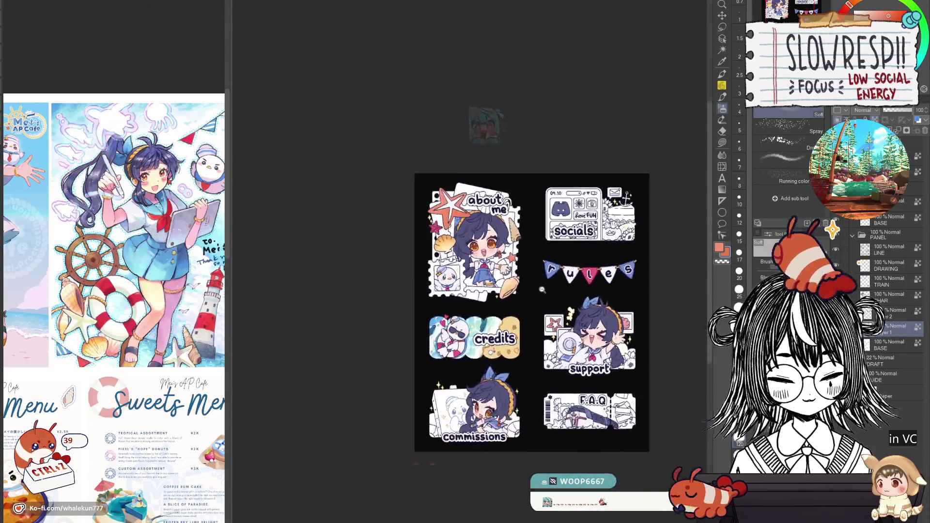
scroll(536, 304, "up", 2)
scroll(537, 304, "down", 1)
scroll(509, 302, "up", 5)
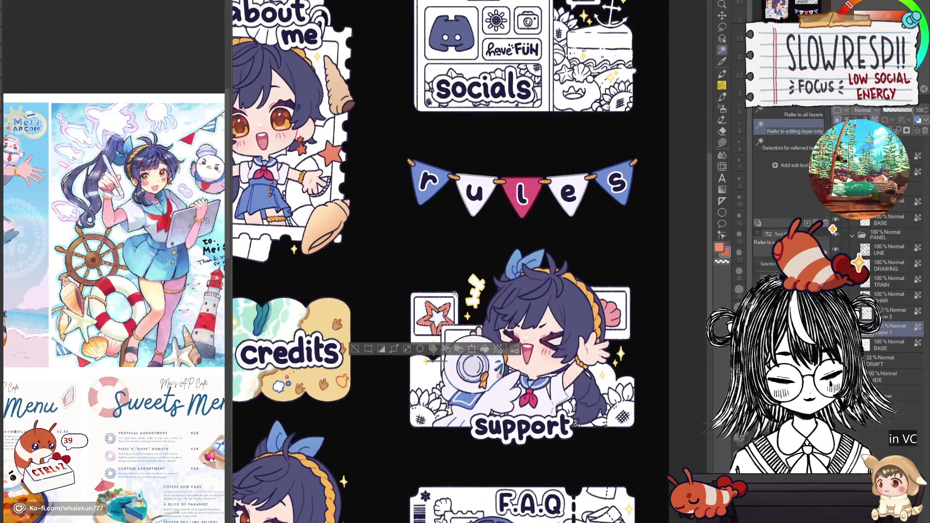
left_click_drag(463, 299, 463, 320)
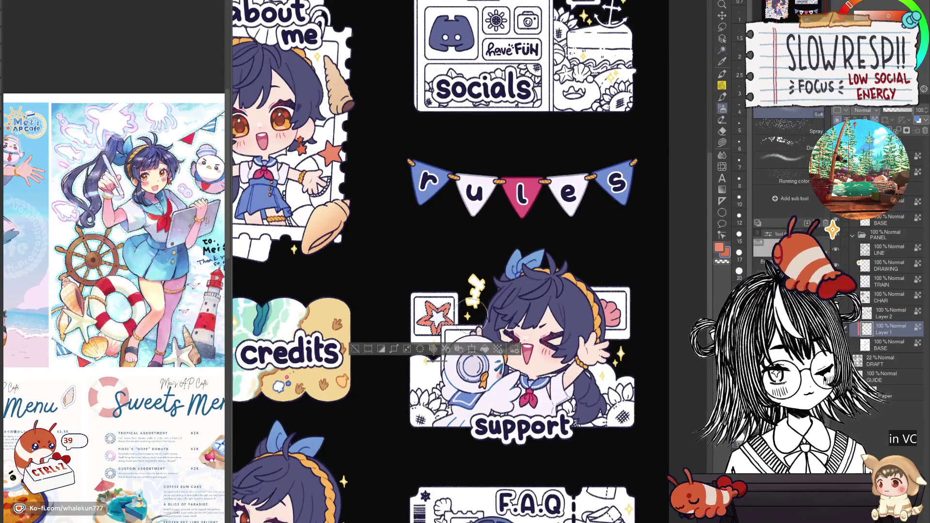
left_click_drag(600, 300, 640, 342)
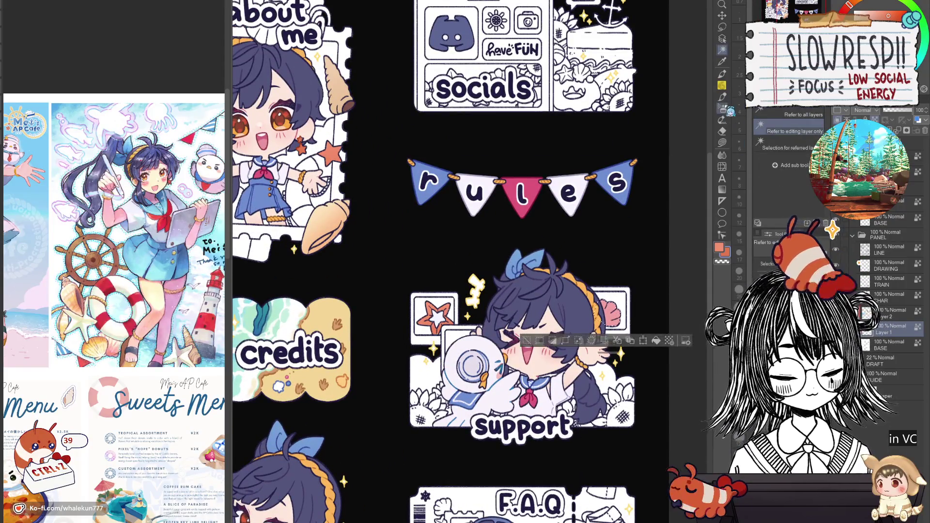
key("ctrl+d")
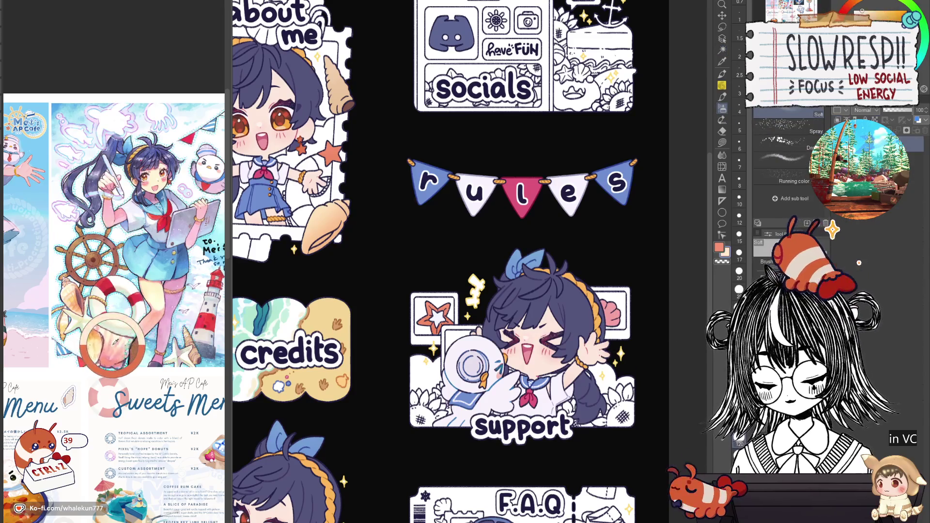
key("ctrl+z")
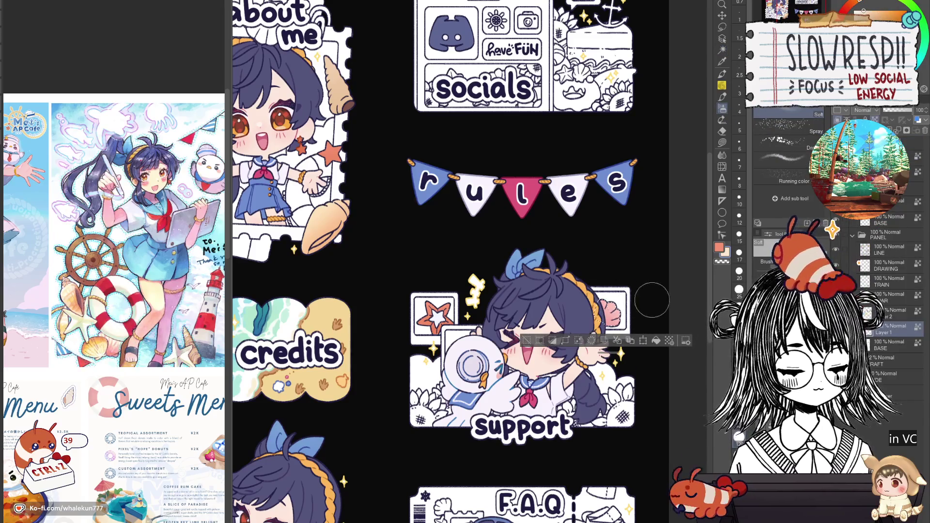
key("ctrl+d")
scroll(576, 427, "down", 2)
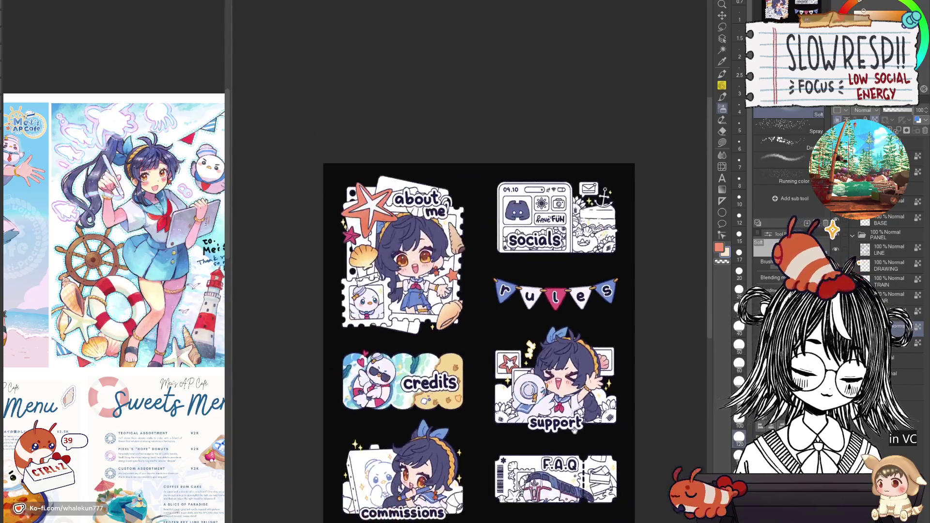
scroll(490, 305, "up", 2)
scroll(522, 309, "down", 1)
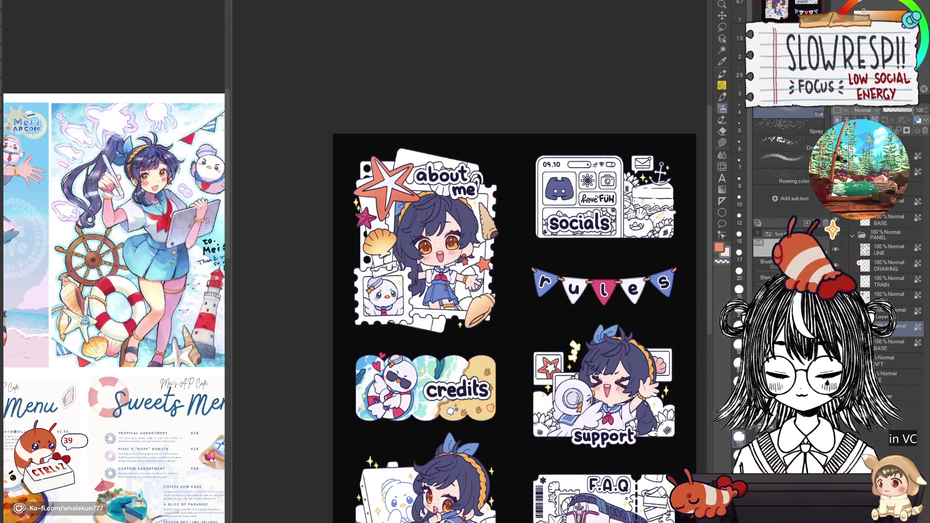
scroll(532, 319, "up", 3)
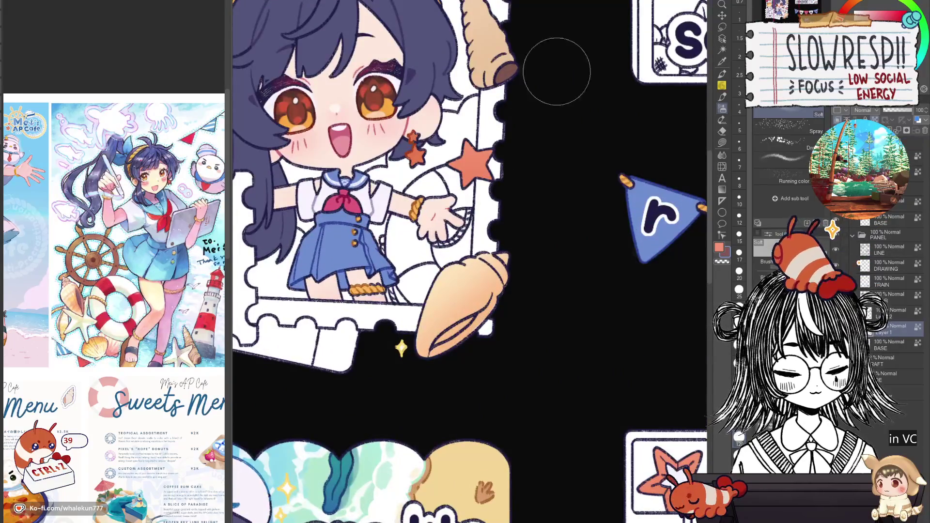
left_click(722, 74)
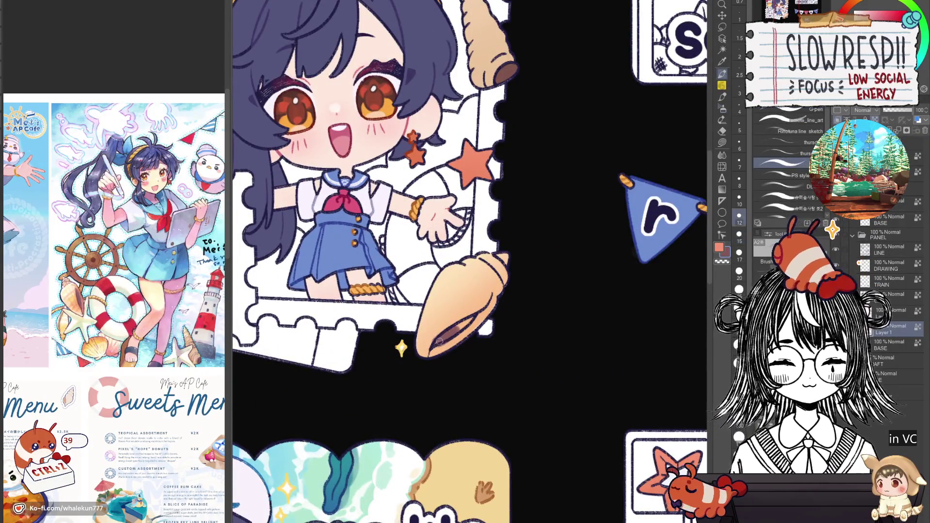
key("ctrl+z")
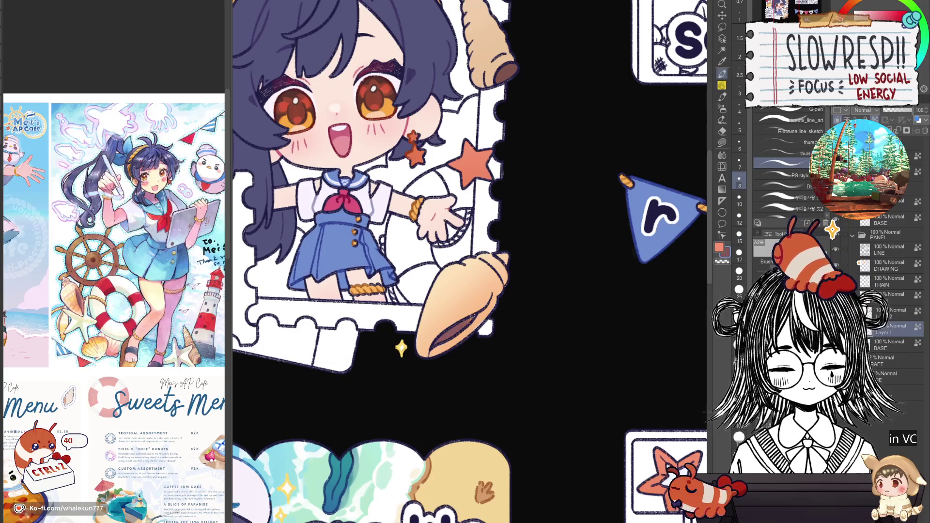
left_click(472, 329, "alt")
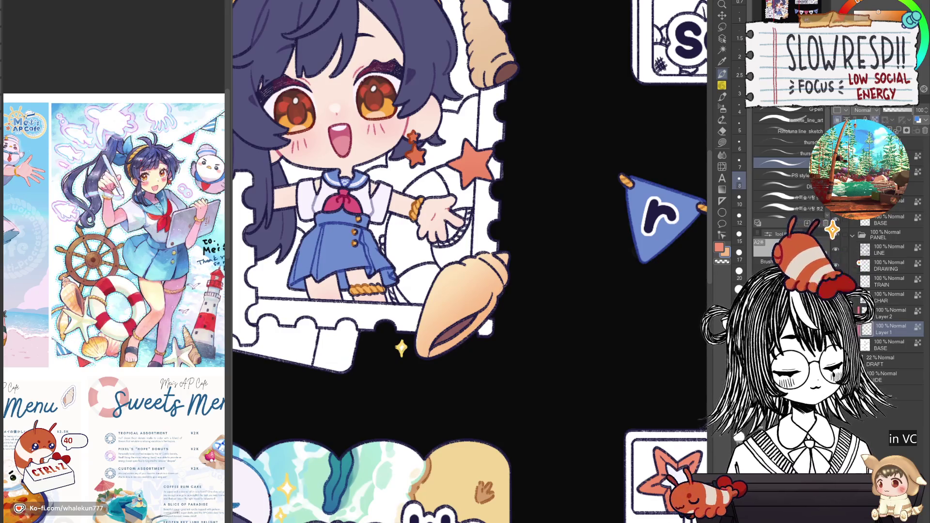
scroll(507, 287, "up", 5)
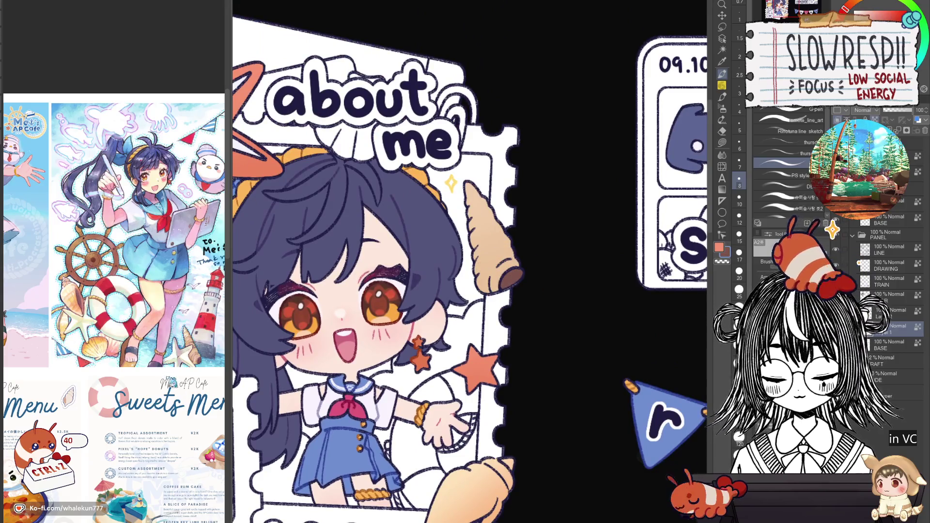
key("bracketright")
key("bracketright")
key("bracketright")
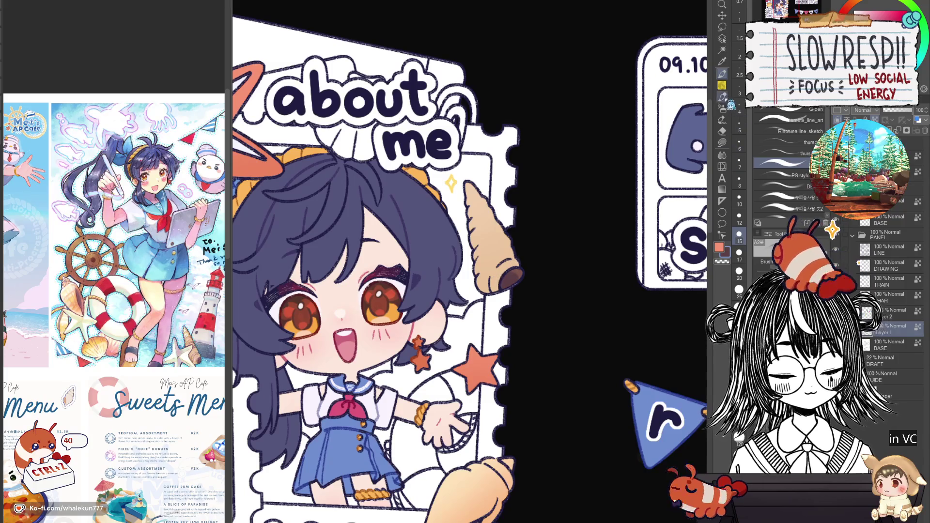
key("b")
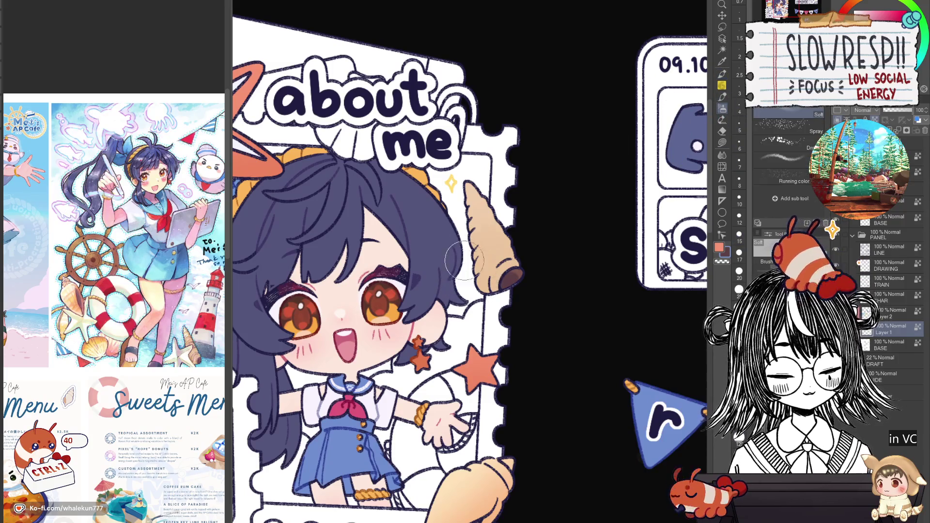
left_click_drag(467, 277, 469, 164)
key("ctrl+z")
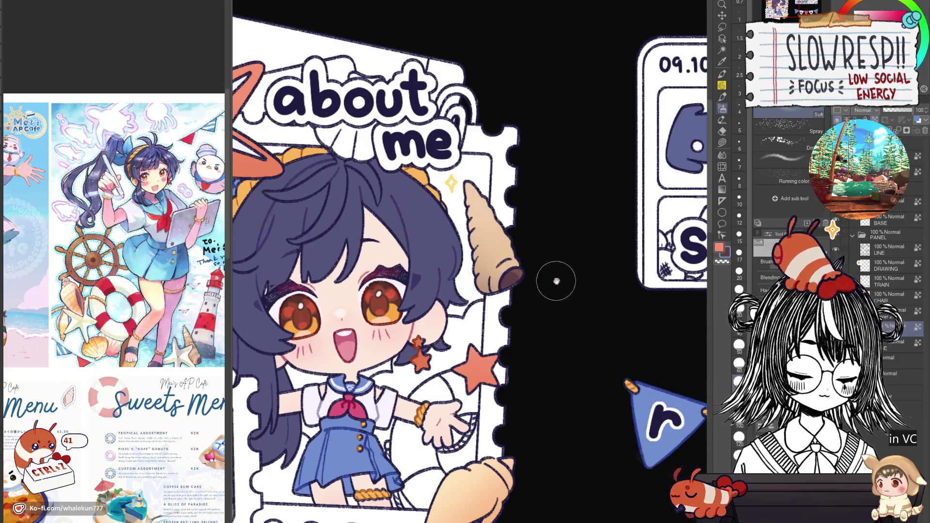
key("ctrl+z")
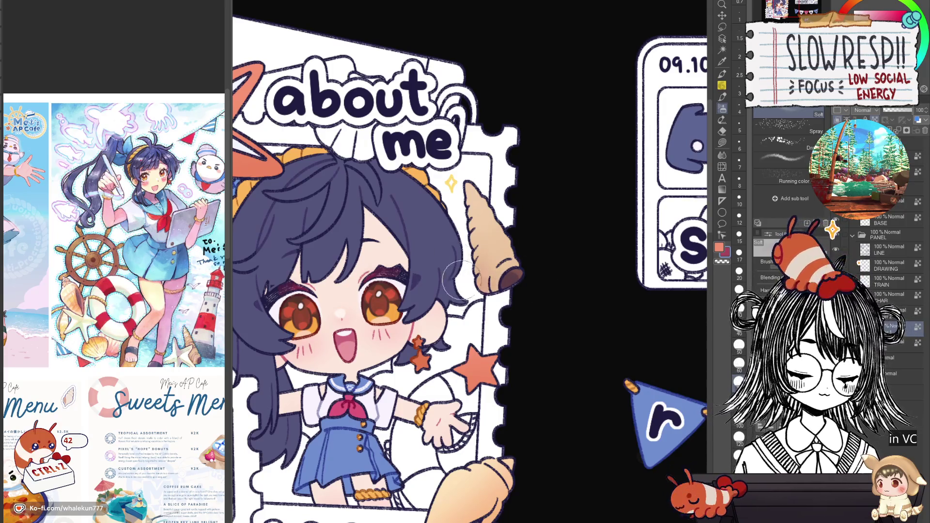
key("ctrl+z")
key("ctrl+z")
scroll(565, 283, "down", 5)
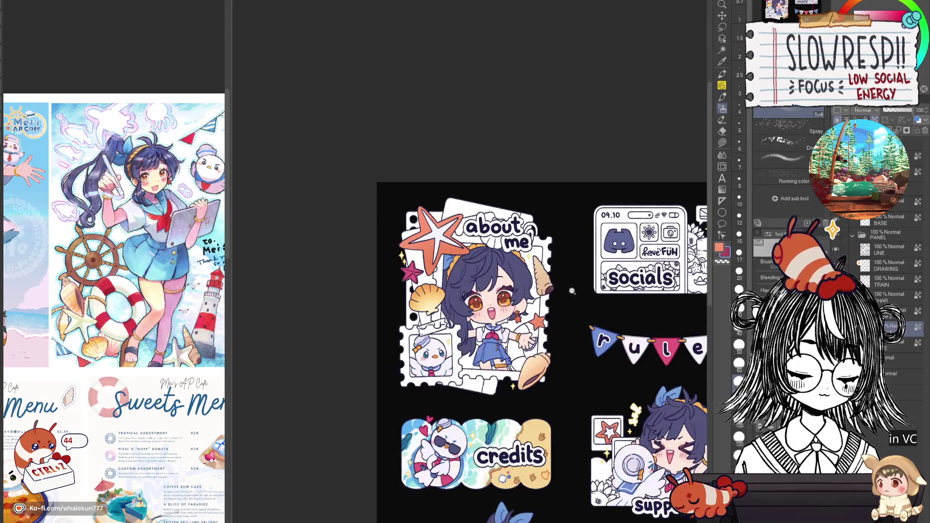
scroll(586, 303, "down", 2)
scroll(578, 335, "up", 3)
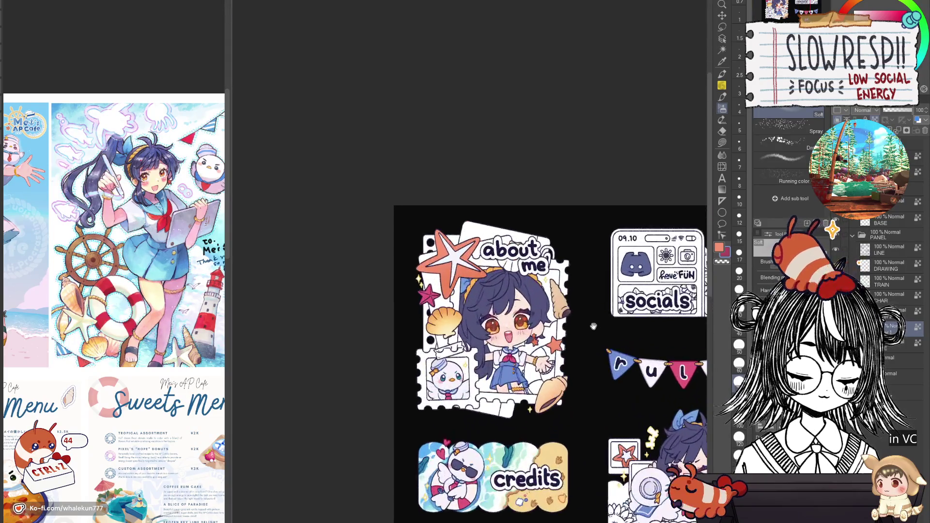
key("h")
key("h")
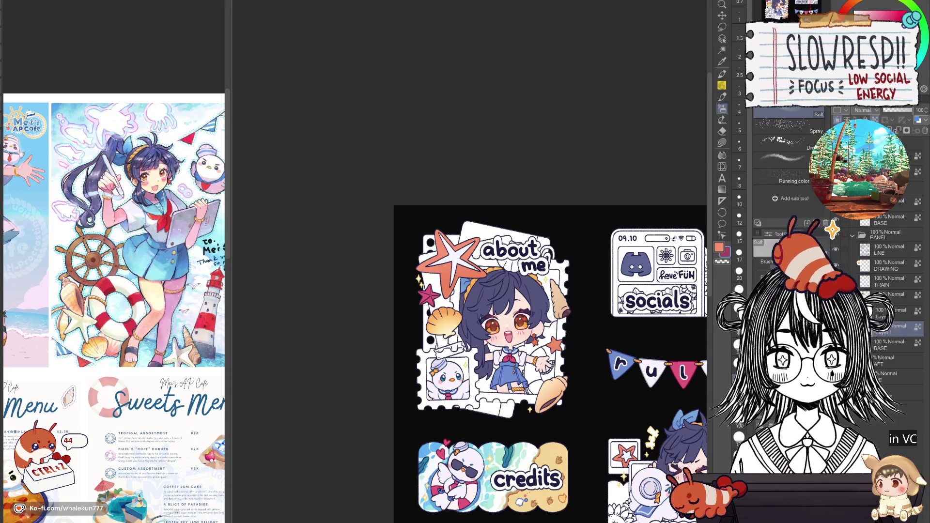
key("p")
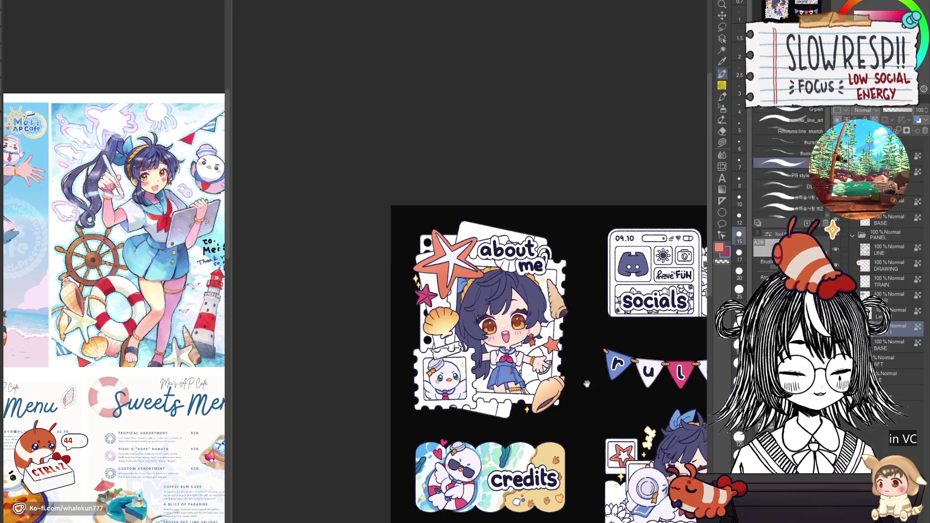
left_click_drag(603, 486, 579, 384)
scroll(579, 384, "down", 5)
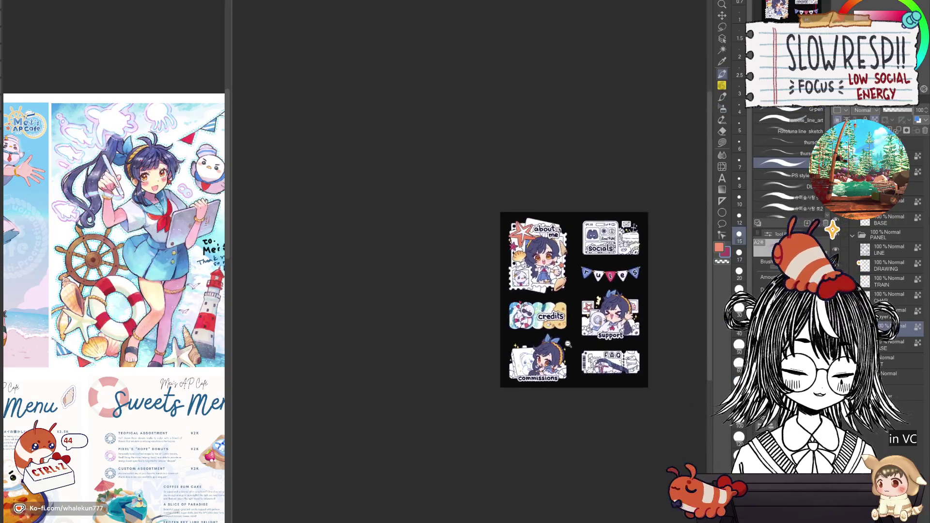
scroll(584, 347, "up", 3)
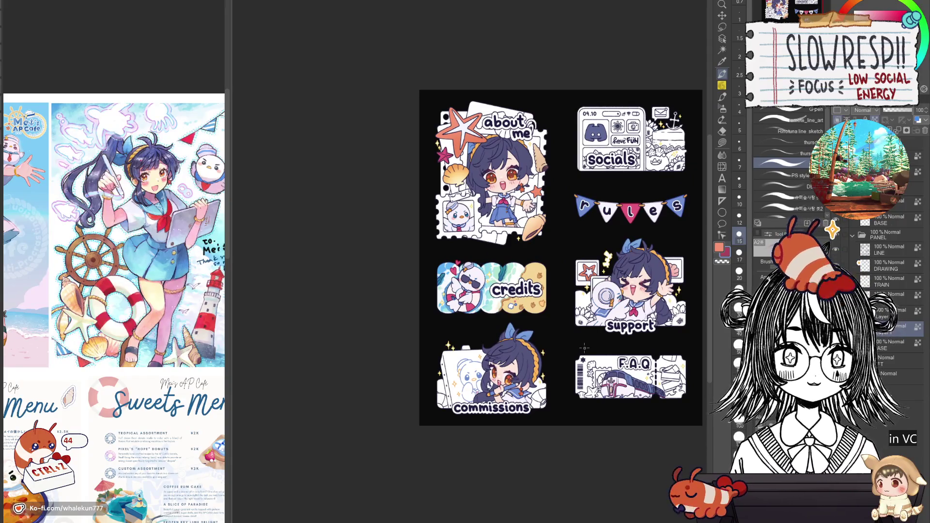
left_click(721, 142)
scroll(696, 299, "up", 3)
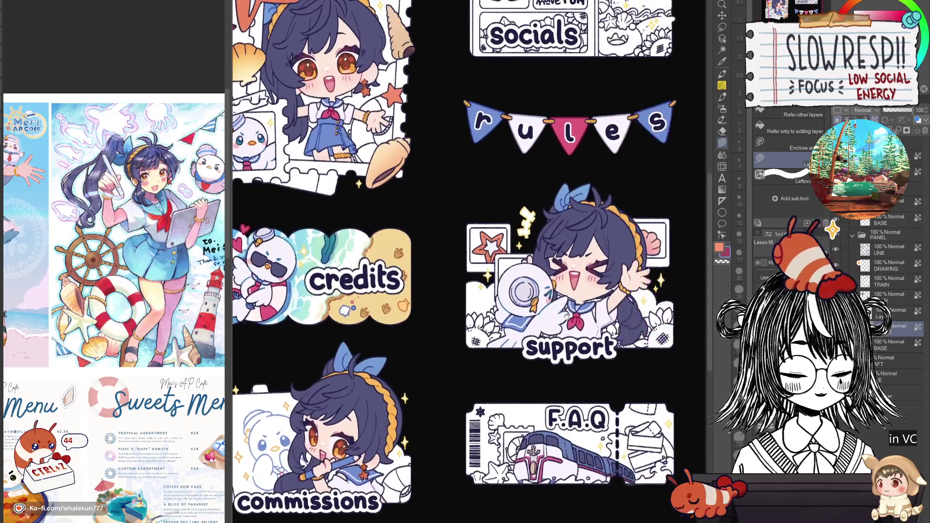
left_click_drag(566, 315, 594, 398)
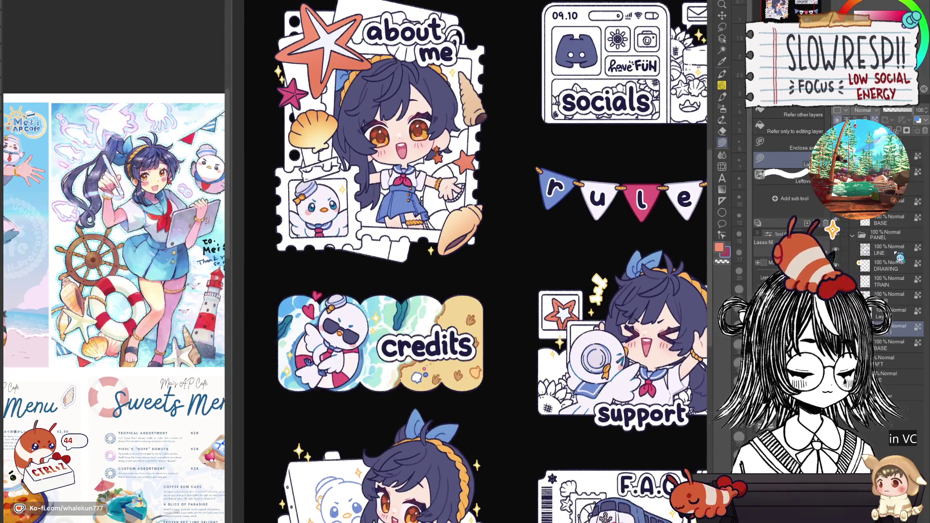
key("p")
scroll(382, 165, "up", 4)
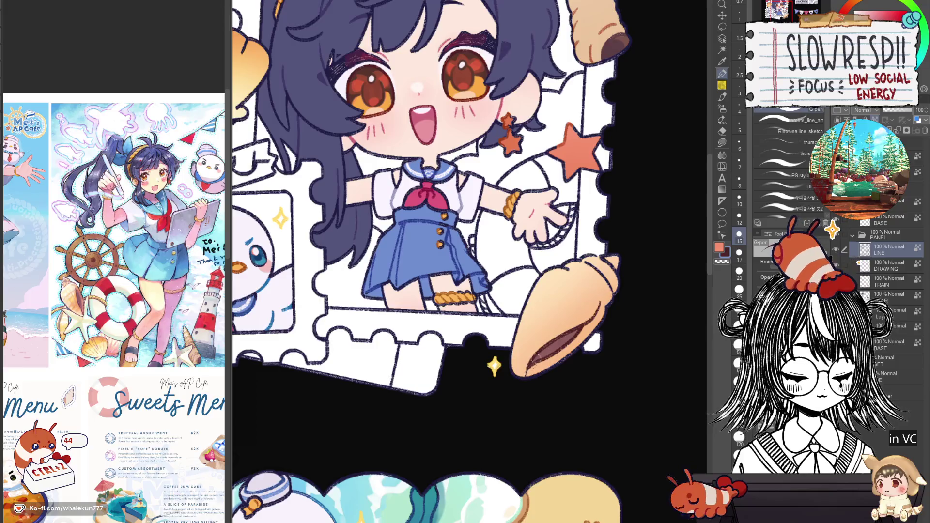
left_click(617, 271, "alt")
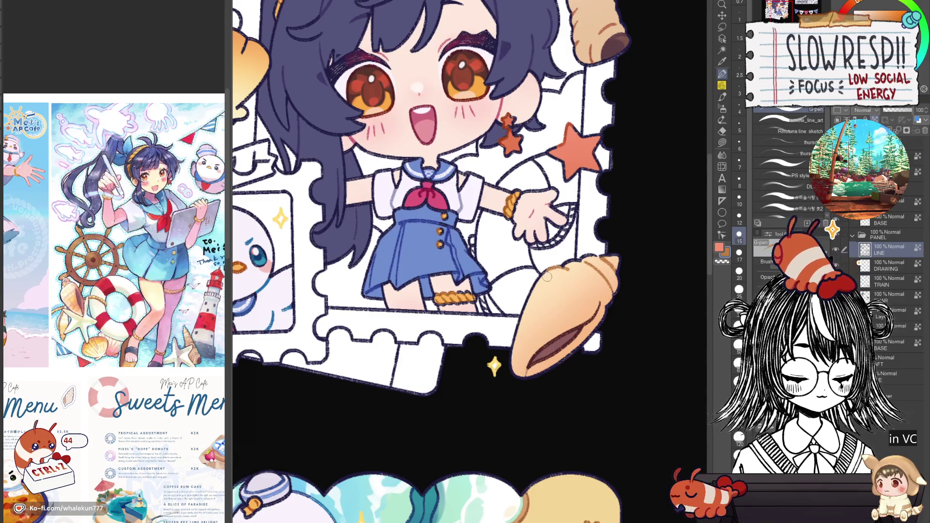
scroll(557, 286, "down", 5)
scroll(558, 290, "up", 5)
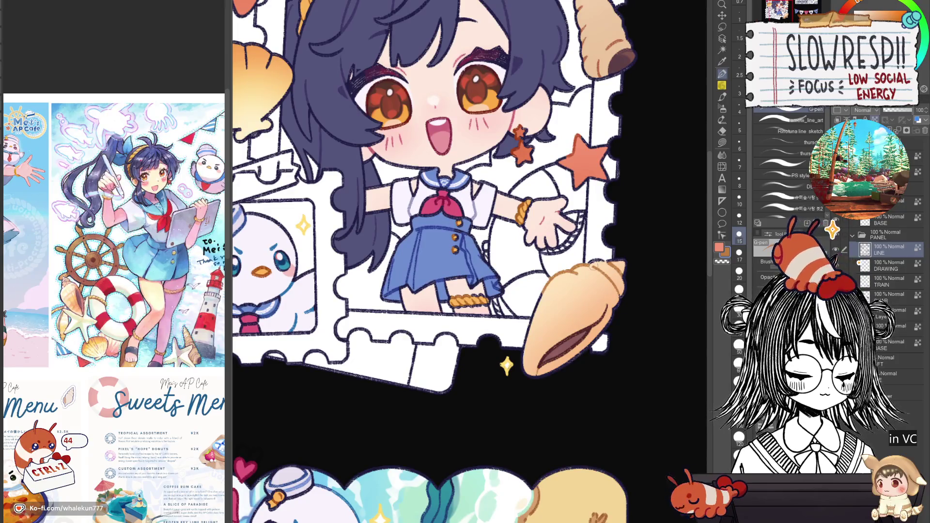
scroll(623, 246, "up", 3)
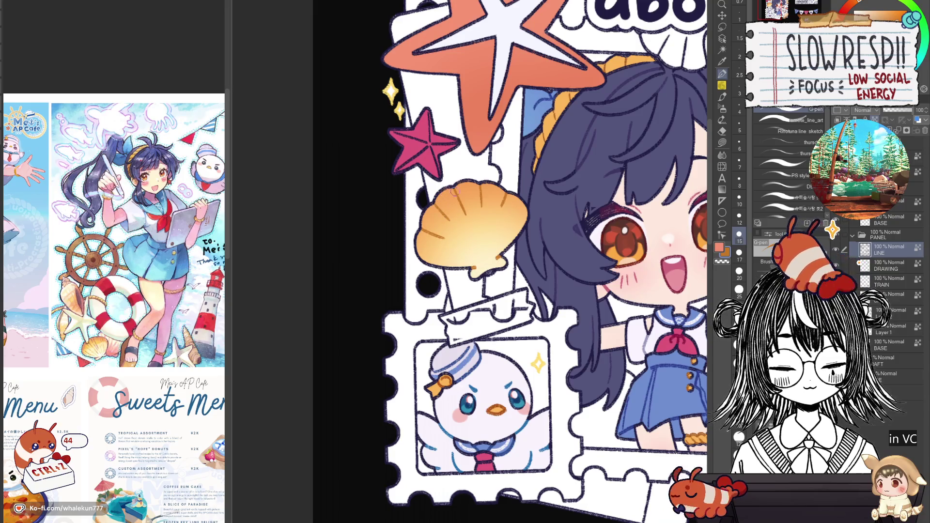
Repaint the big starfish's inner star, centre and arms white with a slightly smaller G-pen
mouse_move(453, 191)
left_mouse_down()
mouse_move(453, 211)
mouse_move(405, 222)
left_mouse_up()
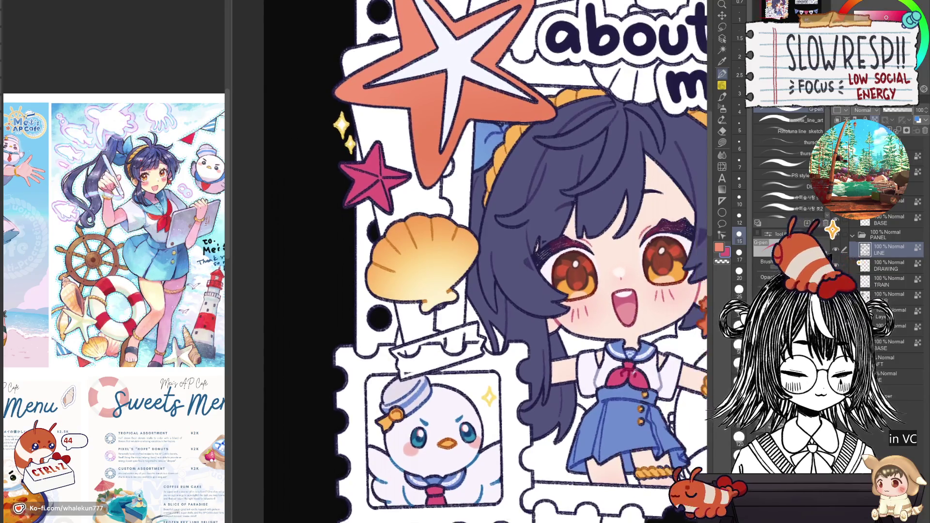
left_click_drag(592, 321, 605, 339)
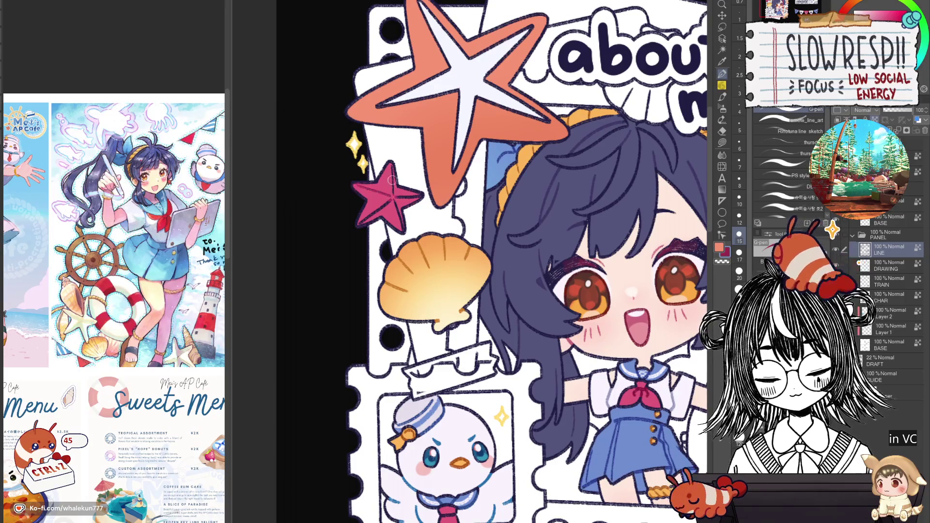
key("bracketleft")
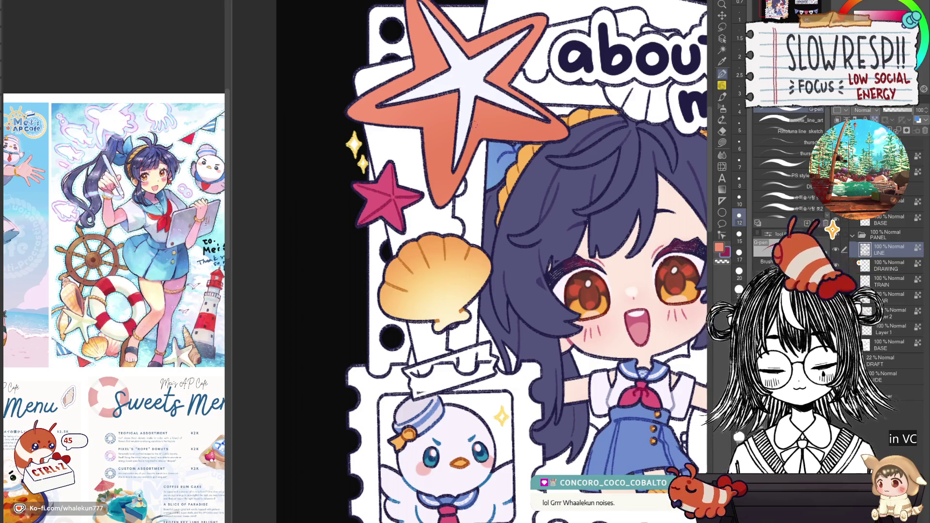
scroll(475, 125, "up", 4)
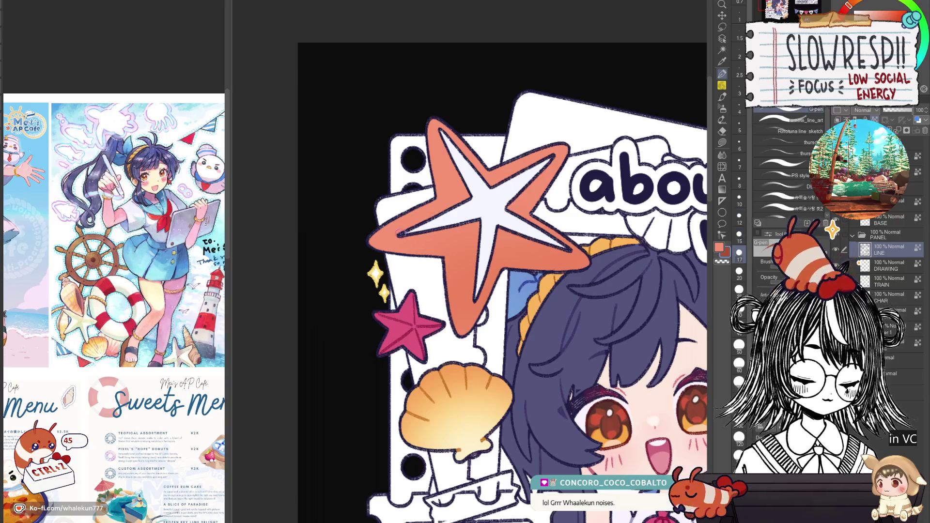
left_click_drag(400, 233, 480, 186)
mouse_move(458, 133)
left_mouse_down()
mouse_move(477, 201)
mouse_move(497, 191)
left_mouse_up()
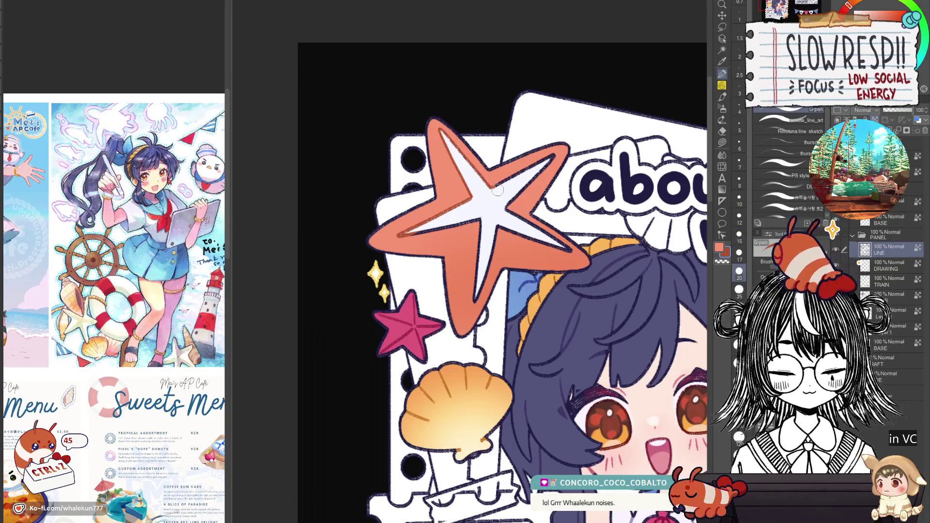
mouse_move(401, 236)
left_mouse_down()
mouse_move(482, 214)
mouse_move(477, 298)
mouse_move(499, 228)
left_mouse_up()
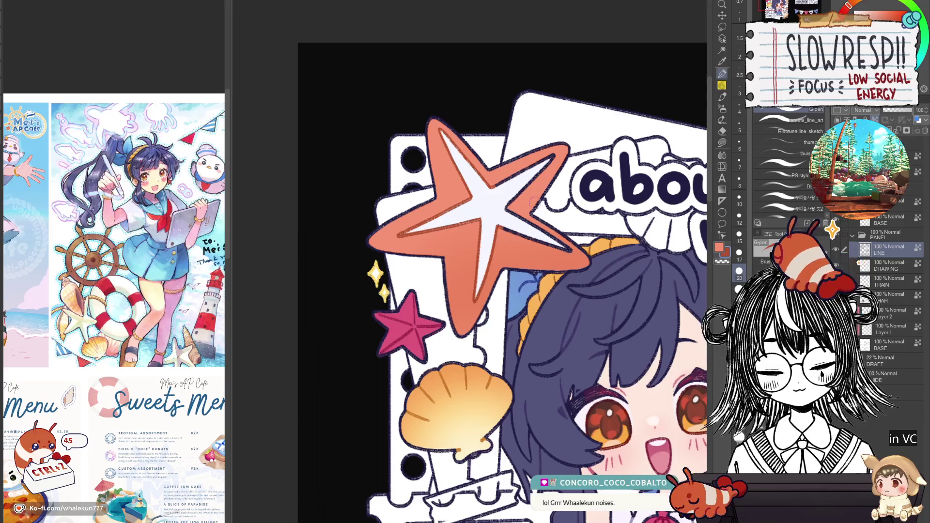
mouse_move(532, 203)
left_mouse_down()
mouse_move(537, 242)
mouse_move(514, 213)
mouse_move(557, 242)
mouse_move(539, 174)
left_mouse_up()
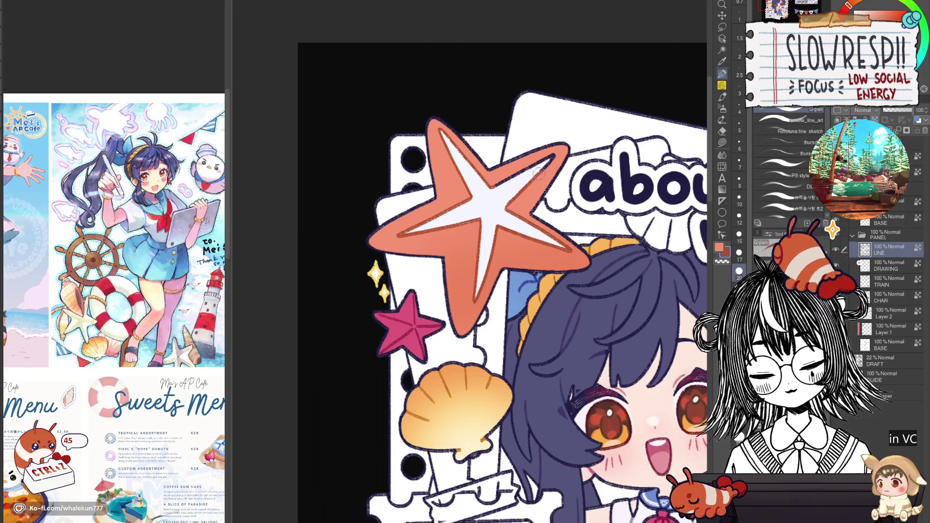
key("ctrl+0")
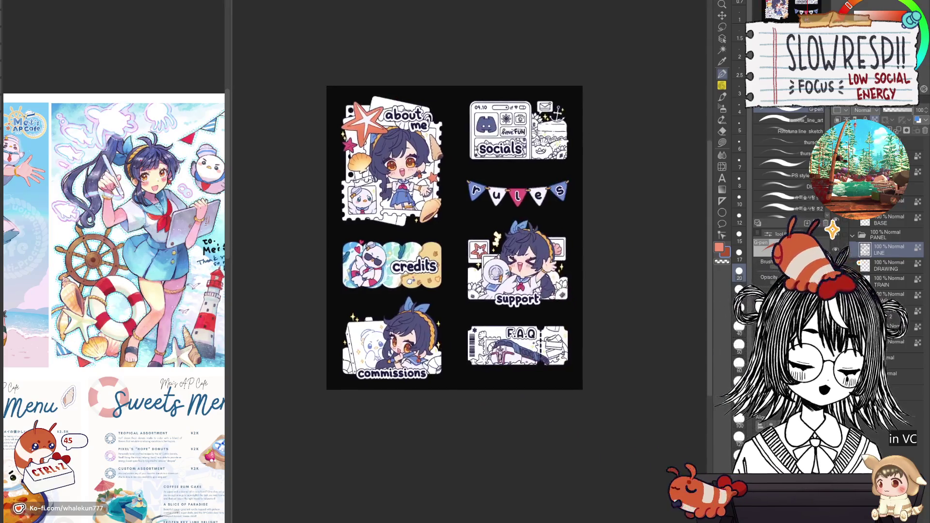
Paint white over the support star icon's centre, resizing the brush and switching between Layer 1 and LINE
scroll(509, 233, "up", 5)
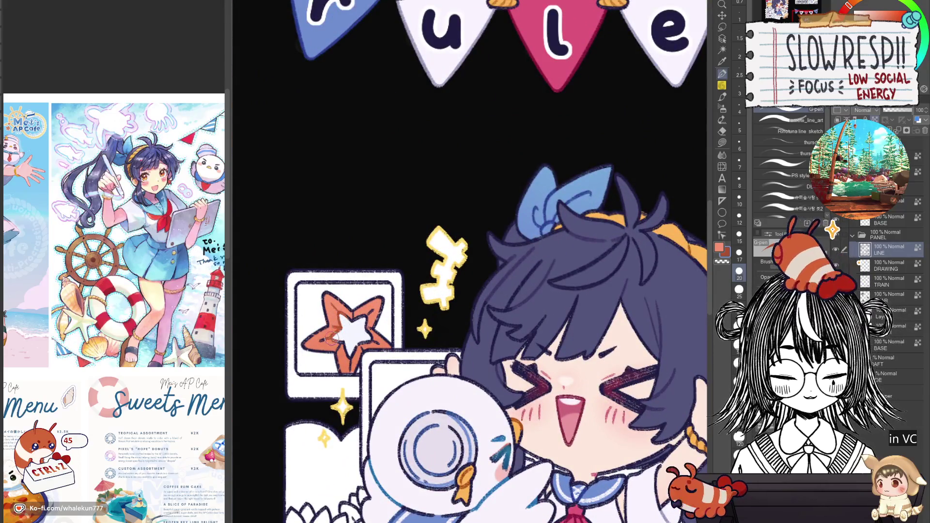
mouse_move(341, 335)
left_mouse_down()
mouse_move(346, 365)
mouse_move(370, 318)
mouse_move(350, 329)
mouse_move(341, 319)
mouse_move(449, 286)
left_mouse_up()
key("bracketleft")
key("bracketleft")
key("bracketleft")
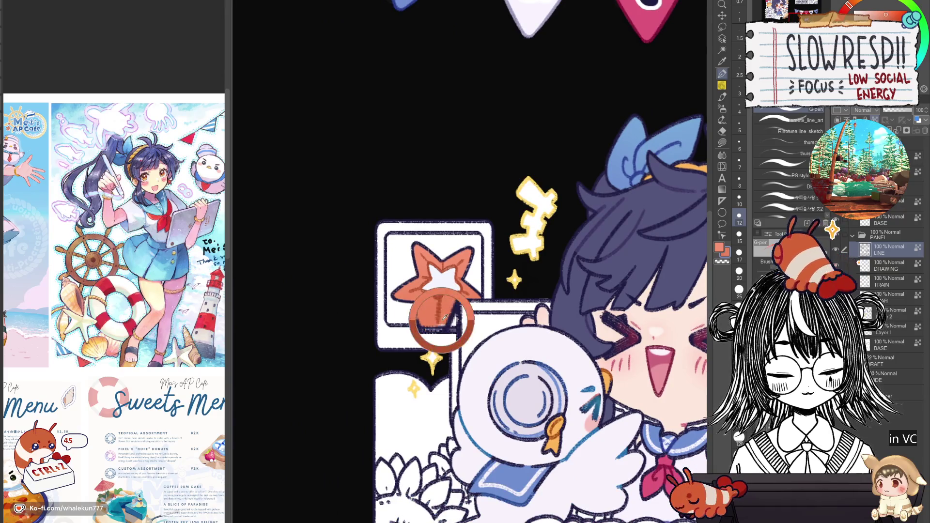
left_click(895, 333)
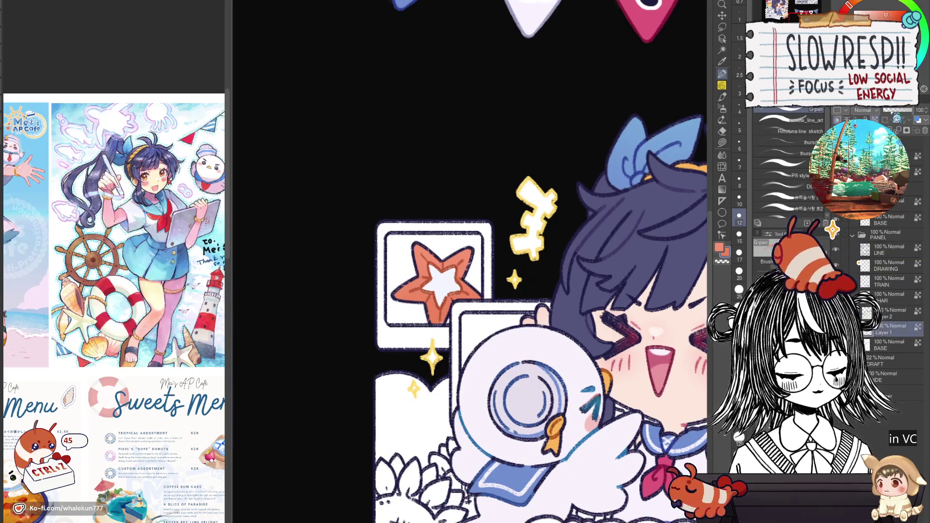
key("bracketleft")
key("bracketleft")
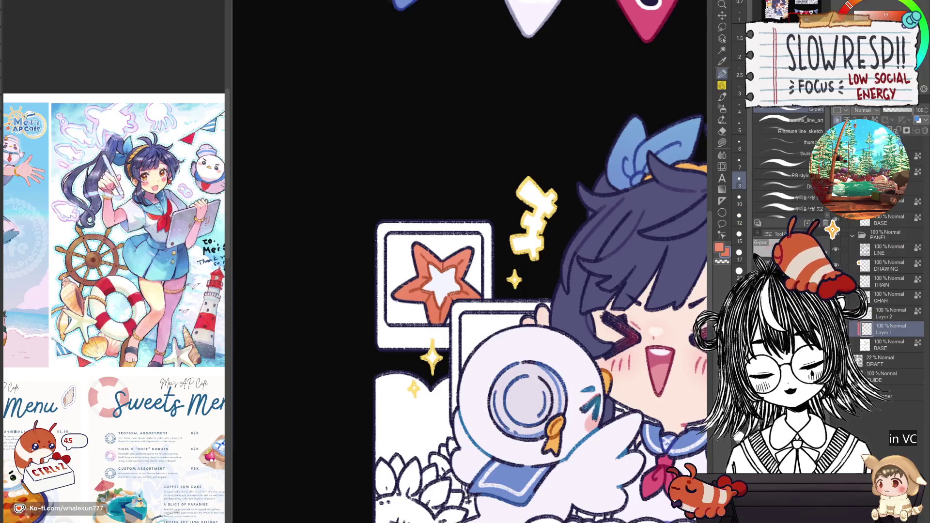
left_click_drag(610, 439, 253, 420)
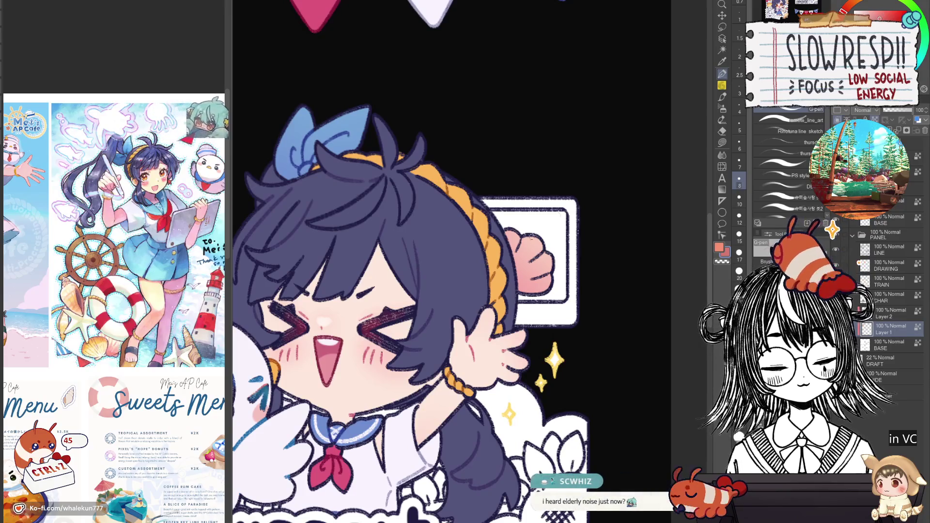
left_click(889, 249)
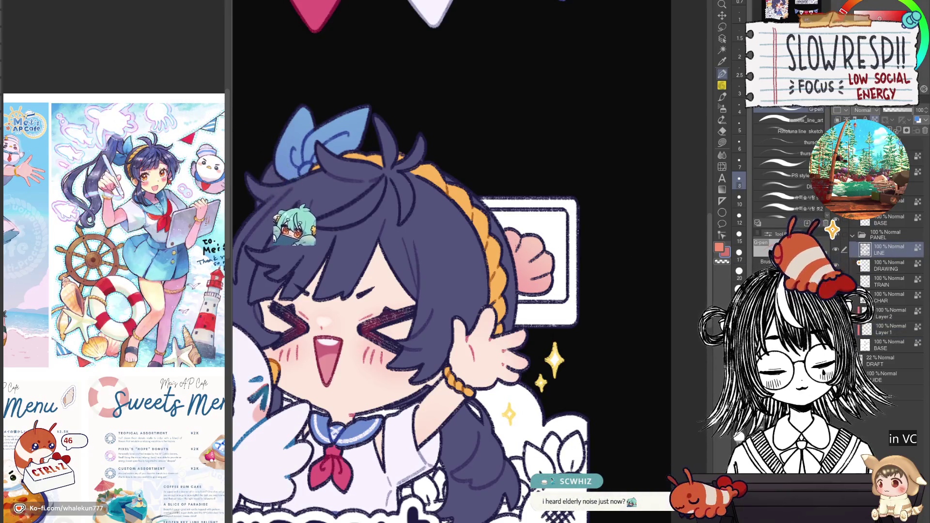
key("bracketright")
key("bracketright")
key("bracketright")
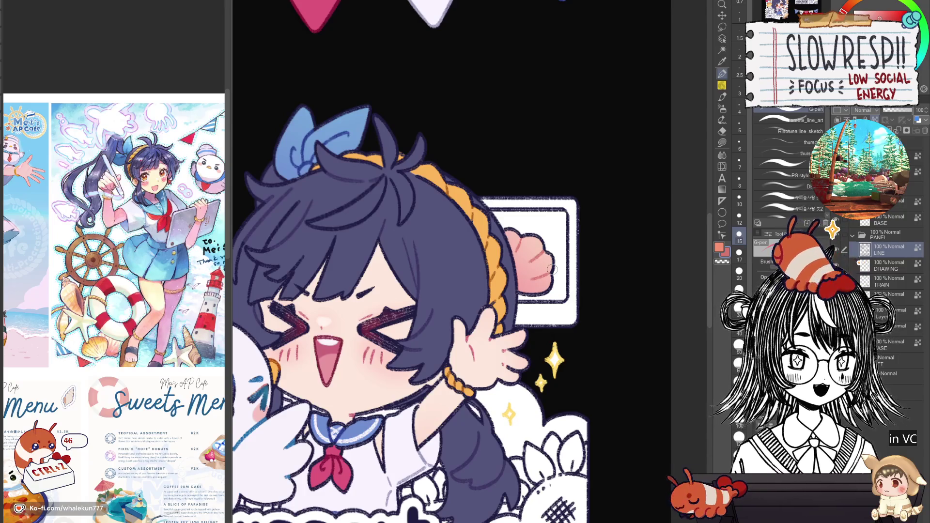
left_click_drag(574, 306, 604, 266)
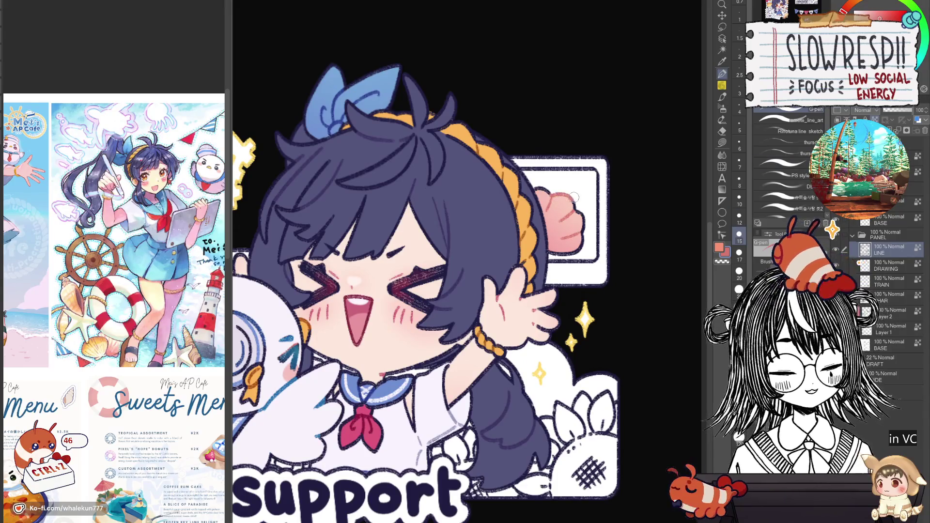
key("ctrl+0")
scroll(557, 250, "up", 3)
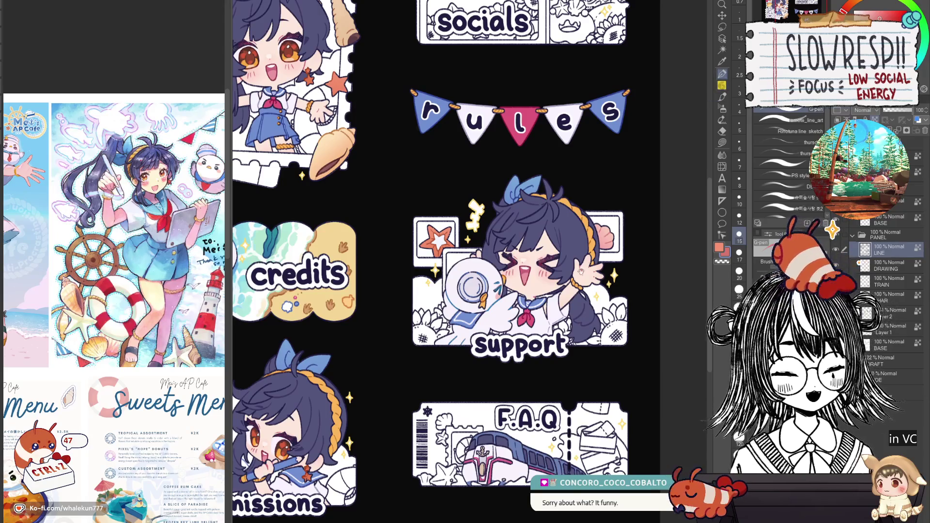
left_click_drag(575, 300, 613, 282)
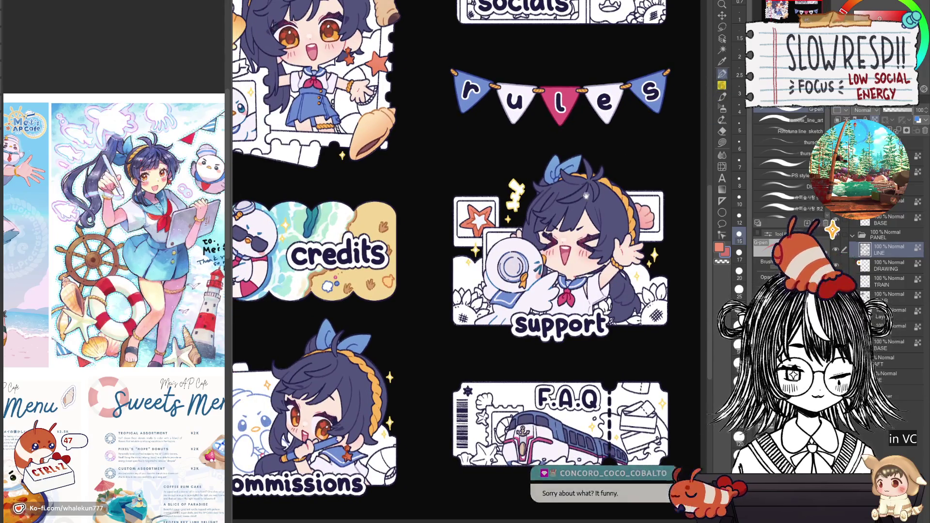
scroll(615, 287, "left", 3)
scroll(642, 239, "down", 2)
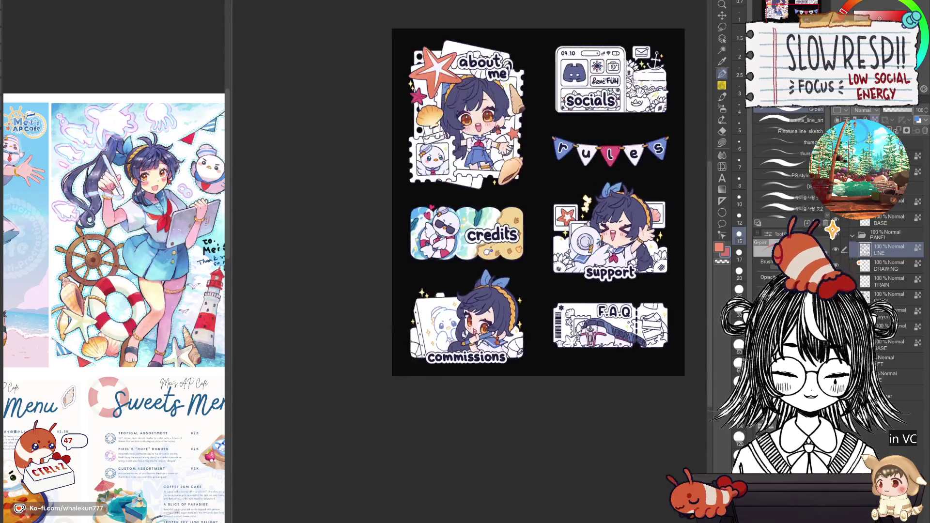
scroll(541, 216, "up", 3)
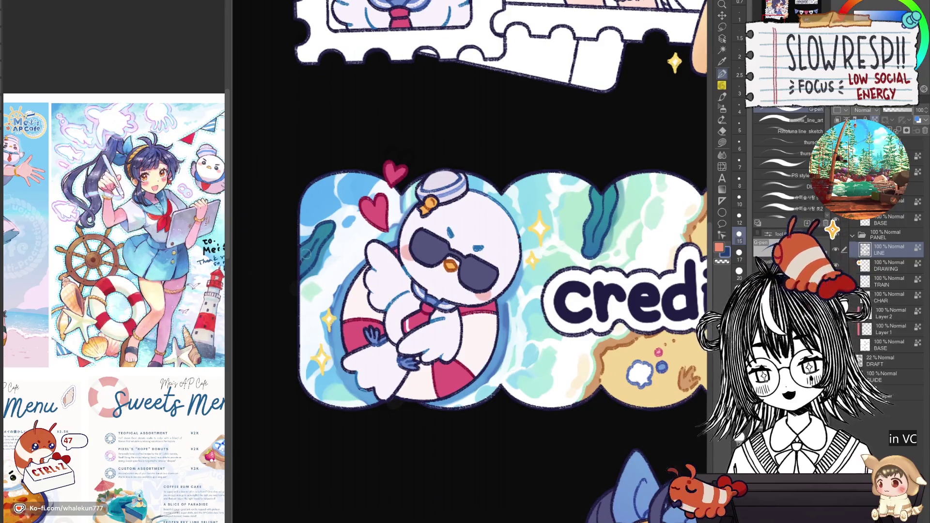
scroll(332, 234, "down", 2)
scroll(339, 223, "up", 3)
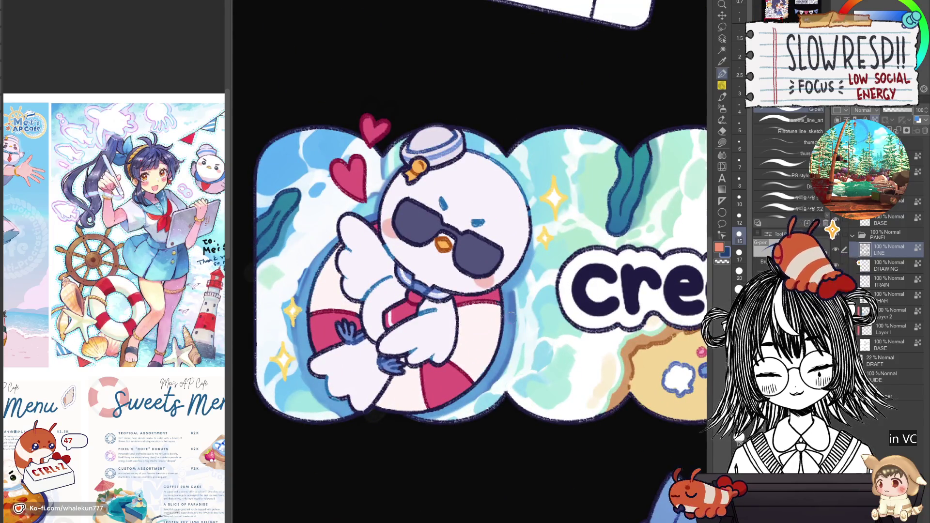
scroll(510, 362, "down", 2)
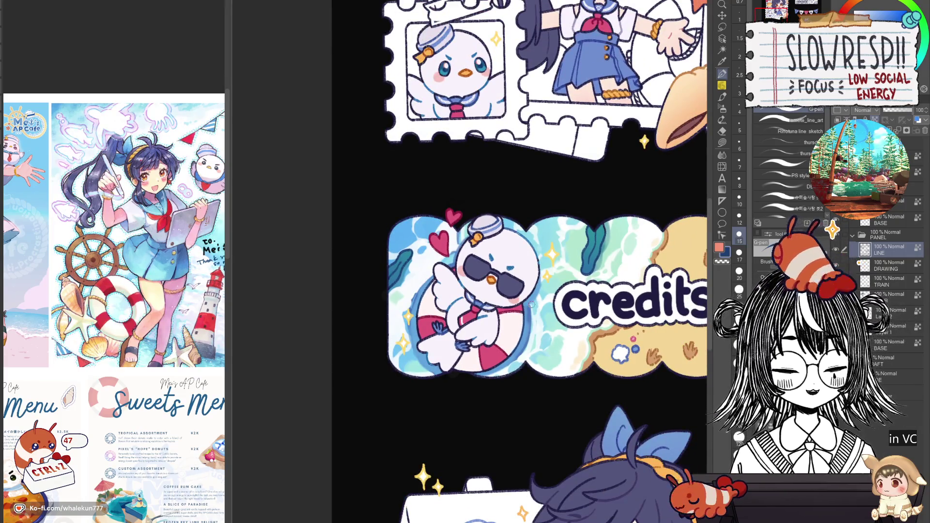
scroll(517, 372, "up", 1)
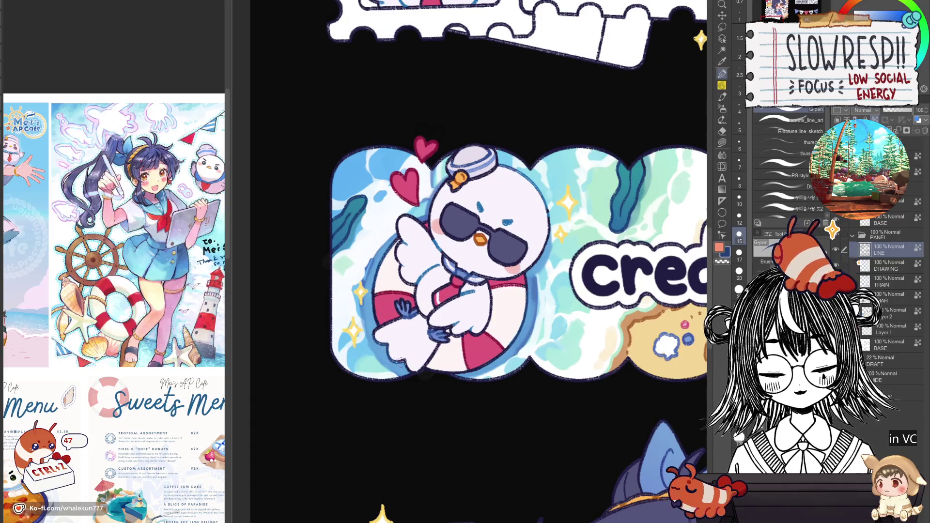
scroll(459, 322, "down", 4)
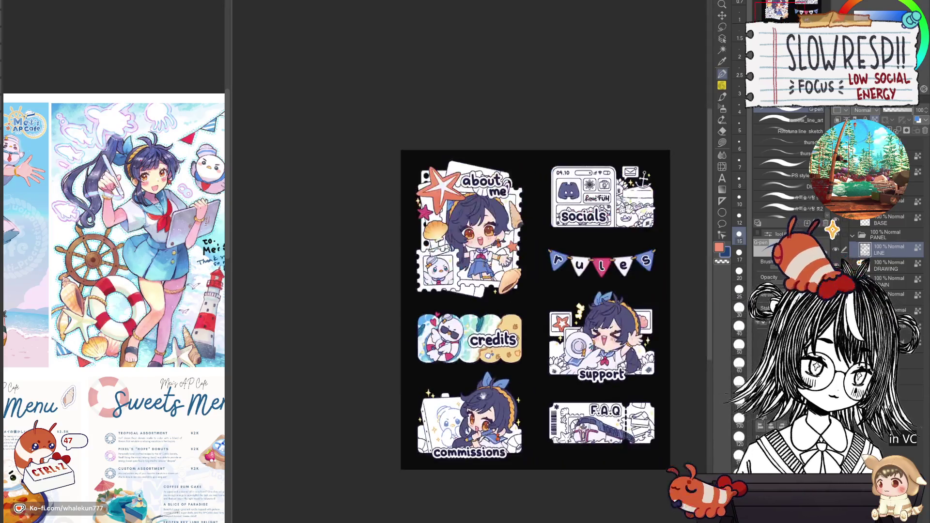
scroll(485, 424, "up", 2)
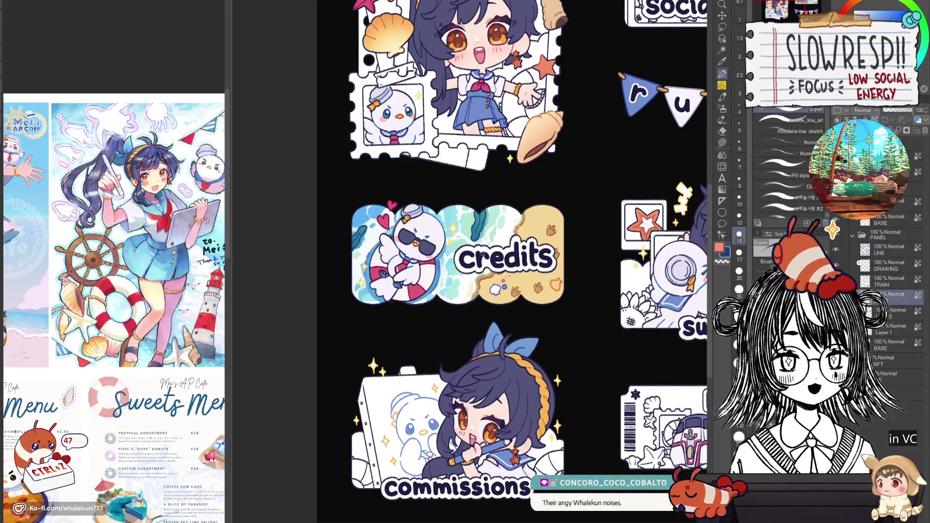
scroll(411, 232, "up", 2)
scroll(479, 264, "up", 1)
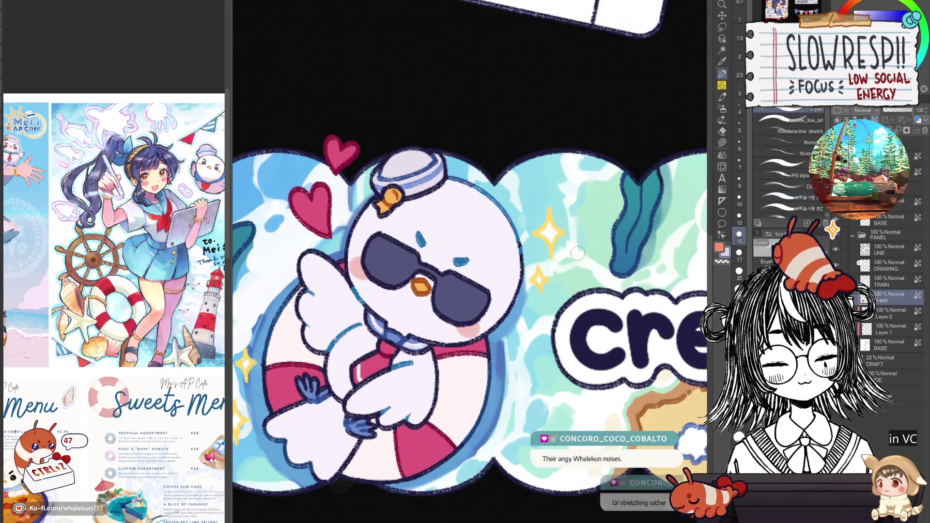
Auto-select the seagull's sunglasses area on the TRAIN layer
key("w")
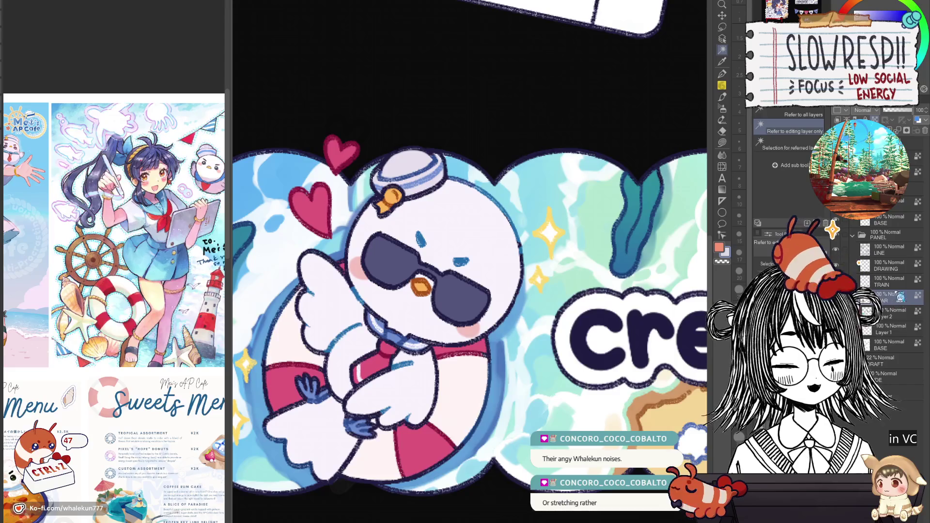
left_click(888, 281)
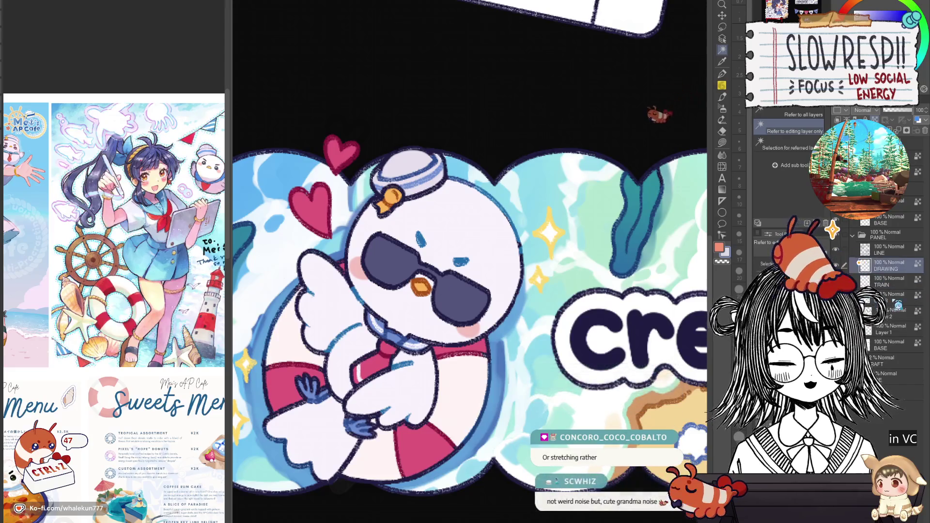
left_click(476, 290)
Paint white shine streaks on both lenses with a thinner G-pen, then deselect and zoom out
key("p")
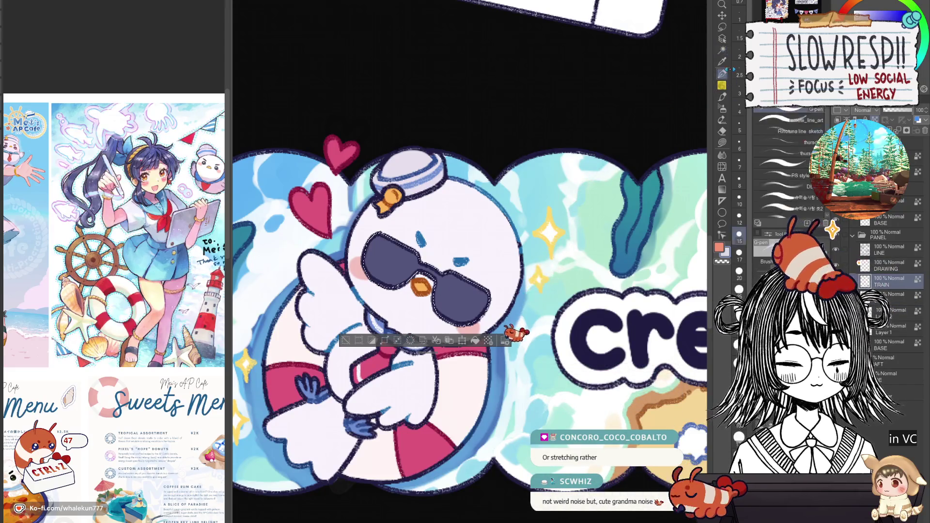
left_click_drag(465, 278, 465, 319)
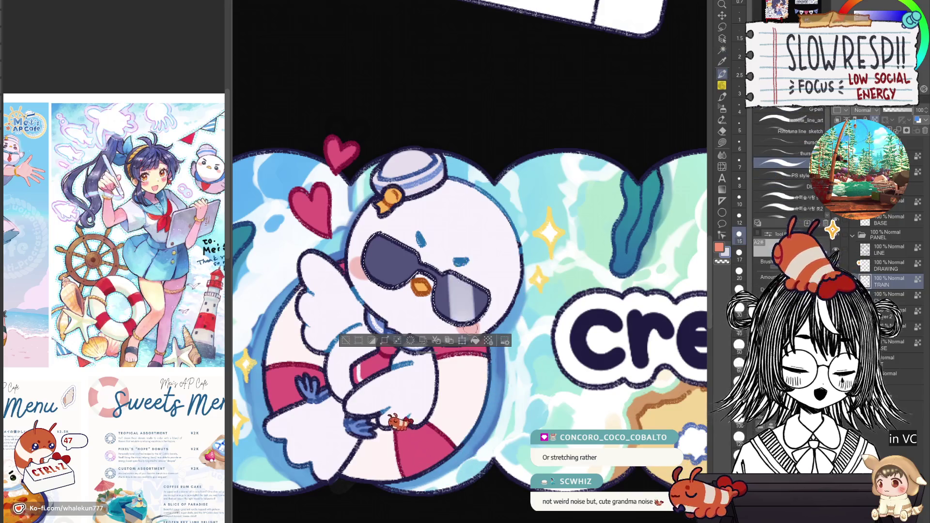
left_click_drag(393, 235, 388, 286)
left_click_drag(405, 238, 400, 283)
key("ctrl+z")
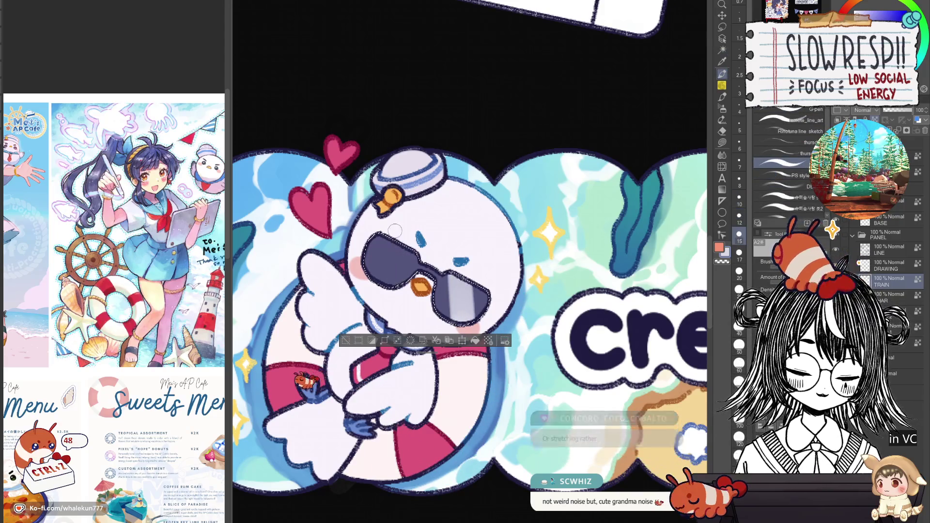
key("bracketleft")
key("bracketleft")
key("bracketleft")
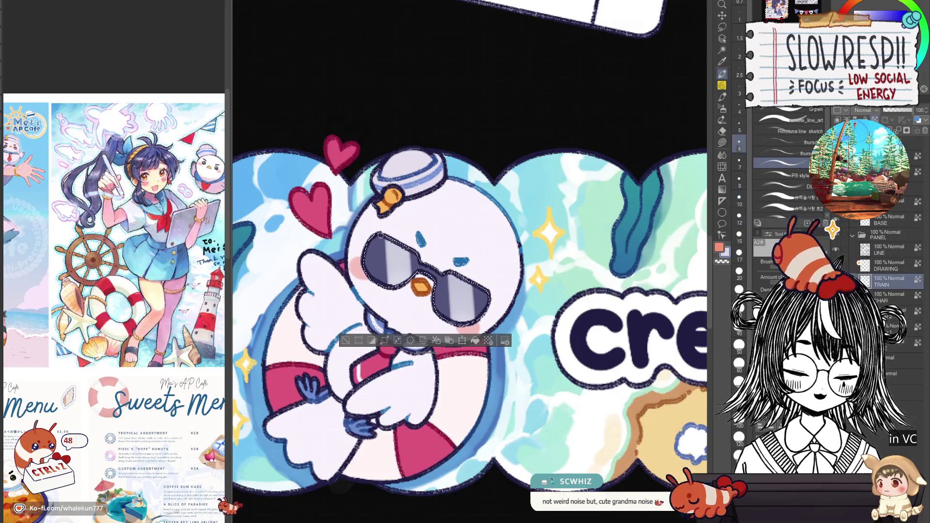
left_click_drag(382, 235, 378, 283)
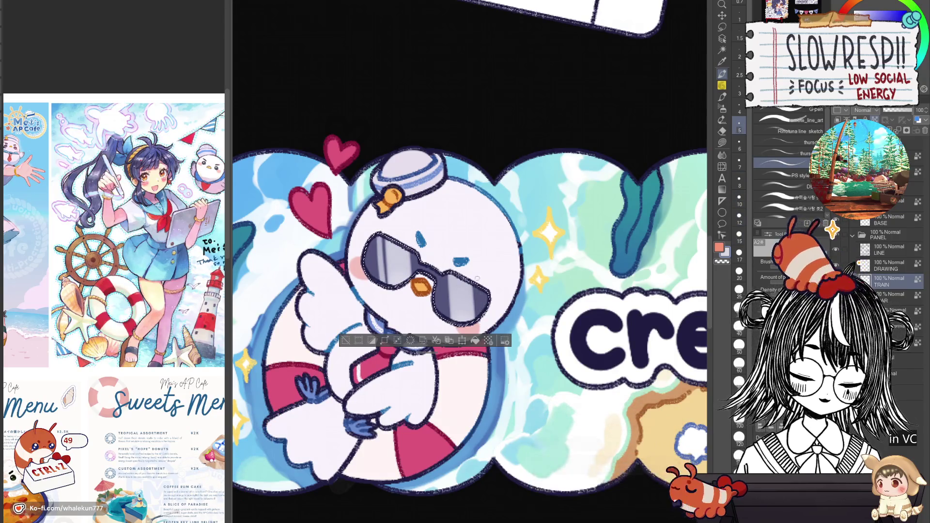
key("ctrl+z")
scroll(518, 249, "down", 5)
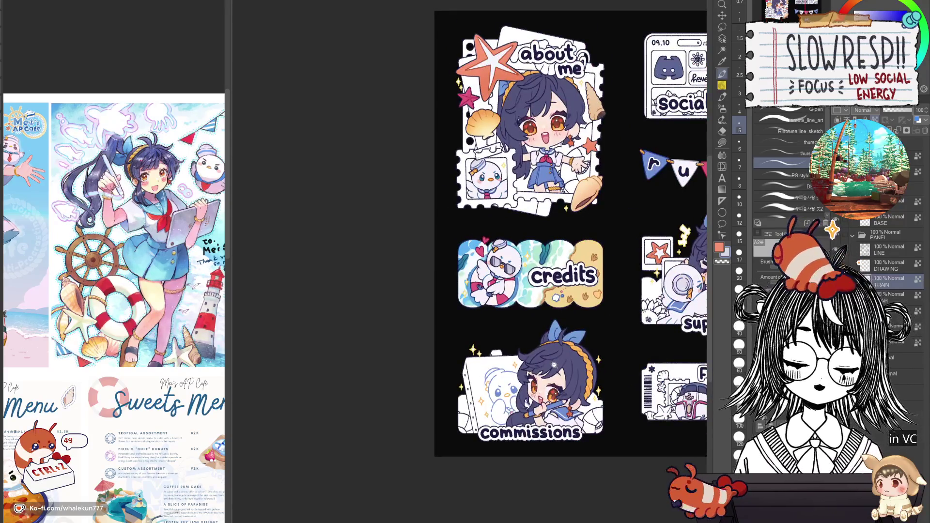
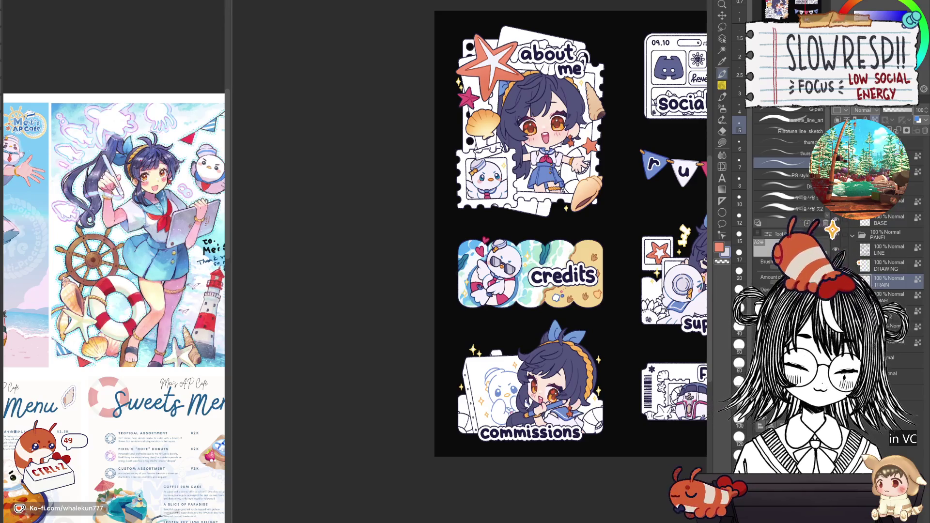
Add a new layer above BASE for the sticker card colours
left_click_drag(532, 242, 435, 274)
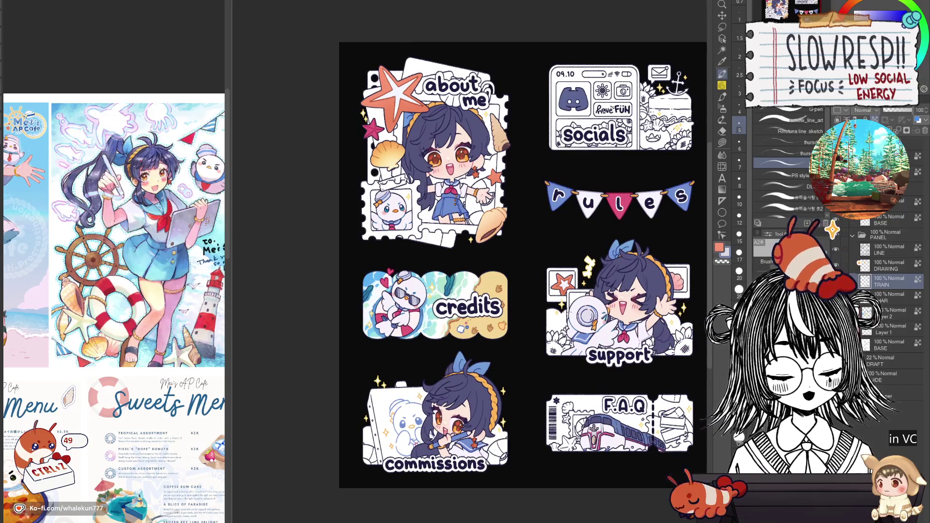
left_click(887, 346)
key("ctrl+shift+n")
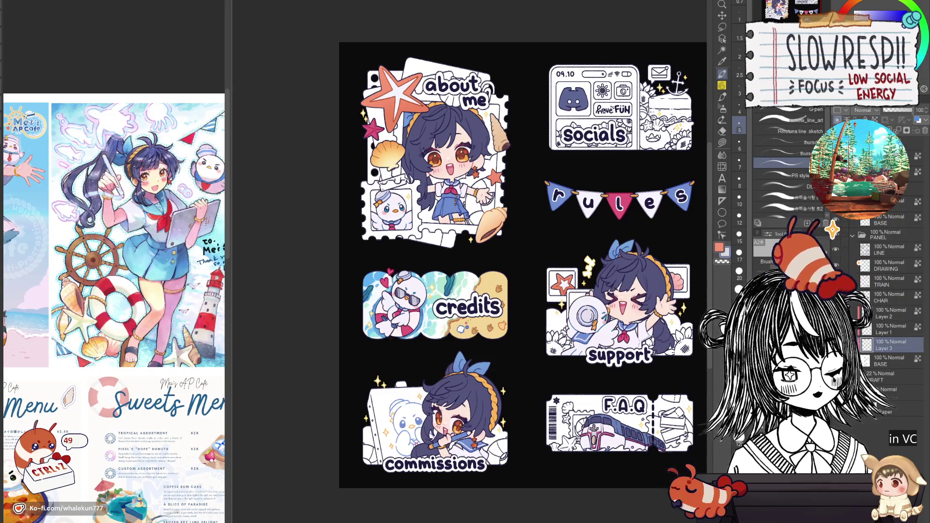
left_click(722, 144)
Zoom to the star card and lasso-fill its top and lower left light mint green
left_click_drag(640, 280, 556, 260)
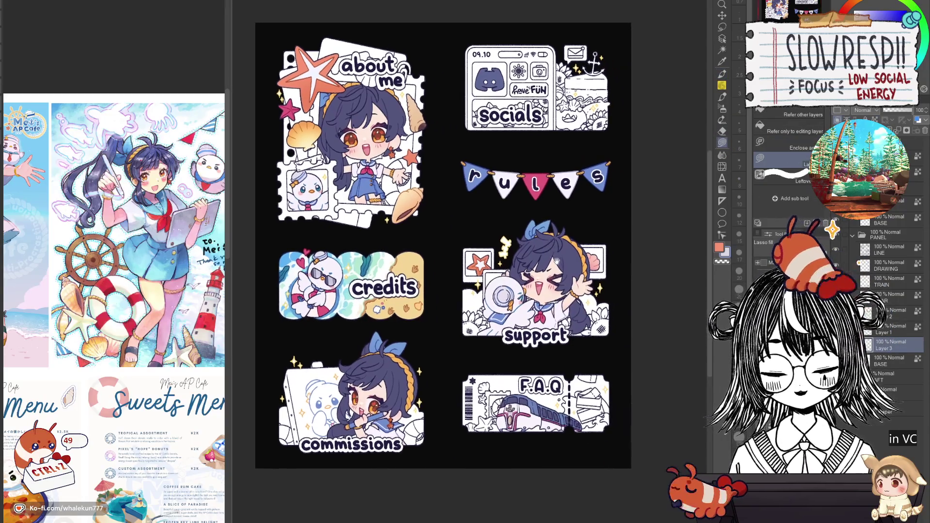
scroll(558, 254, "up", 1)
scroll(566, 296, "up", 2)
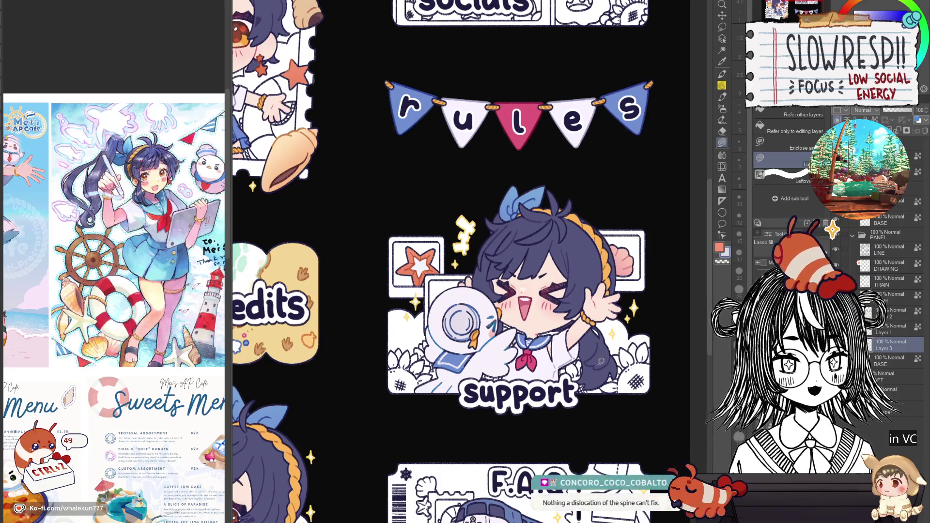
scroll(596, 334, "down", 2)
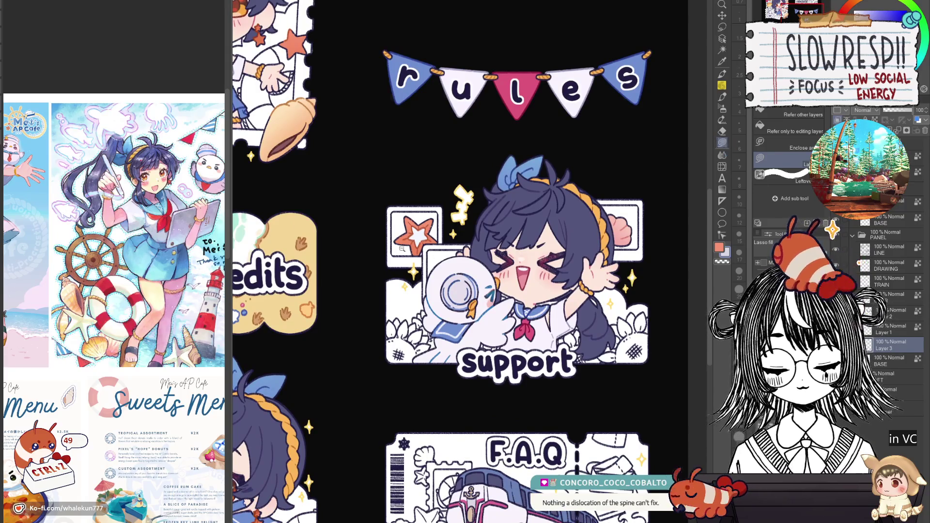
scroll(389, 208, "up", 1)
scroll(383, 355, "down", 2)
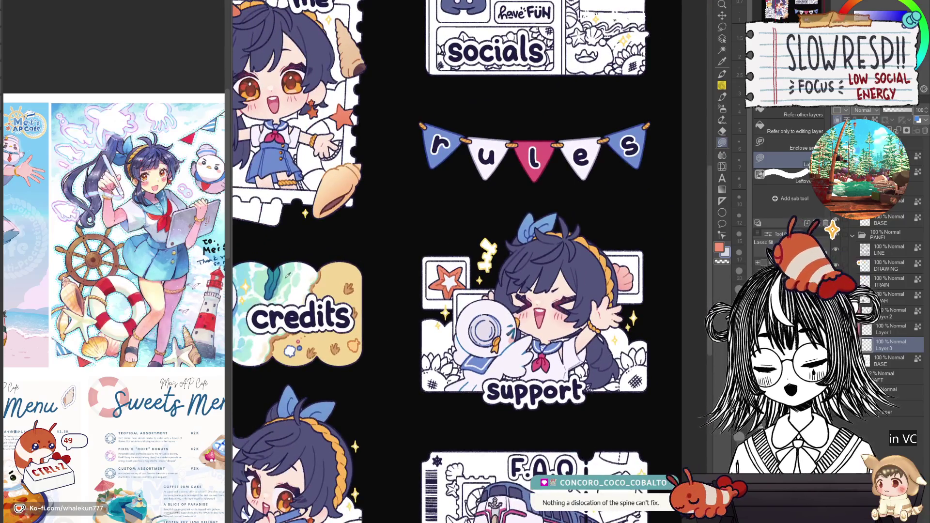
scroll(451, 271, "up", 4)
mouse_move(384, 291)
left_mouse_down()
mouse_move(479, 352)
mouse_move(514, 291)
mouse_move(387, 293)
left_mouse_up()
mouse_move(406, 378)
left_mouse_down()
mouse_move(415, 428)
mouse_move(392, 438)
mouse_move(384, 413)
mouse_move(407, 377)
mouse_move(476, 405)
mouse_move(474, 436)
mouse_move(455, 410)
left_mouse_up()
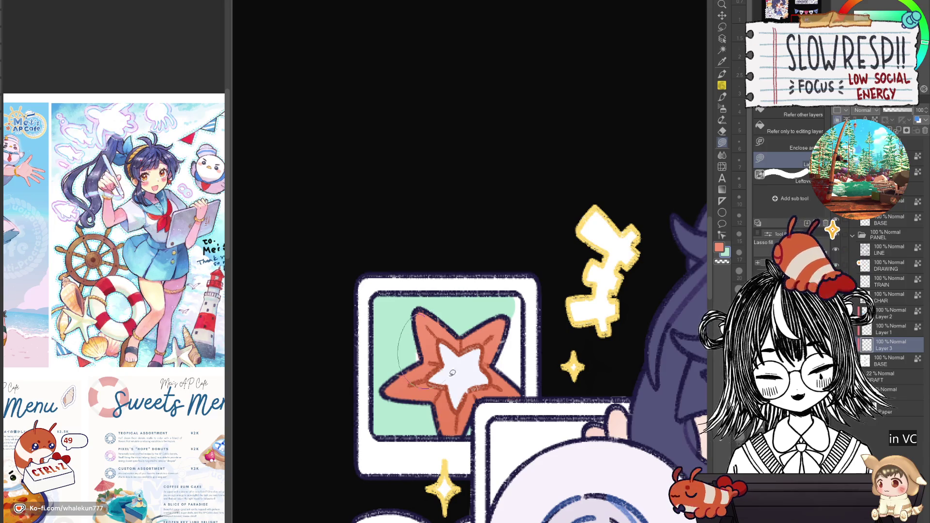
Fill the star card's right inner edge light mint green
mouse_move(515, 296)
left_mouse_down()
mouse_move(527, 302)
mouse_move(523, 372)
mouse_move(512, 387)
left_mouse_up()
mouse_move(515, 290)
left_mouse_down()
mouse_move(526, 303)
mouse_move(528, 373)
mouse_move(533, 352)
mouse_move(469, 376)
left_mouse_up()
scroll(516, 380, "down", 5)
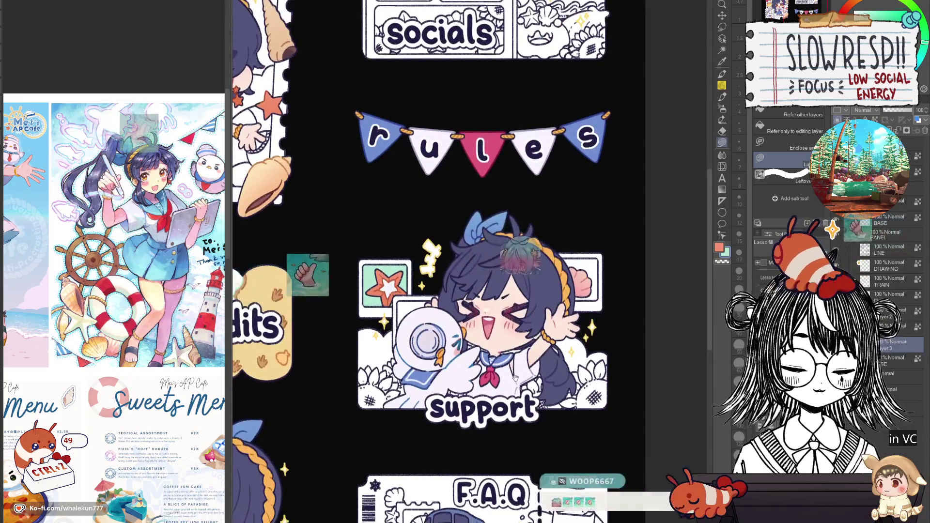
scroll(469, 376, "down", 3)
scroll(500, 301, "up", 3)
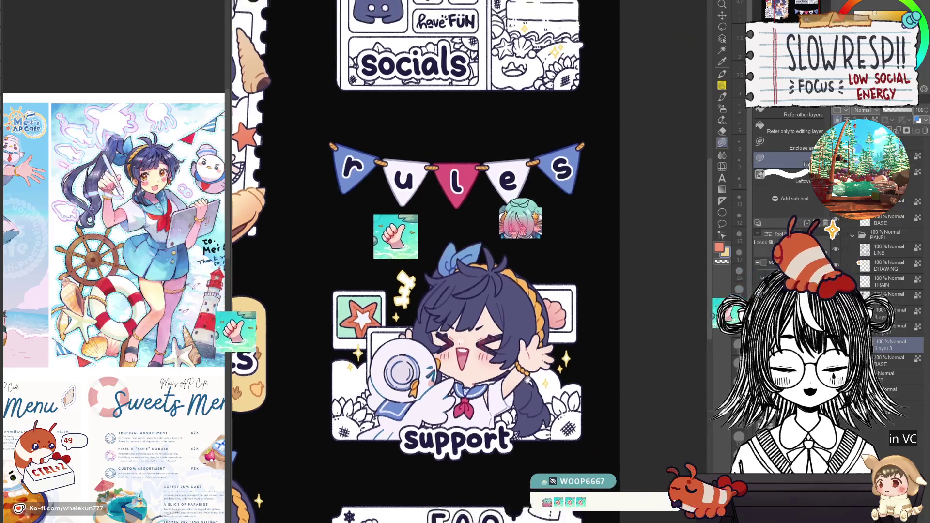
scroll(500, 301, "up", 3)
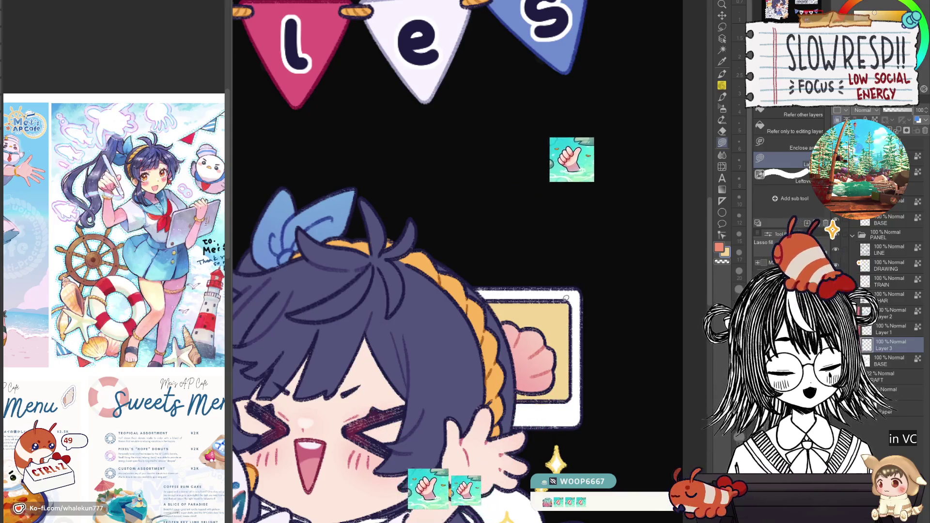
scroll(573, 317, "down", 3)
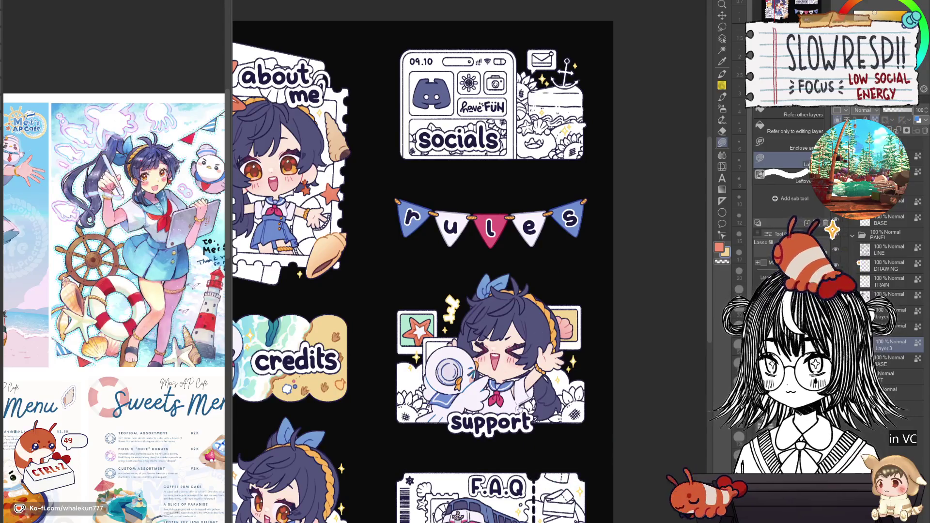
left_click_drag(518, 408, 510, 390)
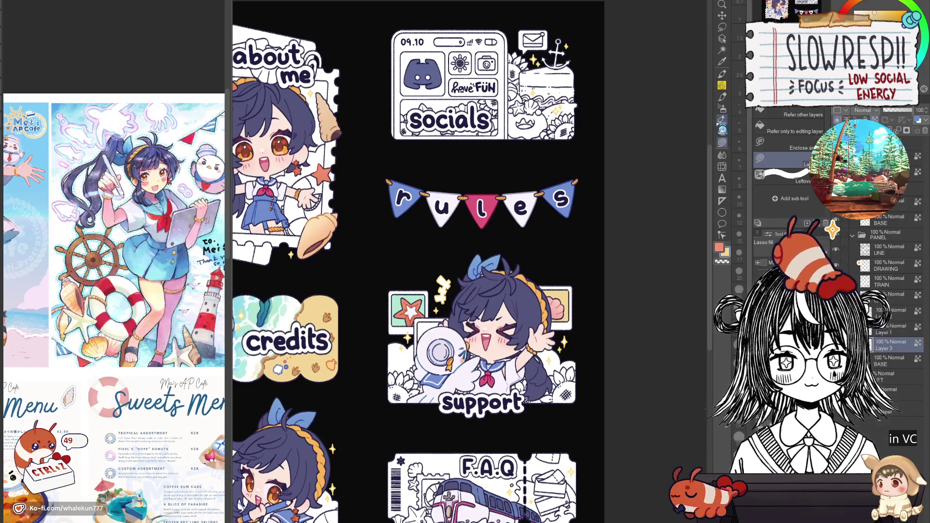
Switch to the Pen tool over the yellow shell card and set the brush size to 7
left_click(722, 74)
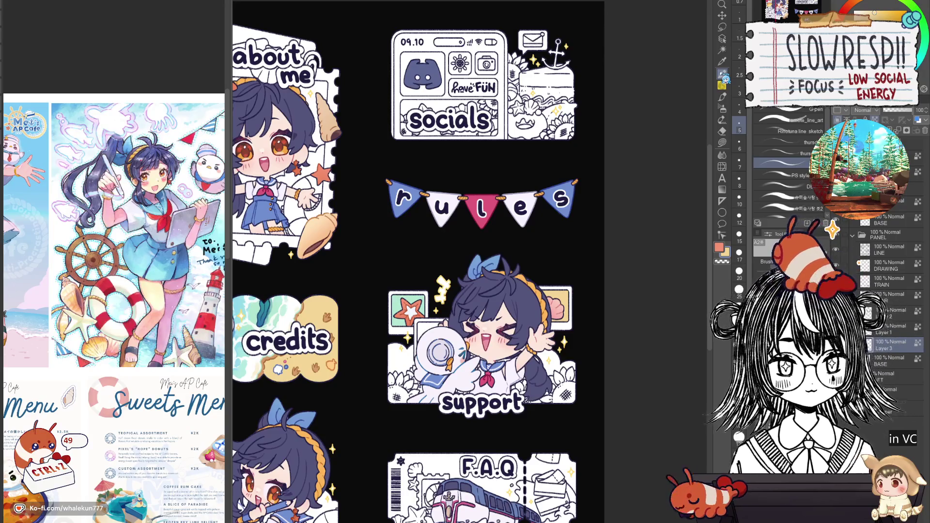
scroll(482, 261, "down", 3)
scroll(482, 262, "up", 3)
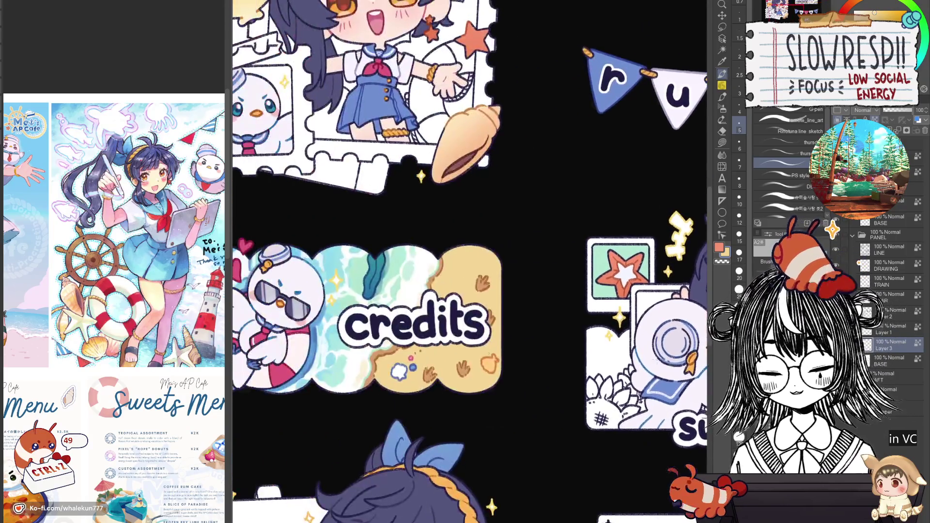
scroll(573, 330, "down", 2)
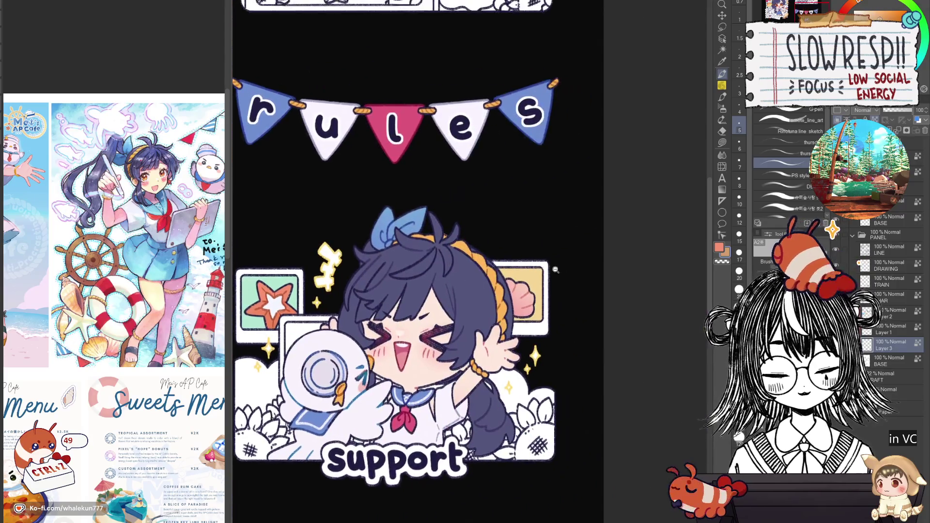
scroll(555, 270, "up", 3)
key("bracketright")
key("bracketright")
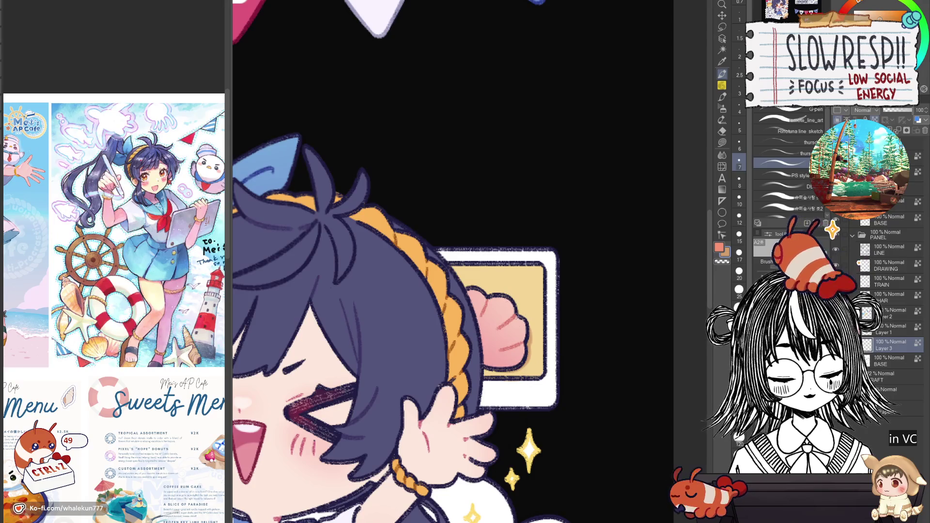
key("bracketright")
key("bracketright")
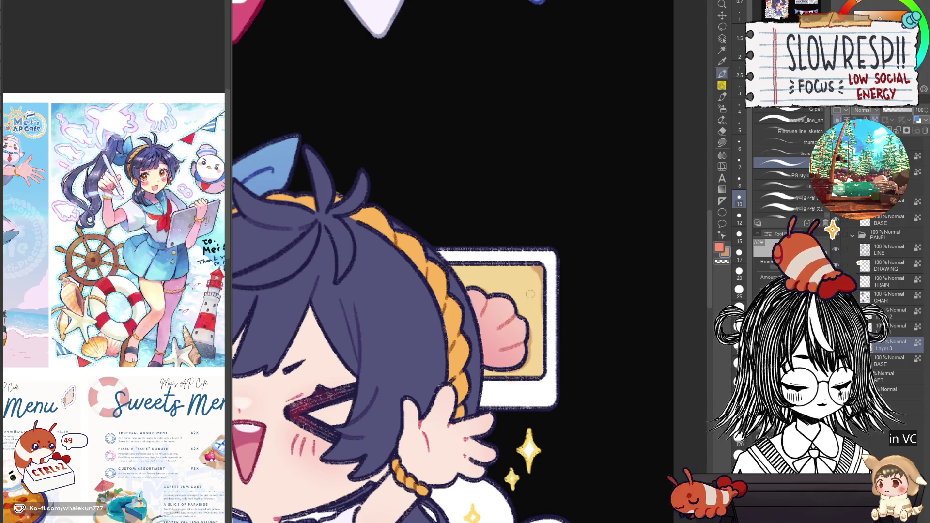
key("bracketleft")
key("bracketleft")
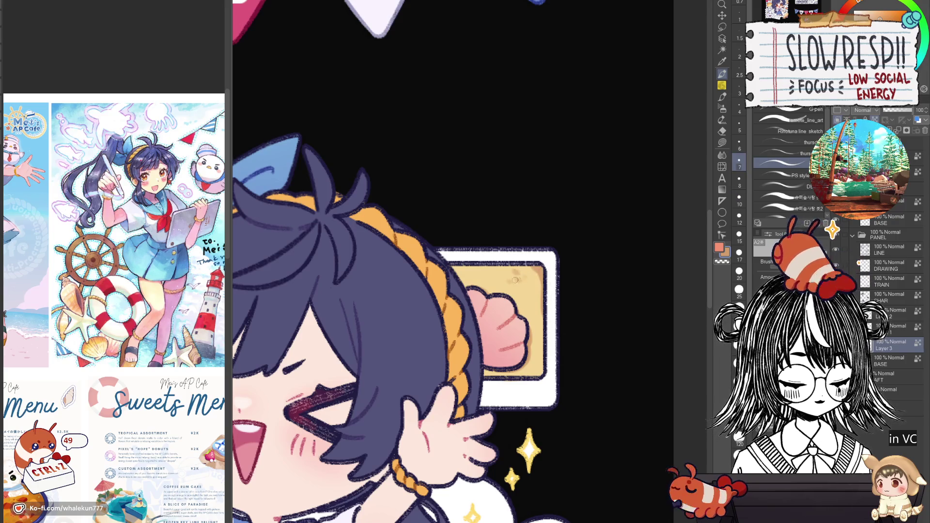
scroll(536, 364, "down", 3)
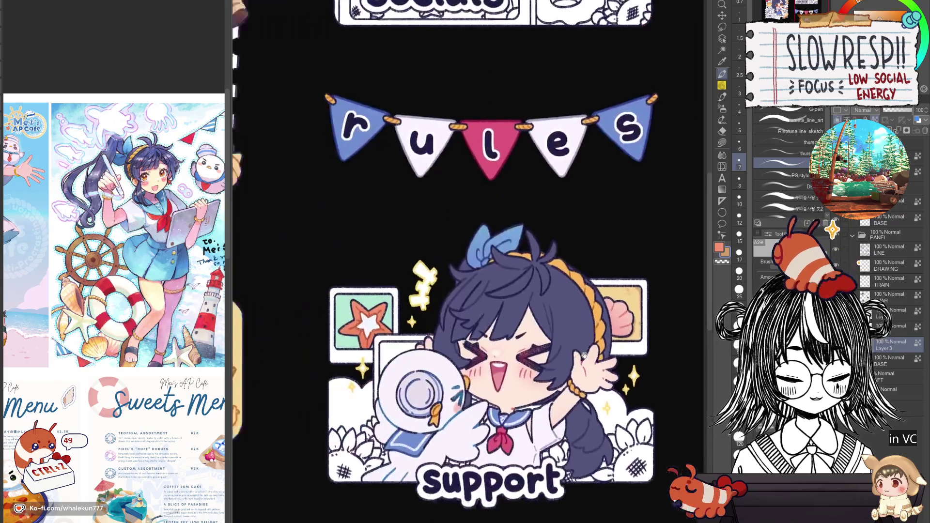
scroll(360, 310, "up", 3)
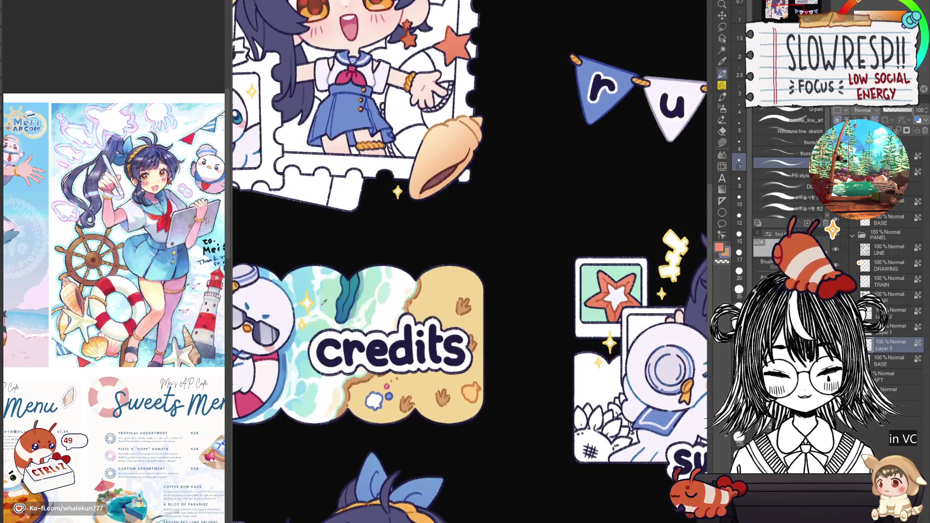
Undo the last two strokes near the credits and support stickers
left_click_drag(359, 310, 285, 324)
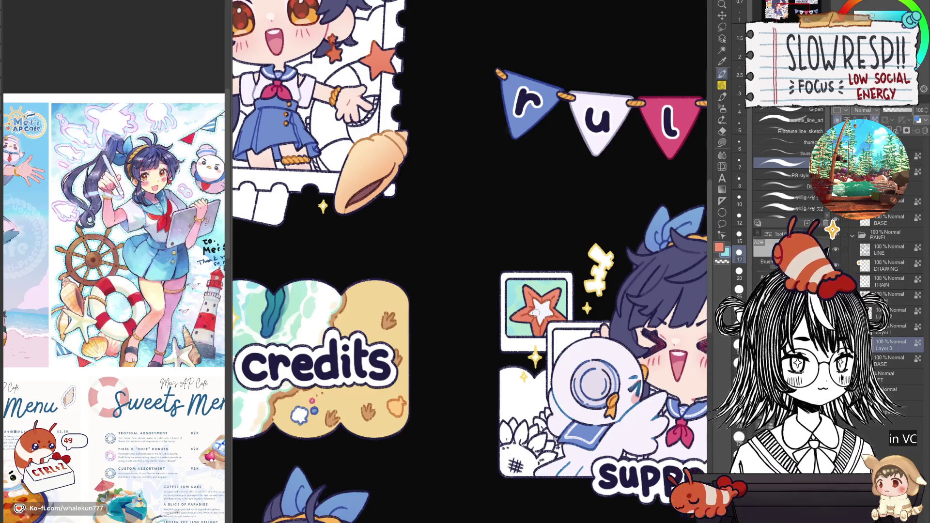
mouse_move(535, 313)
left_mouse_down()
mouse_move(485, 290)
mouse_move(528, 374)
left_mouse_up()
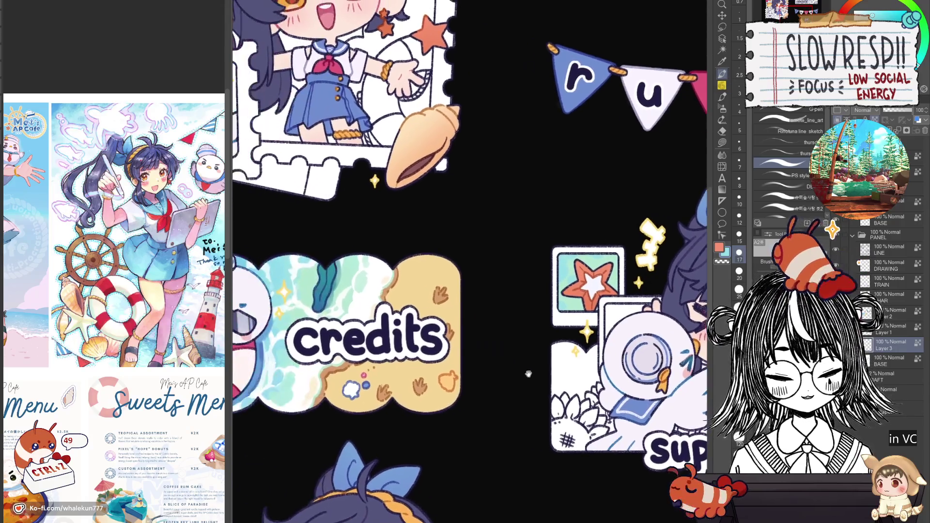
scroll(573, 254, "up", 2)
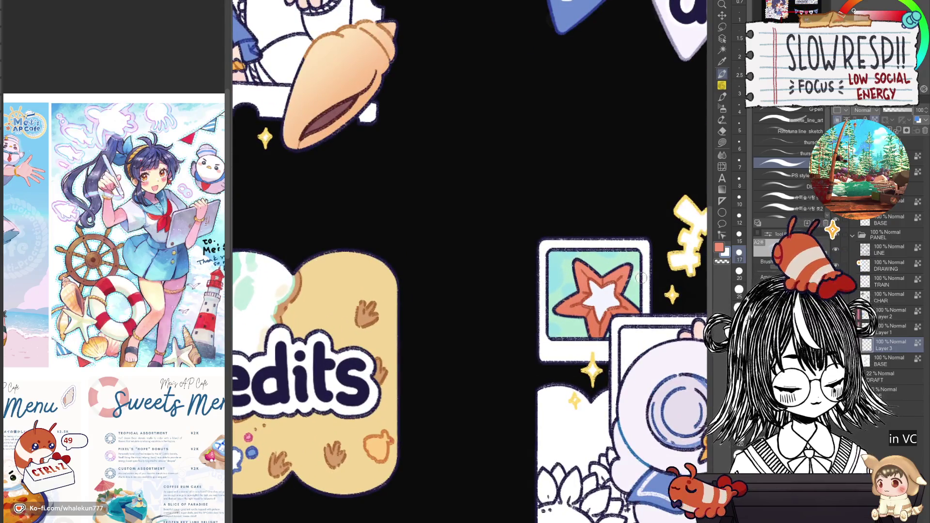
key("ctrl+z")
key("ctrl+z")
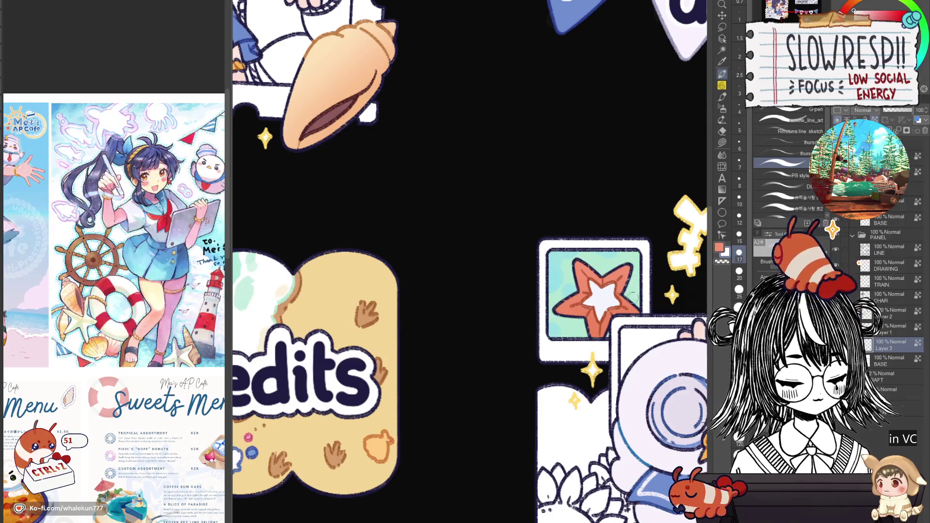
Switch back to the Lasso fill sub-tool with G
scroll(634, 296, "down", 2)
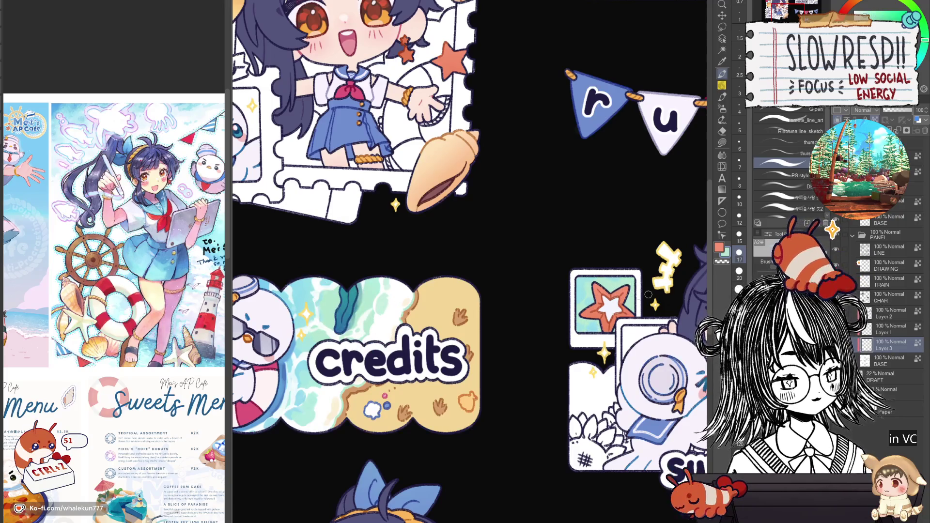
scroll(648, 293, "down", 5)
scroll(629, 212, "up", 5)
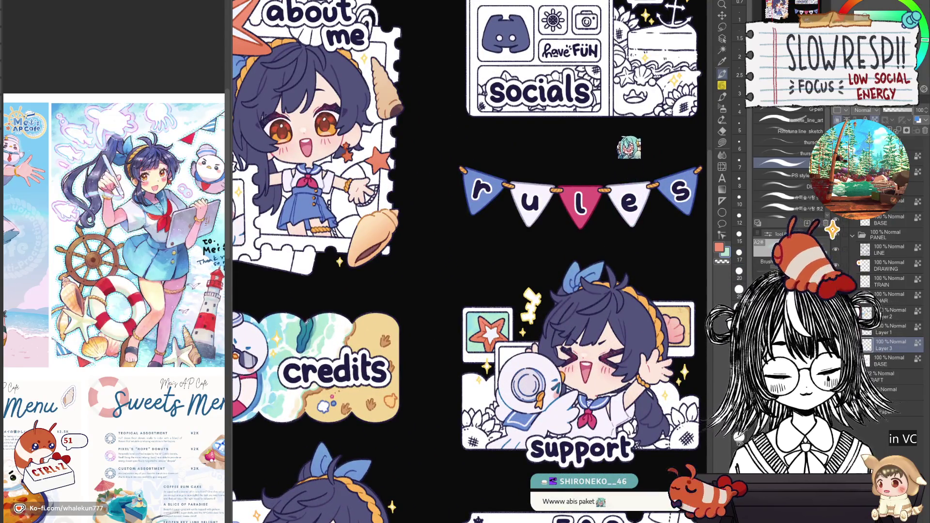
key("g")
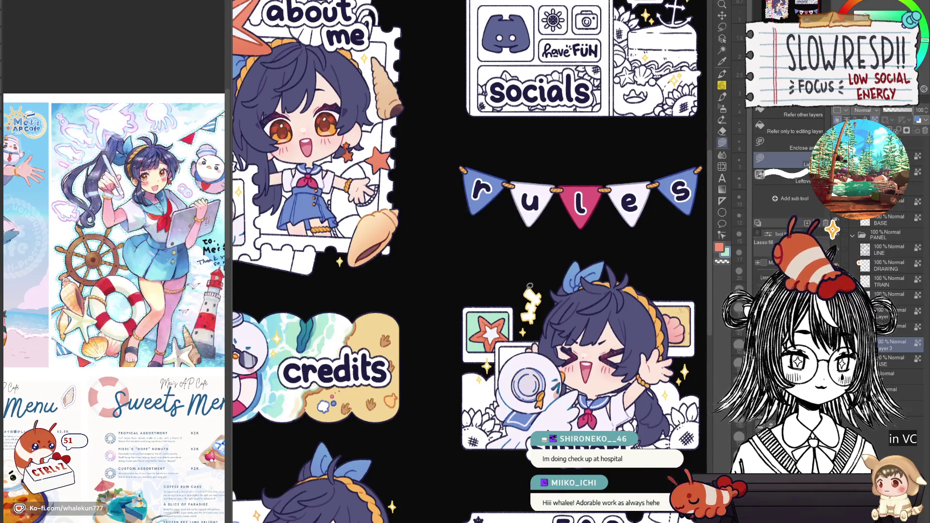
Eyedrop the life ring's pink as the fill colour
scroll(530, 286, "down", 3)
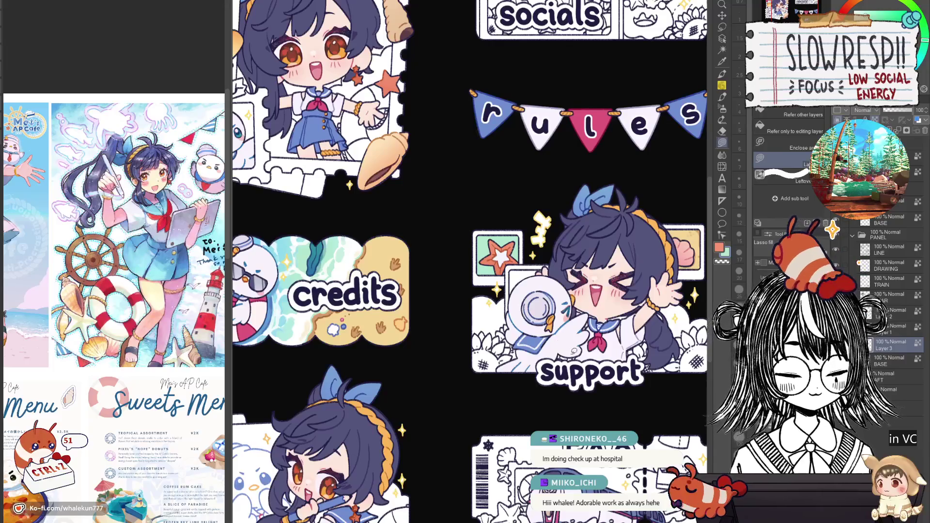
scroll(470, 261, "left", 2)
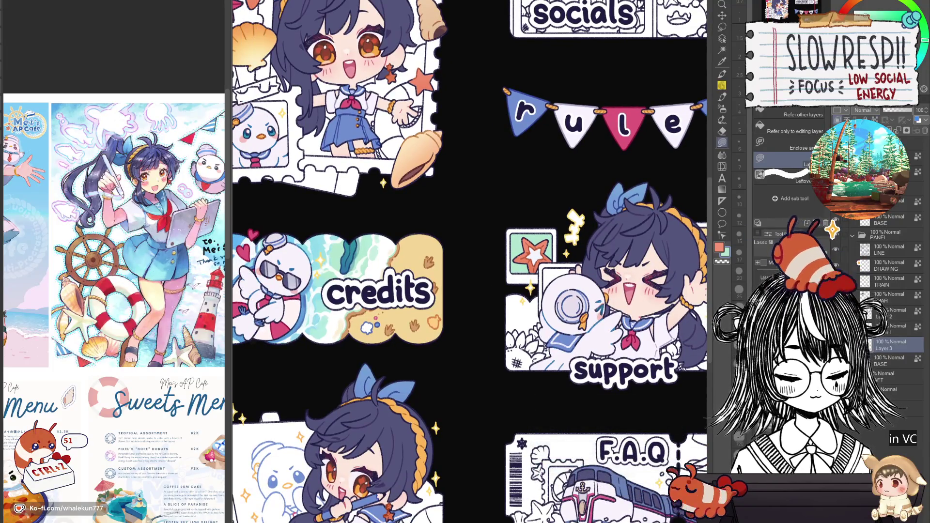
left_click_drag(397, 347, 503, 354)
left_click(330, 255, "alt")
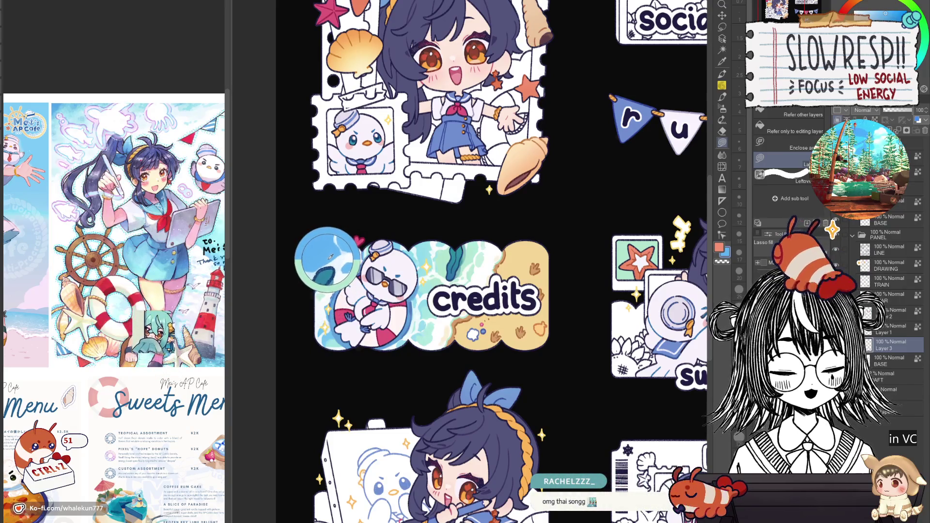
left_click(356, 305, "alt")
Lasso-fill the square frame behind the mug and beside the plate pink
left_click_drag(622, 327, 414, 342)
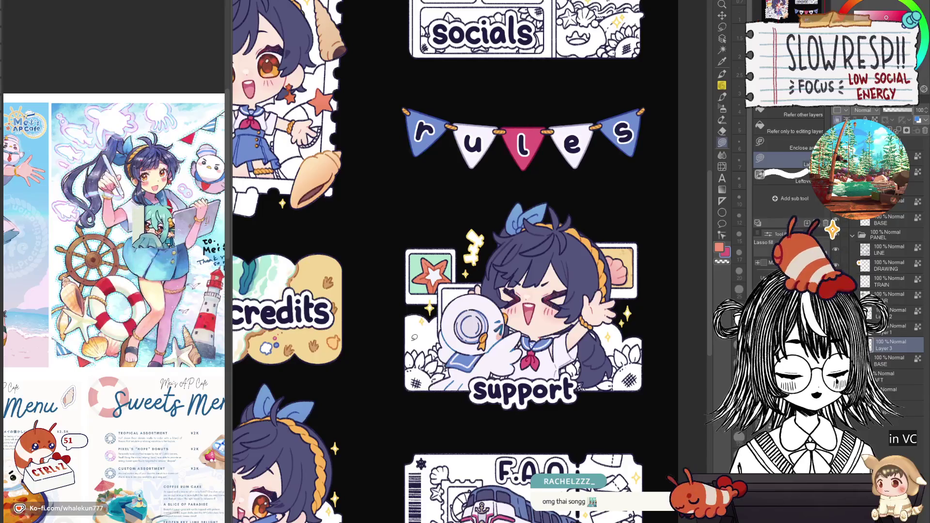
scroll(472, 293, "up", 5)
mouse_move(445, 277)
left_mouse_down()
mouse_move(385, 280)
mouse_move(380, 353)
mouse_move(445, 279)
left_mouse_up()
mouse_move(387, 293)
left_mouse_down()
mouse_move(378, 363)
mouse_move(390, 291)
left_mouse_up()
mouse_move(447, 275)
left_mouse_down()
mouse_move(475, 302)
mouse_move(488, 290)
left_mouse_up()
scroll(488, 291, "down", 5)
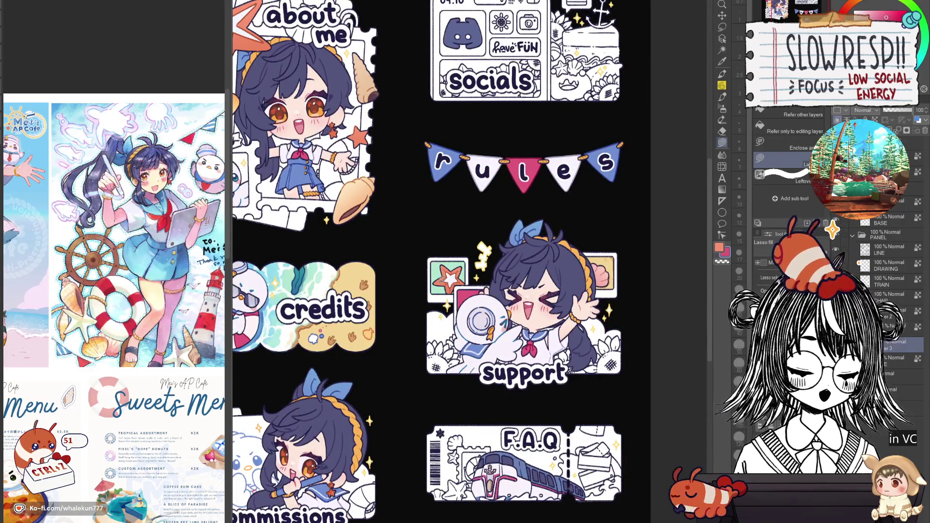
scroll(541, 368, "down", 2)
scroll(531, 383, "up", 3)
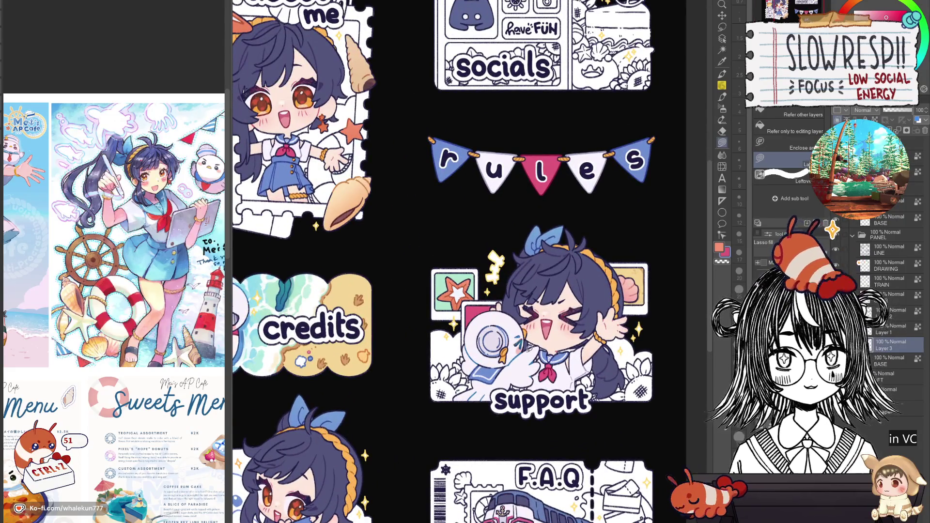
Flip the canvas to check the pink frame, then refocus on the support panel
key("h")
key("h")
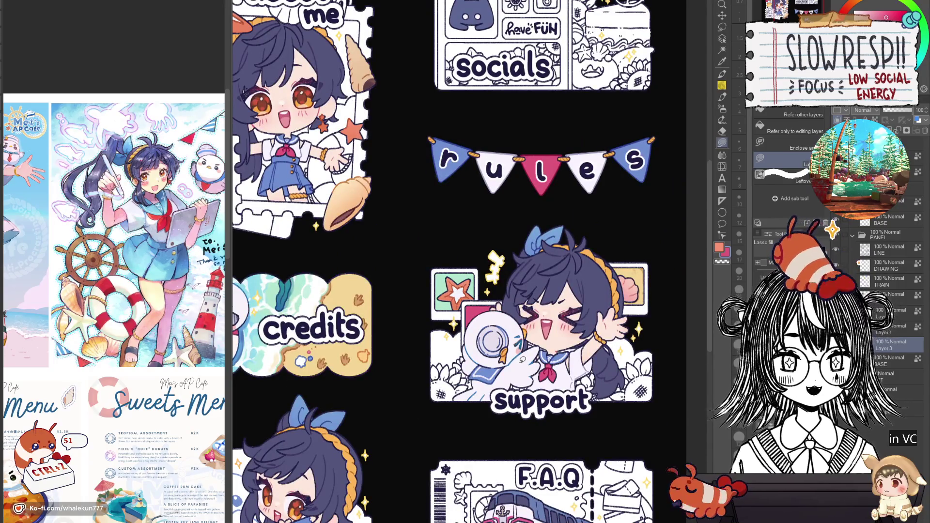
left_click_drag(496, 428, 567, 381)
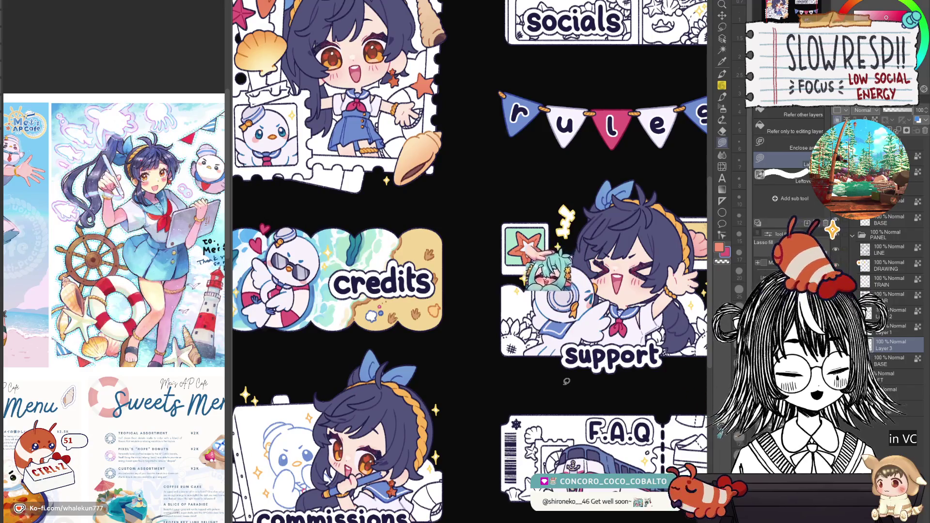
mouse_move(562, 395)
left_mouse_down()
mouse_move(472, 390)
mouse_move(569, 406)
left_mouse_up()
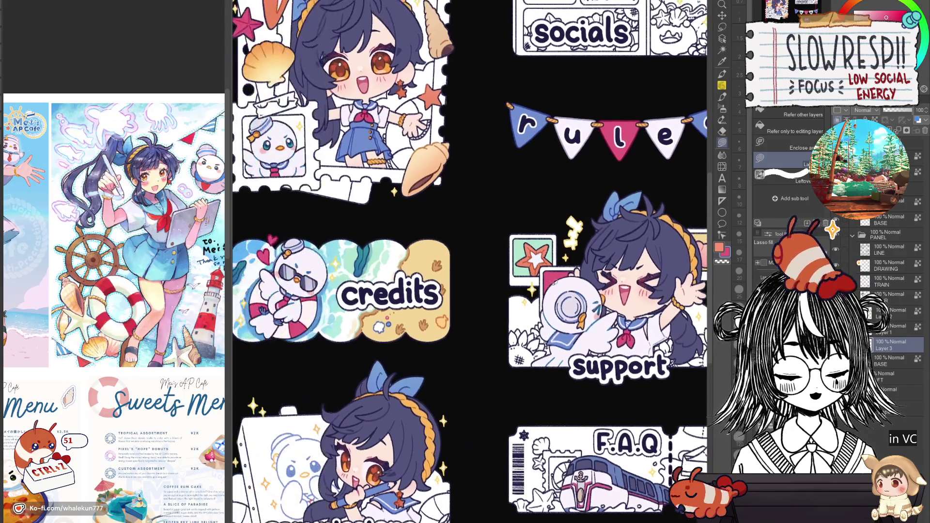
key("w")
left_click(574, 266)
key("ctrl+d")
left_click(721, 142)
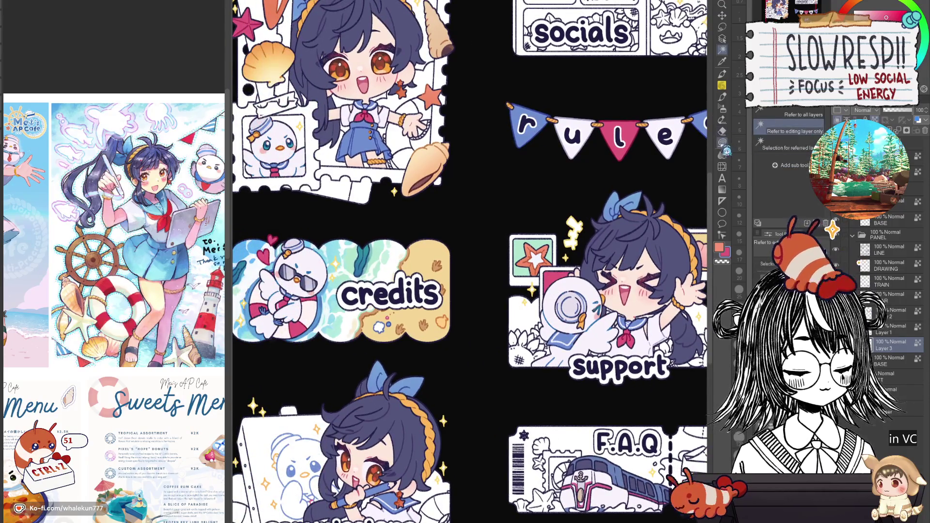
left_click(581, 276, "ctrl")
scroll(591, 305, "down", 2)
left_click_drag(474, 314, 517, 327)
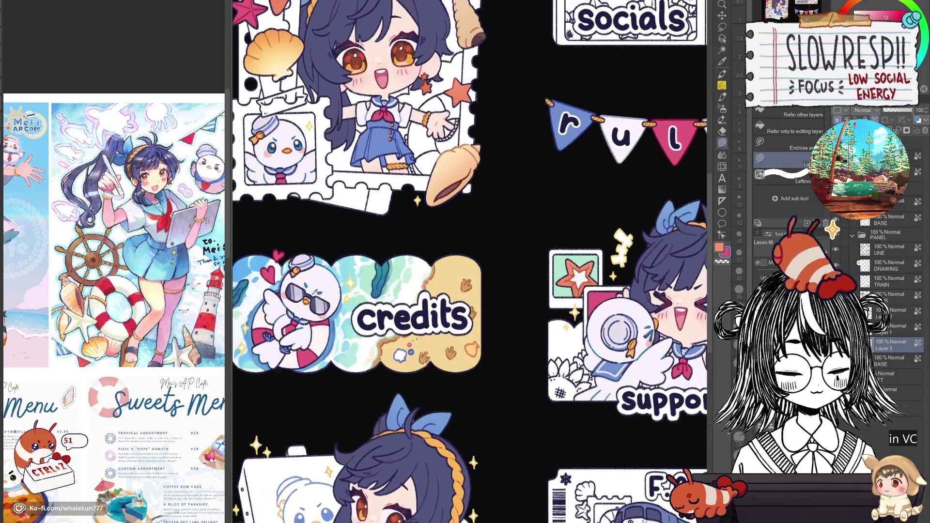
Try light blue on the square behind the mug, then undo it to keep pink
left_click(318, 262, "alt")
mouse_move(614, 269)
left_mouse_down()
mouse_move(616, 289)
mouse_move(583, 298)
mouse_move(629, 334)
left_mouse_up()
left_click_drag(581, 291, 503, 276)
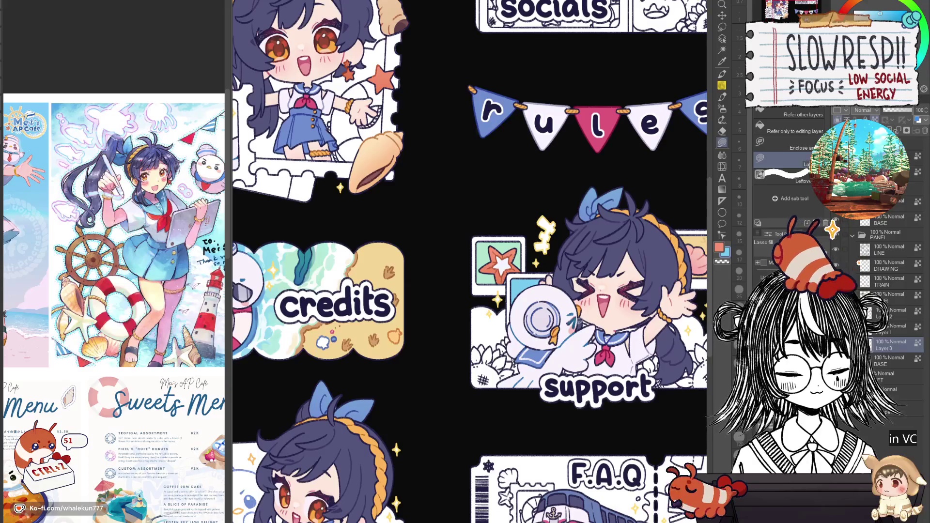
scroll(466, 342, "down", 5)
scroll(465, 342, "up", 4)
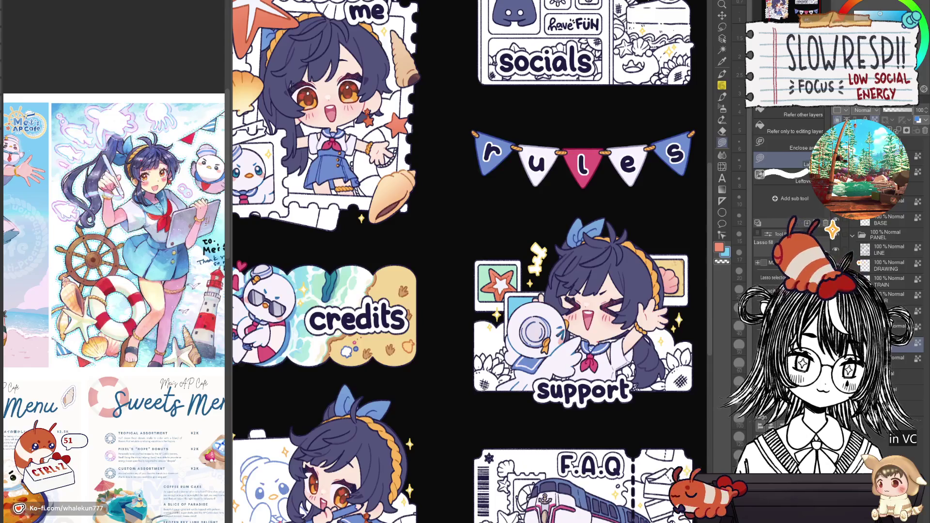
key("ctrl+z")
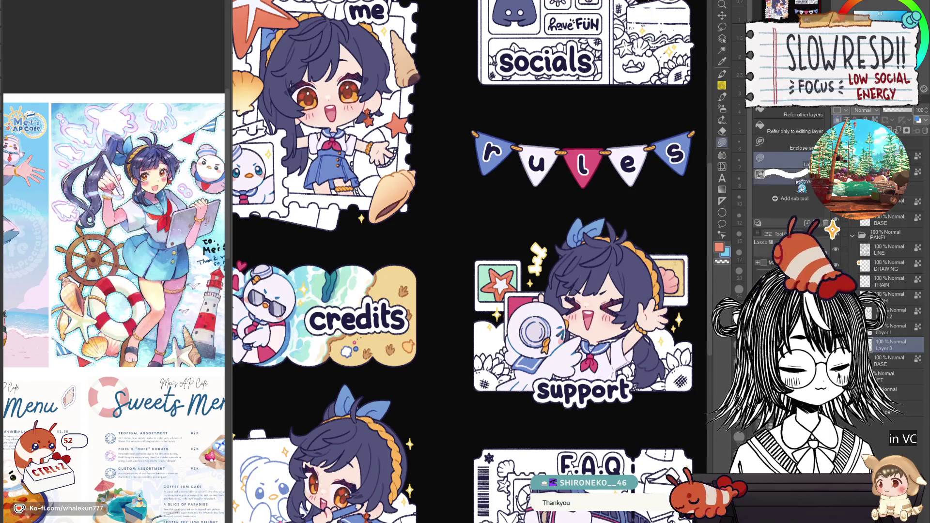
mouse_move(339, 235)
left_mouse_down()
mouse_move(521, 300)
mouse_move(487, 391)
left_mouse_up()
Lasso-fill the strip along the about me panel's left edge mint green
key("h")
key("h")
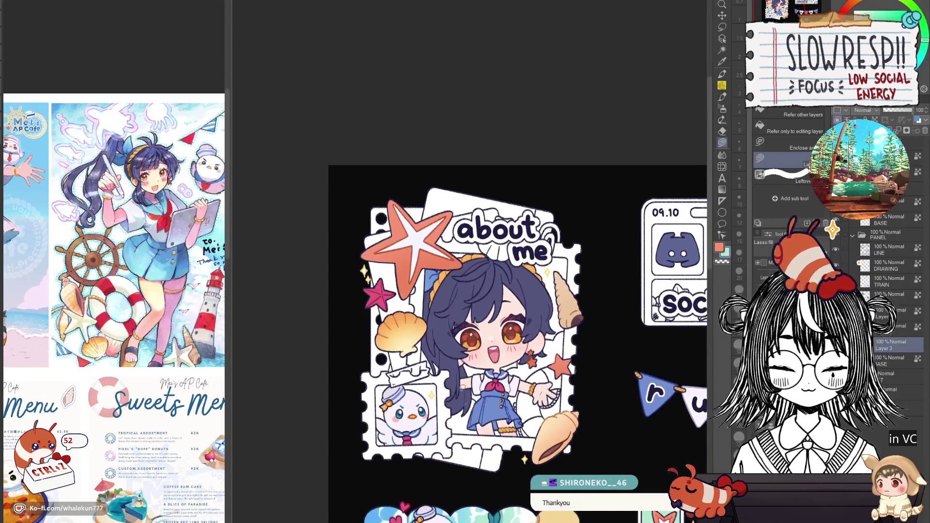
scroll(398, 313, "up", 3)
mouse_move(408, 267)
left_mouse_down()
mouse_move(406, 159)
mouse_move(406, 214)
left_mouse_up()
mouse_move(353, 183)
left_mouse_down()
mouse_move(330, 397)
mouse_move(396, 370)
left_mouse_up()
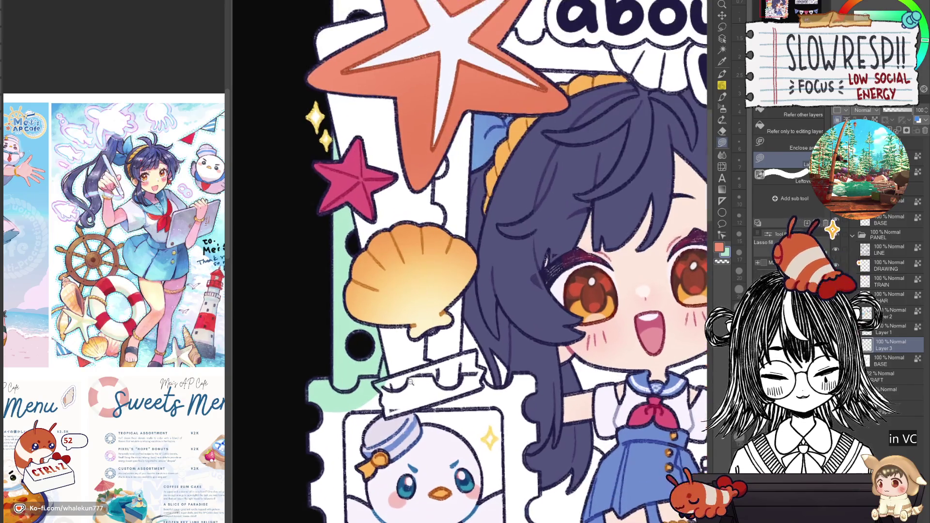
scroll(395, 370, "up", 2)
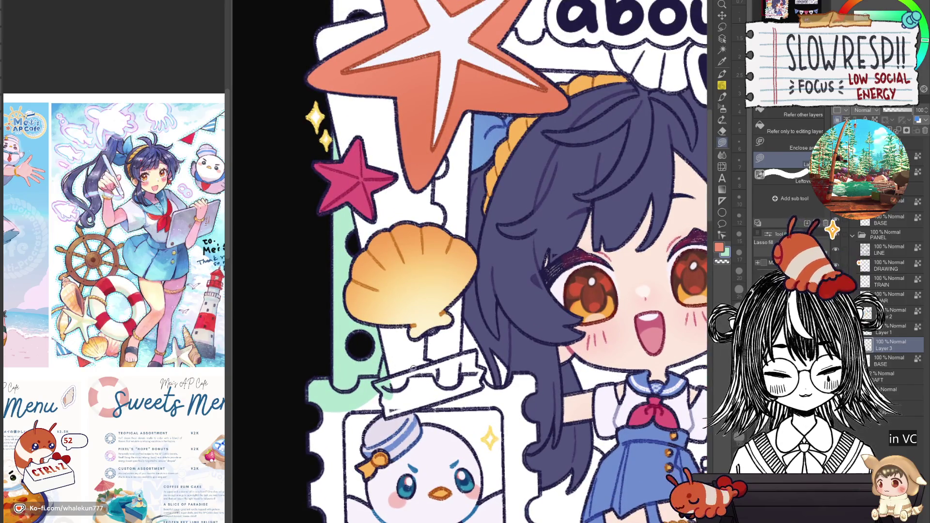
scroll(412, 368, "down", 5)
scroll(402, 363, "up", 3)
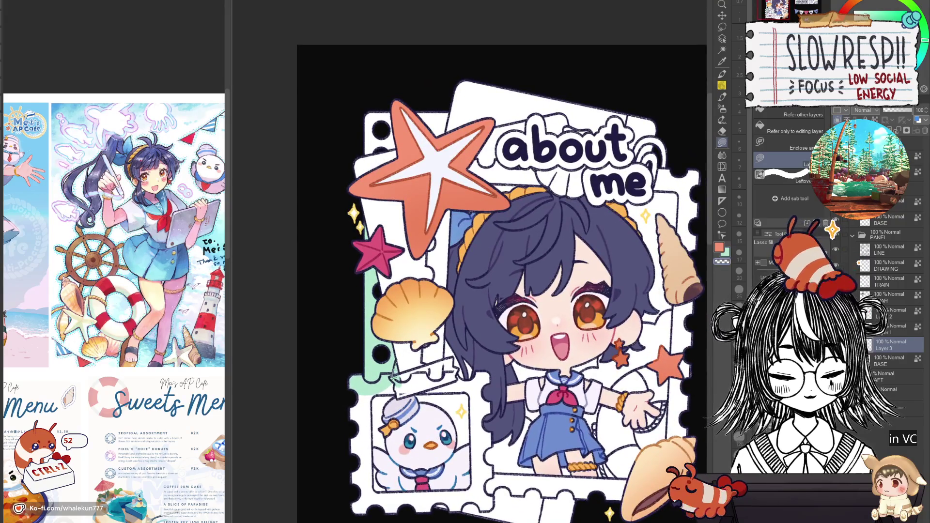
scroll(394, 368, "up", 3)
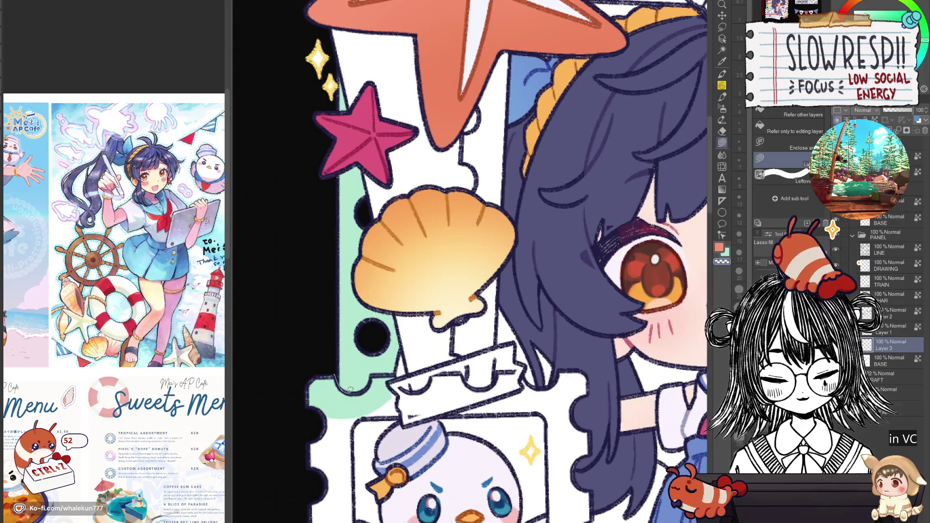
scroll(371, 347, "down", 5)
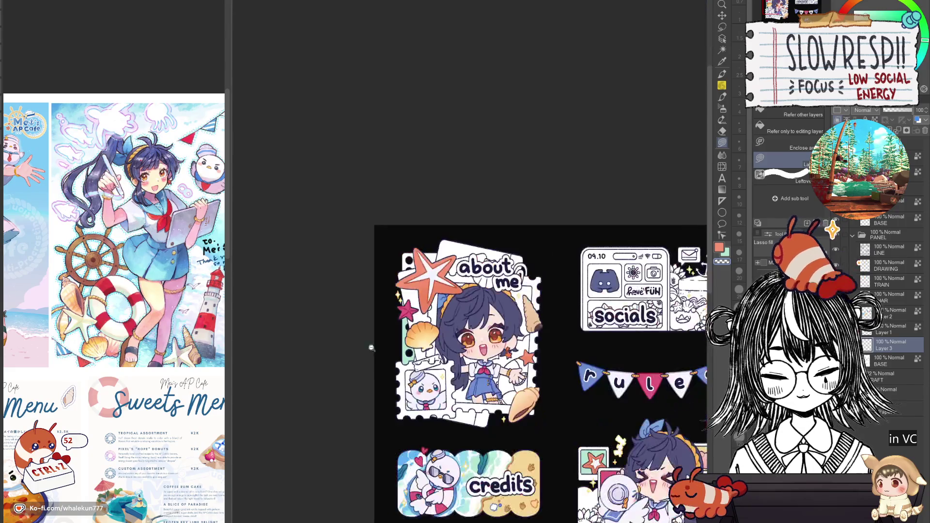
scroll(446, 275, "up", 2)
scroll(393, 246, "up", 2)
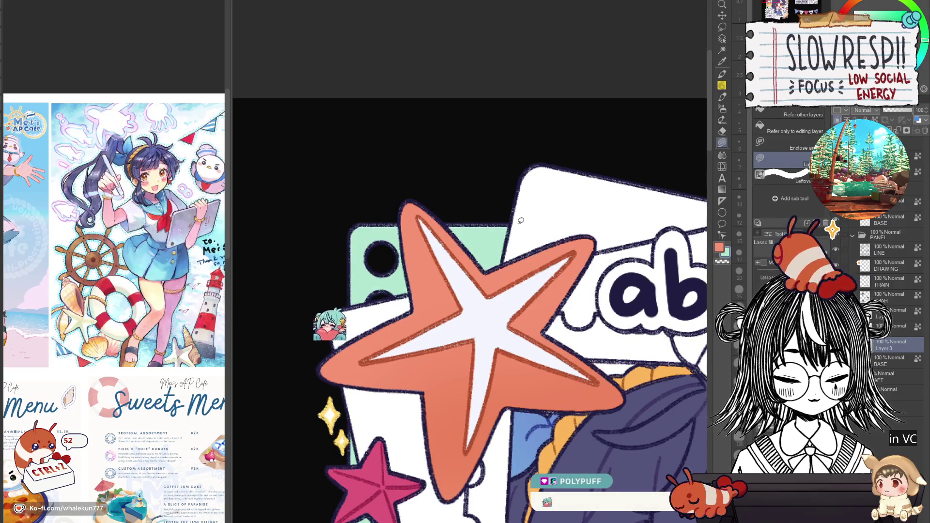
scroll(498, 306, "down", 1)
scroll(498, 306, "down", 5)
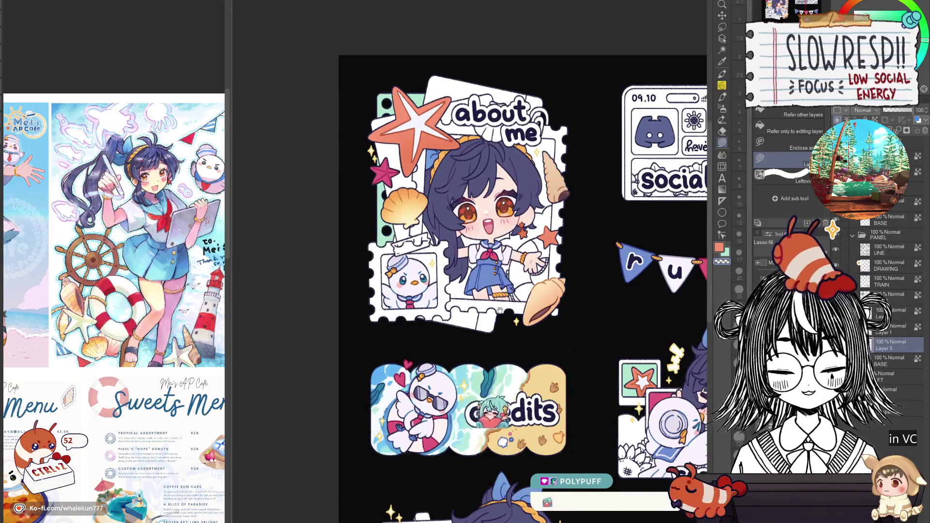
scroll(509, 284, "down", 3)
scroll(510, 285, "up", 2)
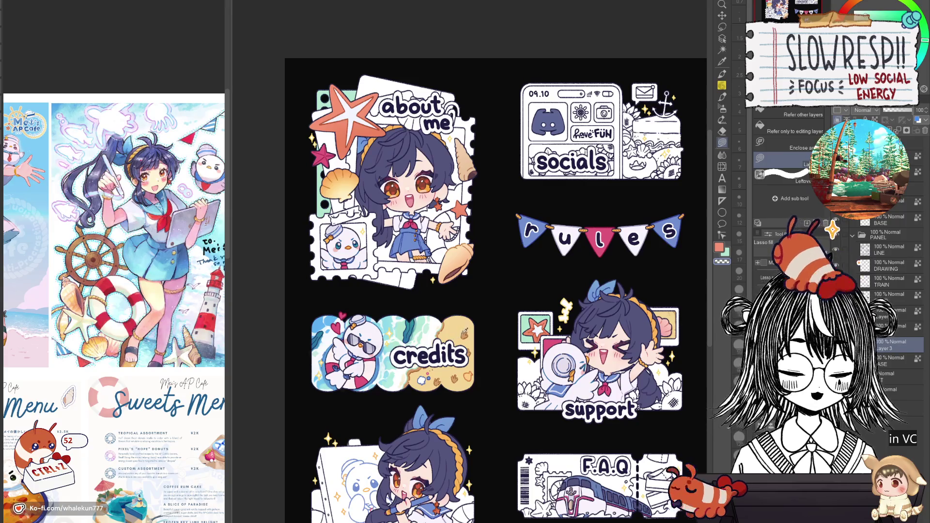
scroll(463, 252, "up", 3)
scroll(463, 252, "down", 1)
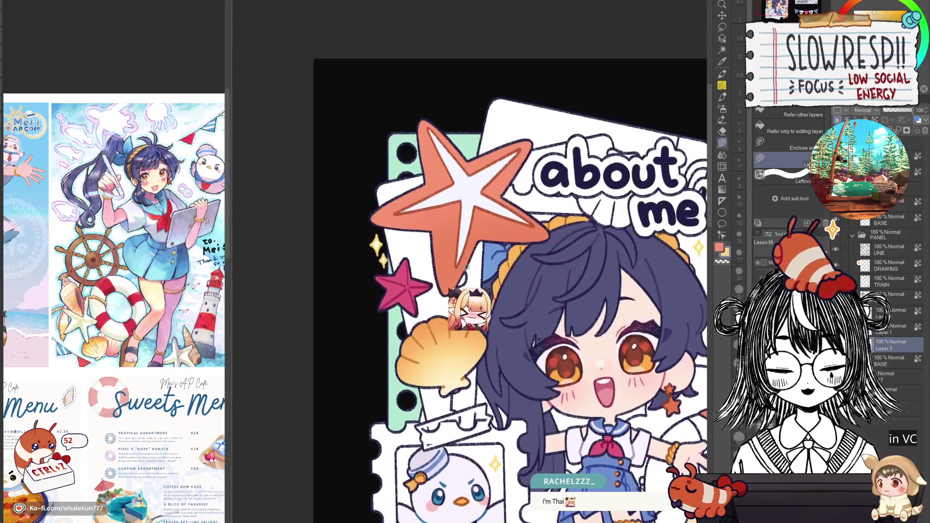
scroll(465, 262, "up", 2)
scroll(466, 269, "down", 2)
scroll(466, 269, "down", 3)
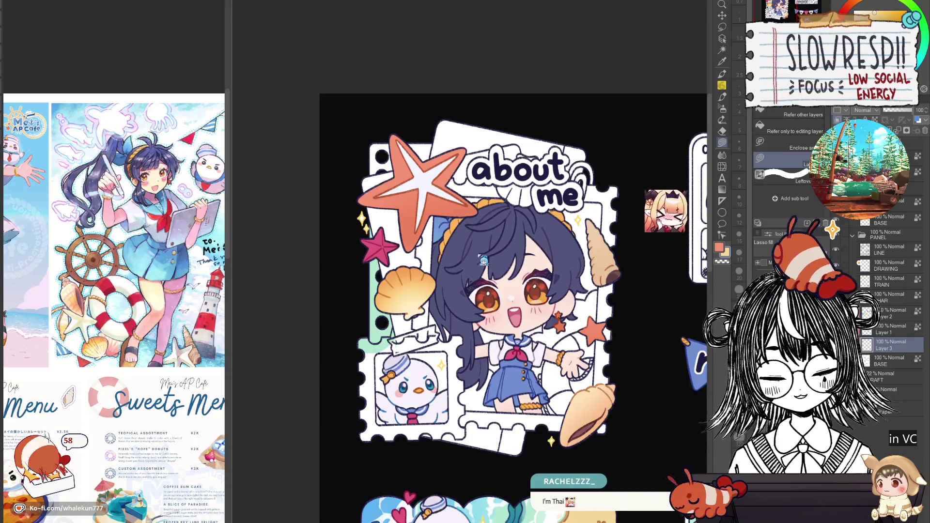
scroll(499, 367, "down", 3)
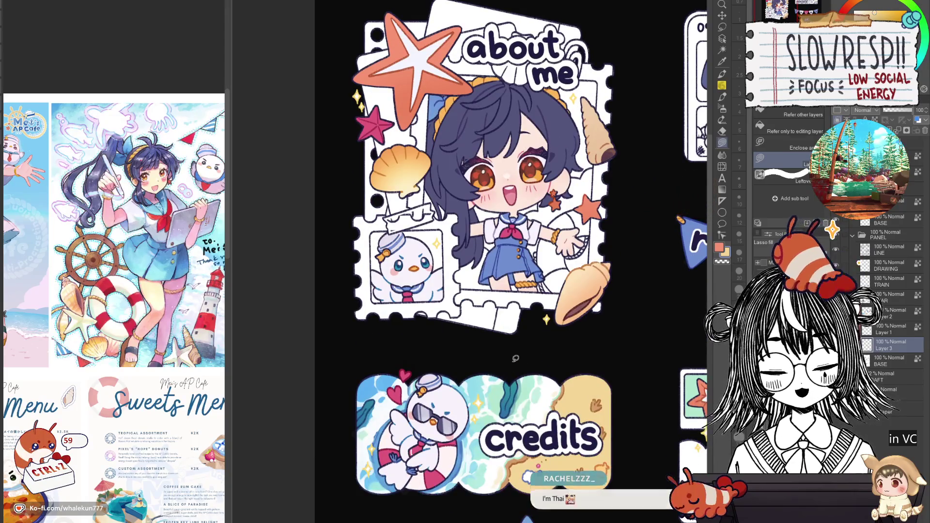
Lasso-fill the duck stamp's frame, lower right area and notched right edge mint green
scroll(370, 230, "up", 5)
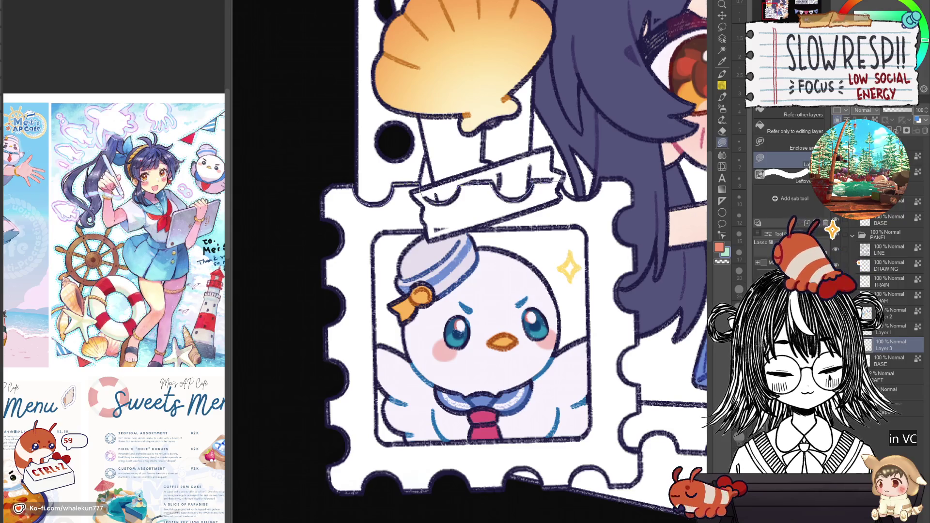
mouse_move(637, 182)
left_mouse_down()
mouse_move(640, 286)
mouse_move(465, 410)
mouse_move(316, 181)
mouse_move(346, 111)
left_mouse_up()
mouse_move(489, 423)
left_mouse_down()
mouse_move(527, 416)
mouse_move(551, 322)
mouse_move(557, 407)
left_mouse_up()
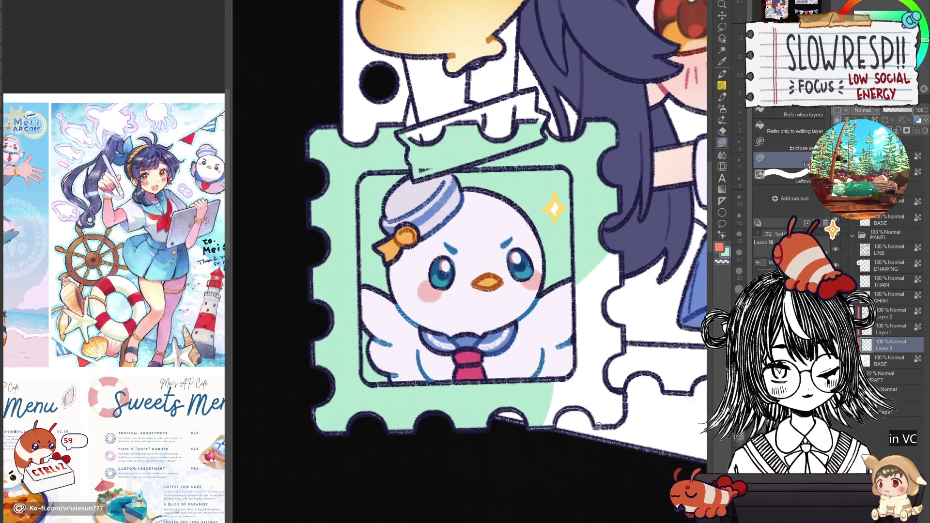
left_click_drag(606, 334, 567, 357)
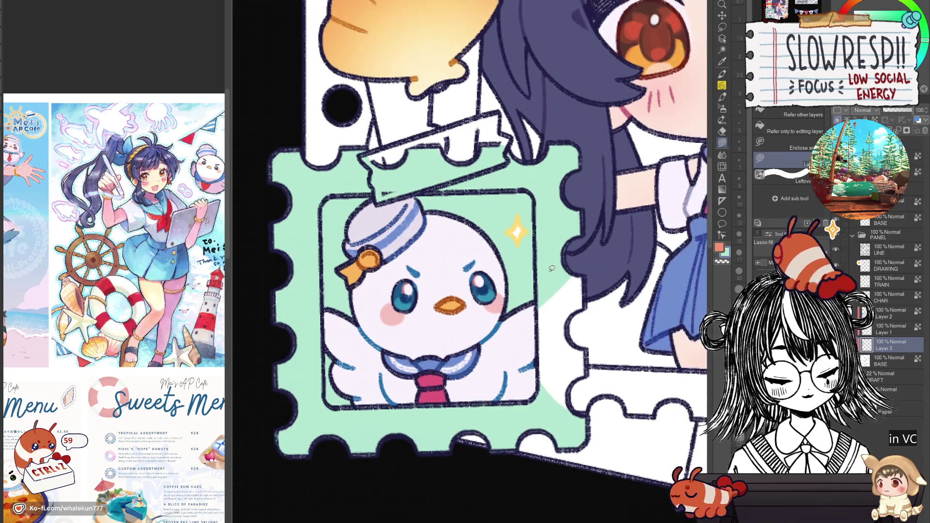
mouse_move(572, 266)
left_mouse_down()
mouse_move(584, 275)
mouse_move(569, 341)
mouse_move(499, 276)
left_mouse_up()
mouse_move(568, 324)
left_mouse_down()
mouse_move(587, 353)
mouse_move(583, 375)
mouse_move(521, 341)
left_mouse_up()
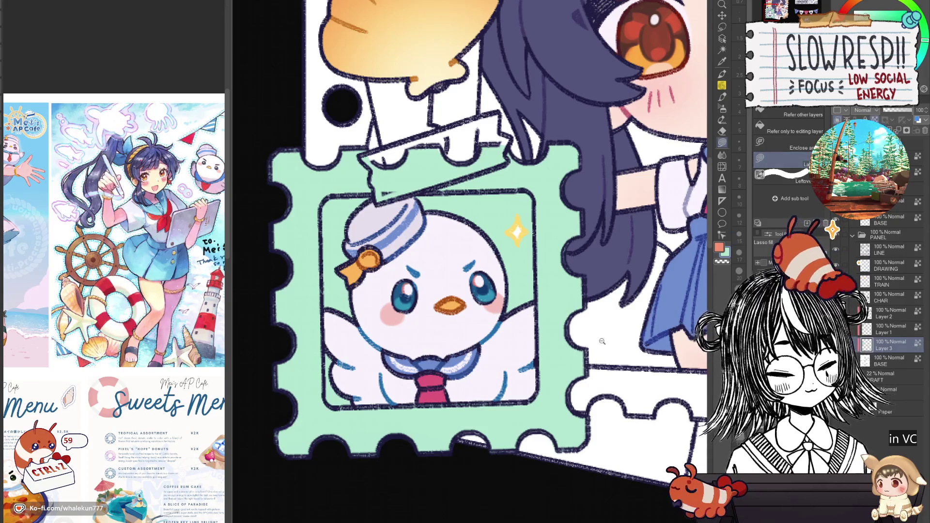
scroll(601, 341, "down", 5)
Lasso-fill the duck stamp's green border and the tape band above it white
scroll(508, 369, "down", 2)
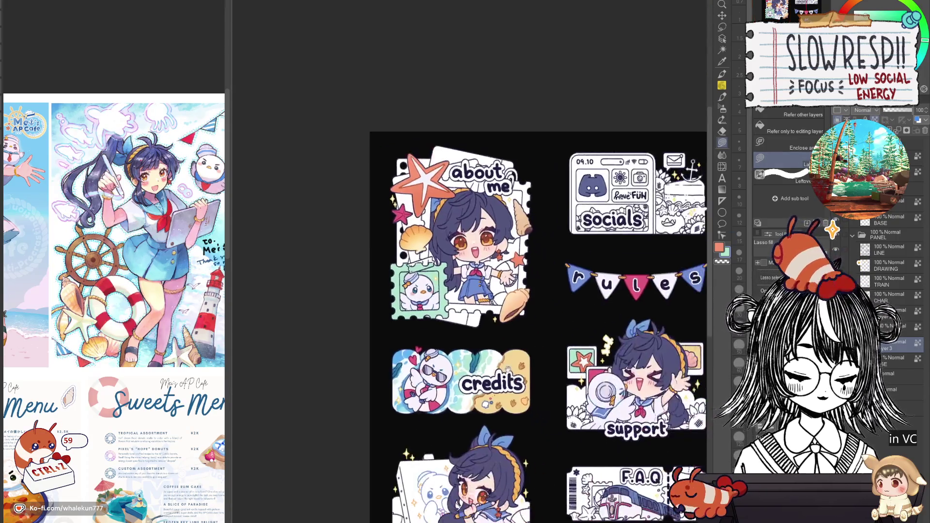
scroll(507, 369, "up", 3)
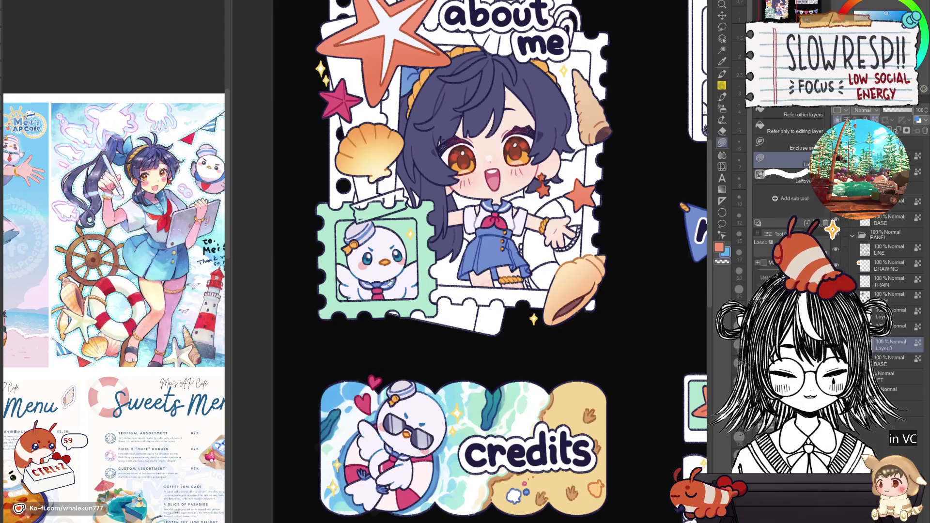
scroll(352, 221, "up", 2)
mouse_move(347, 213)
left_mouse_down()
mouse_move(326, 252)
mouse_move(453, 322)
mouse_move(463, 224)
left_mouse_up()
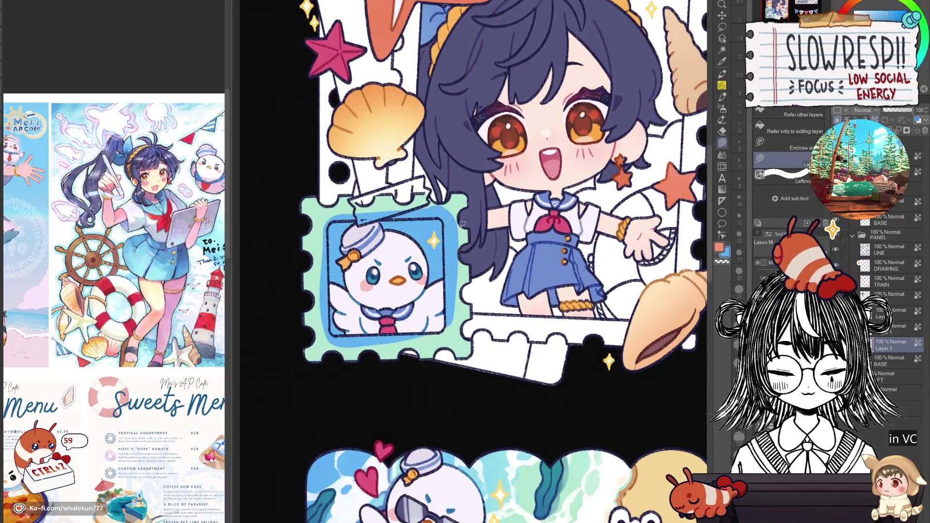
scroll(420, 329, "down", 3)
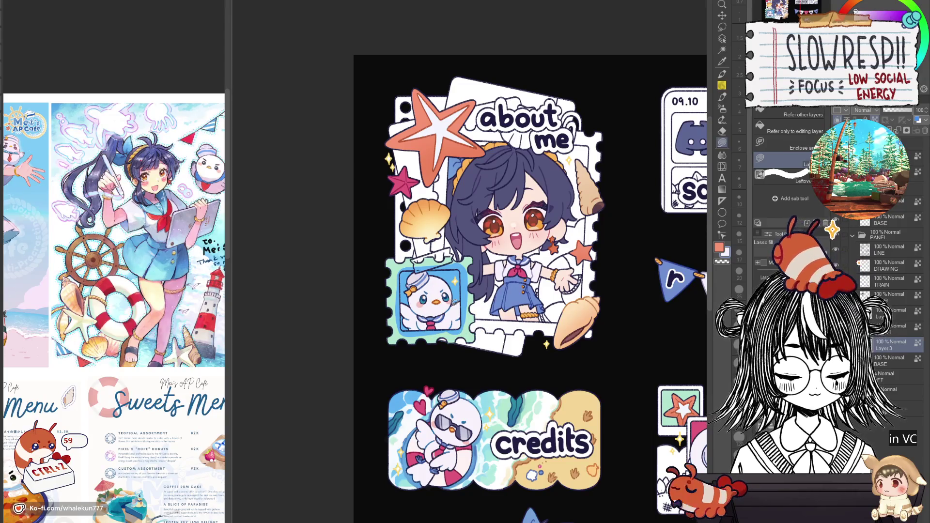
scroll(454, 300, "up", 2)
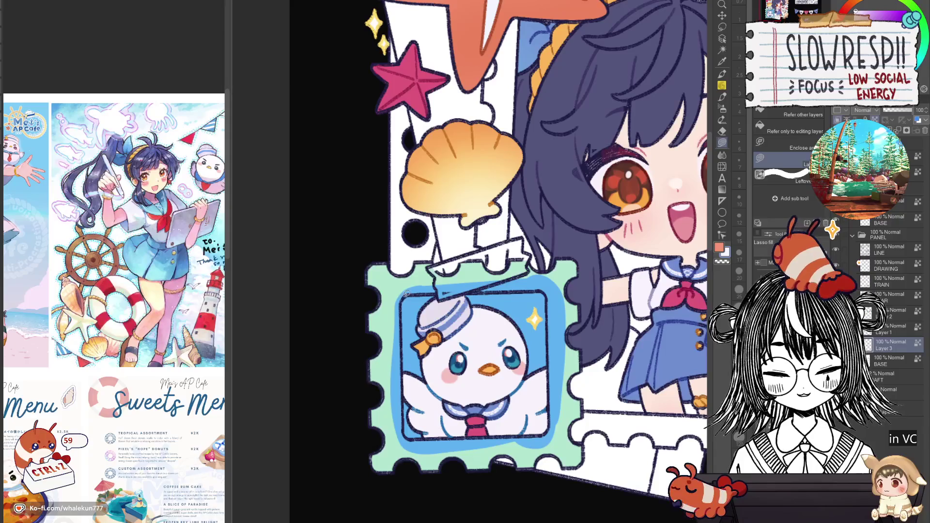
mouse_move(404, 382)
left_mouse_down()
mouse_move(409, 340)
mouse_move(411, 402)
mouse_move(409, 342)
left_mouse_up()
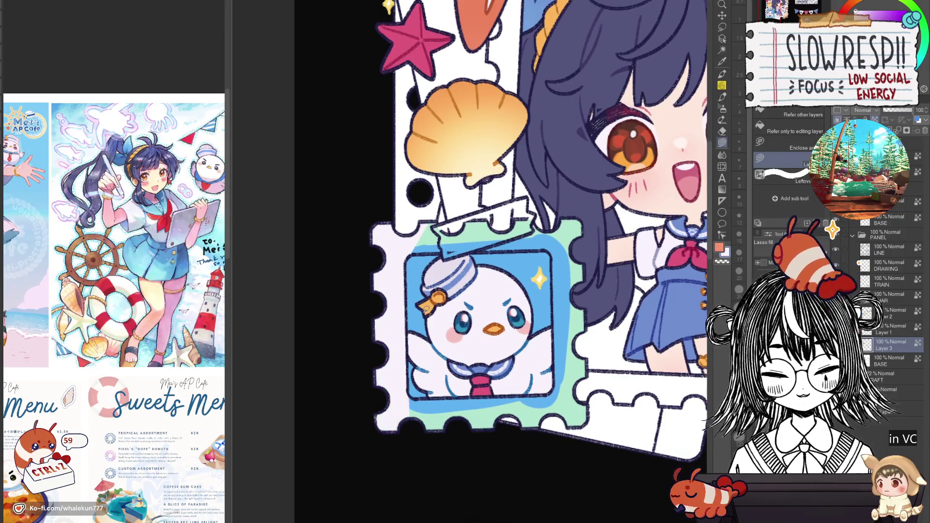
mouse_move(407, 394)
left_mouse_down()
mouse_move(436, 457)
mouse_move(562, 398)
mouse_move(551, 393)
mouse_move(598, 434)
mouse_move(583, 207)
mouse_move(552, 252)
left_mouse_up()
left_click_drag(525, 292, 551, 319)
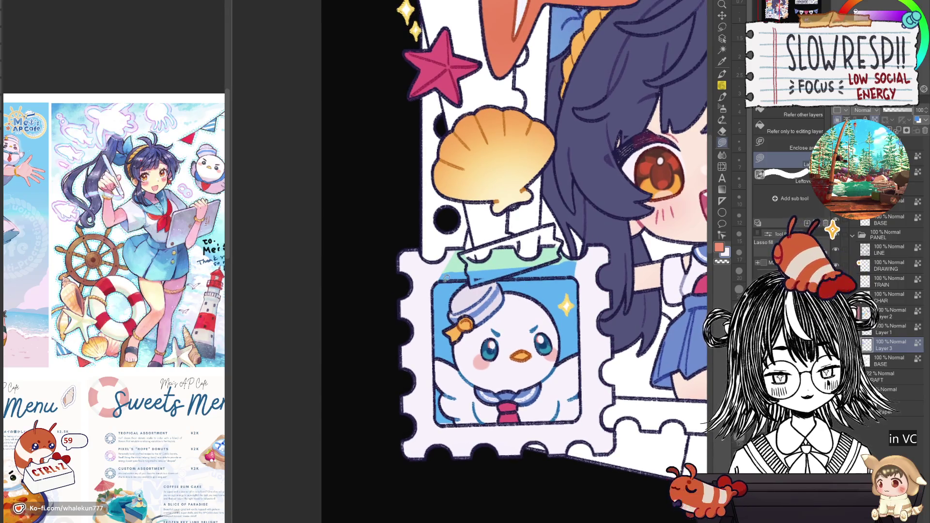
mouse_move(443, 279)
left_mouse_down()
mouse_move(462, 222)
mouse_move(579, 276)
mouse_move(584, 264)
left_mouse_up()
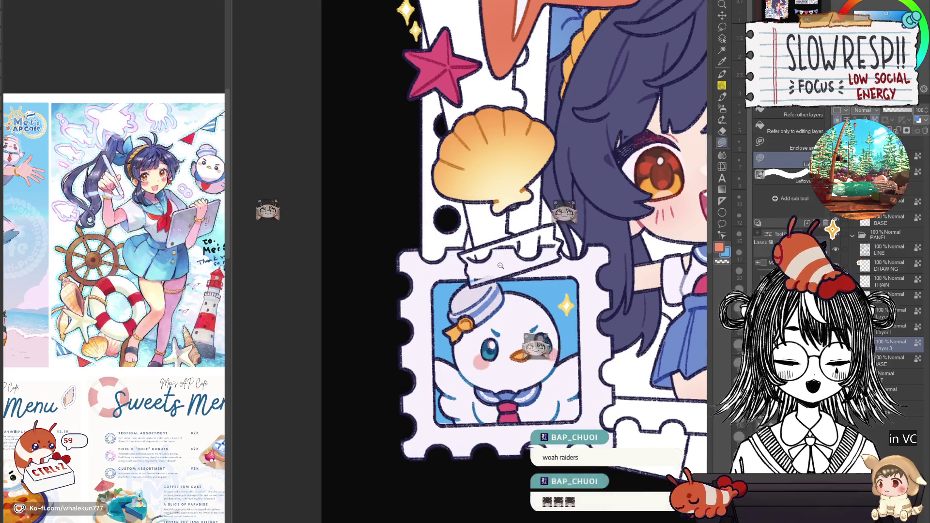
scroll(500, 265, "up", 1)
scroll(545, 248, "down", 5)
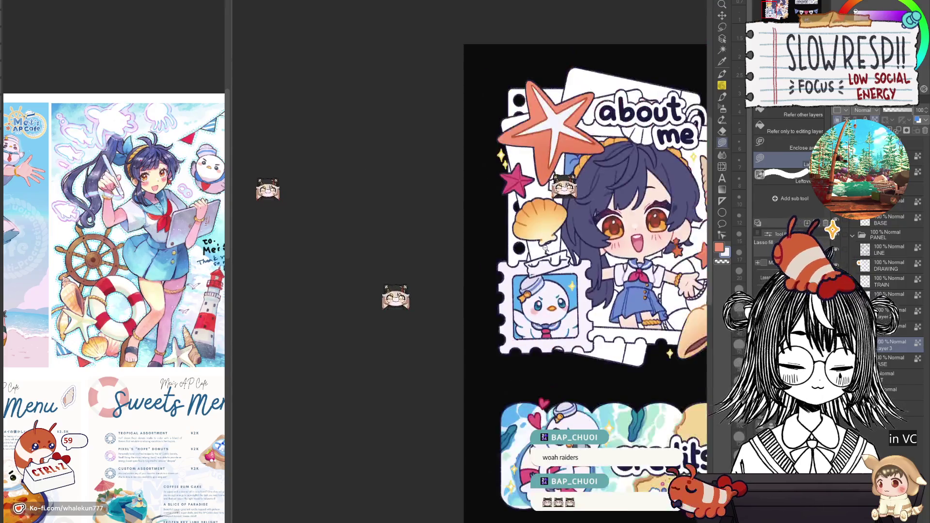
scroll(545, 251, "down", 5)
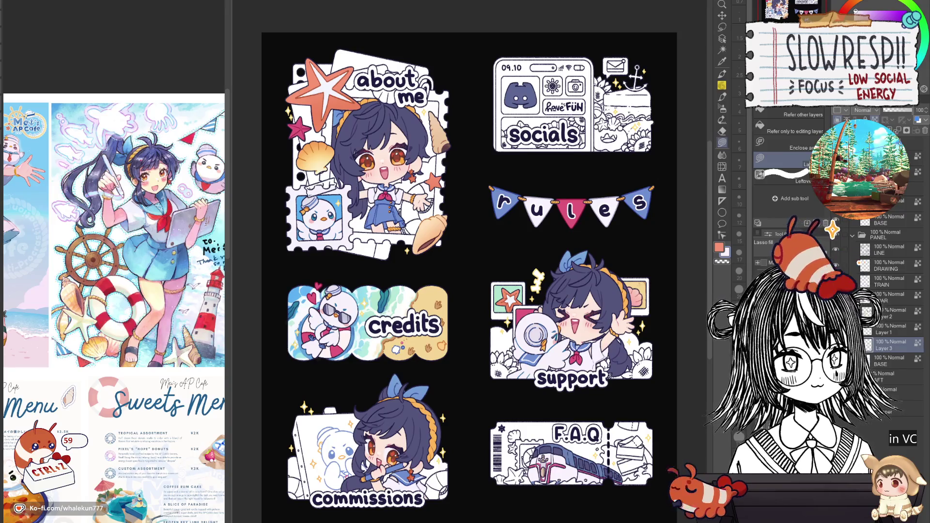
left_click_drag(635, 283, 628, 243)
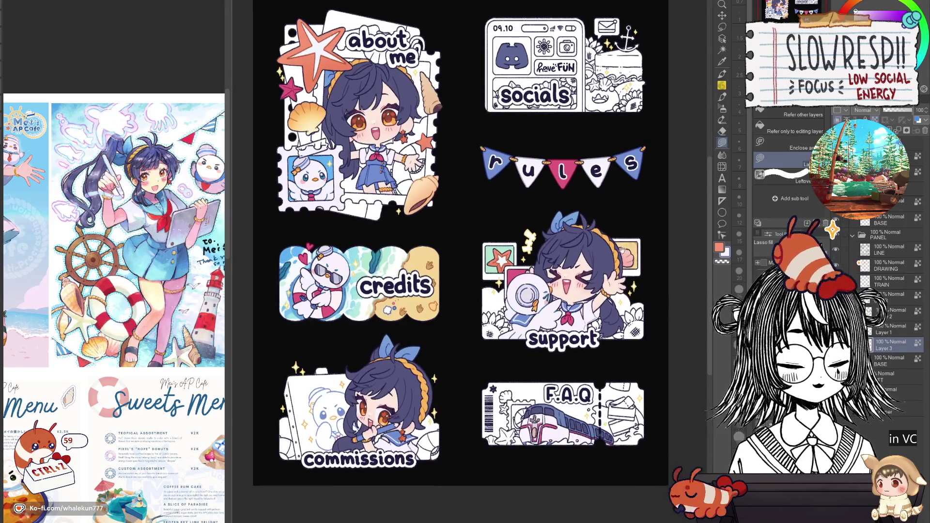
scroll(629, 242, "up", 1)
scroll(631, 243, "up", 1)
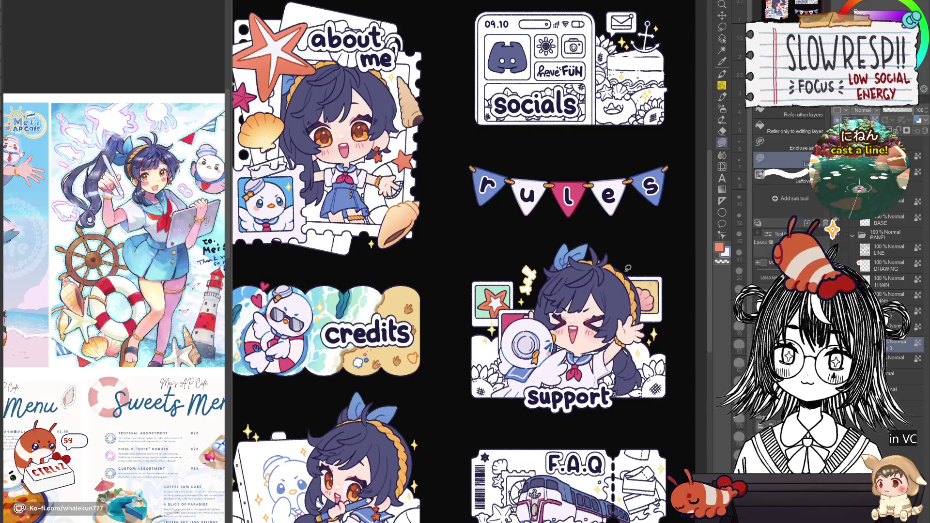
left_click_drag(628, 268, 662, 212)
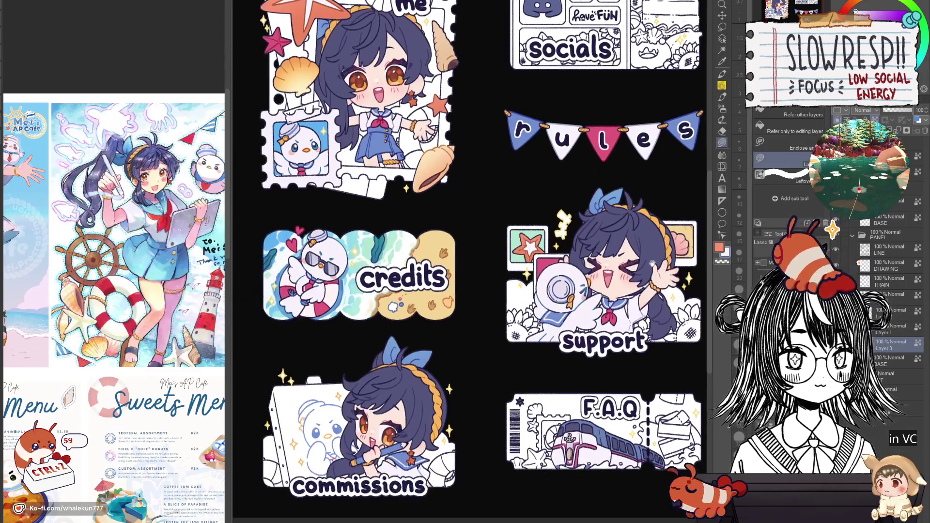
left_click_drag(644, 284, 632, 289)
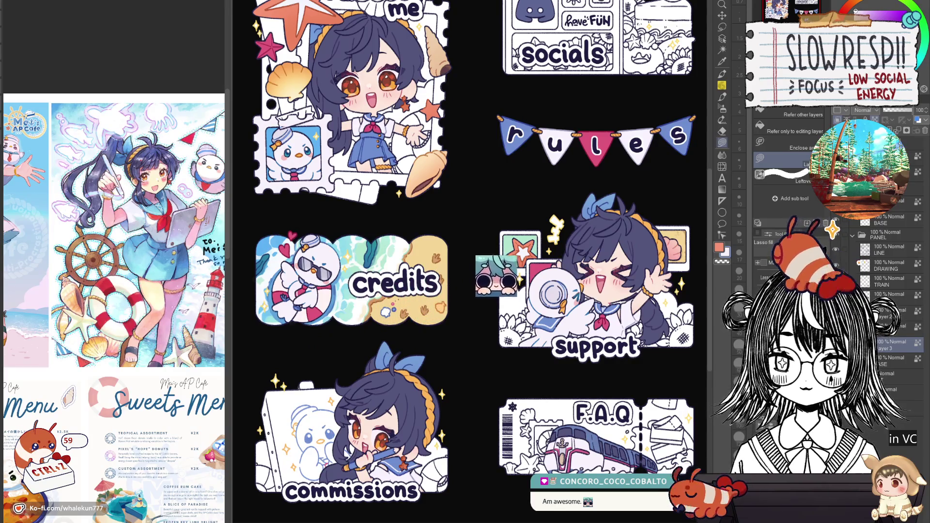
Auto-select the duck stamp's area, then clear the selection
mouse_move(604, 296)
left_mouse_down()
mouse_move(635, 396)
mouse_move(644, 382)
left_mouse_up()
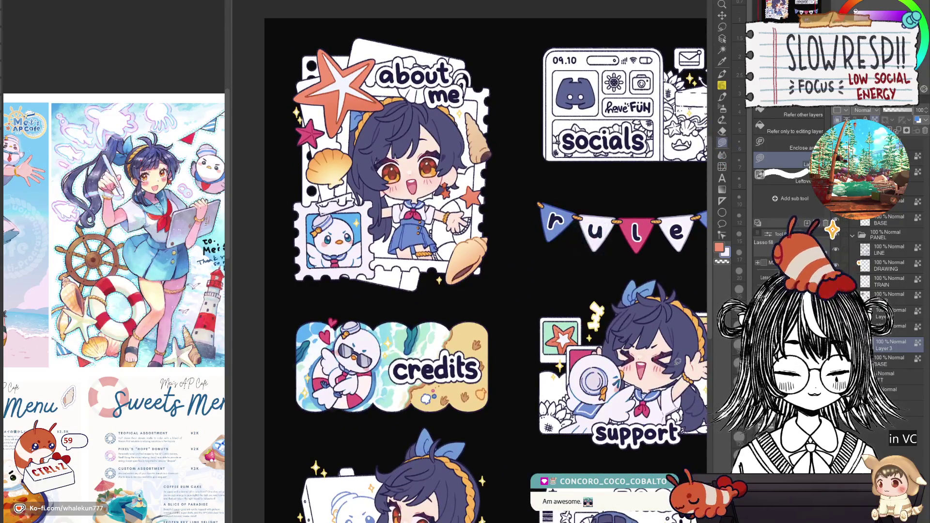
key("w")
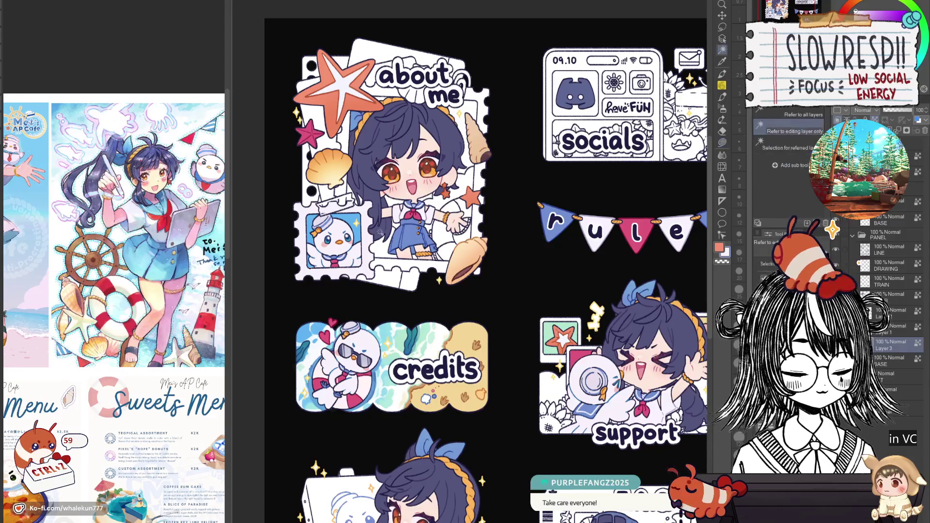
left_click(344, 277)
key("g")
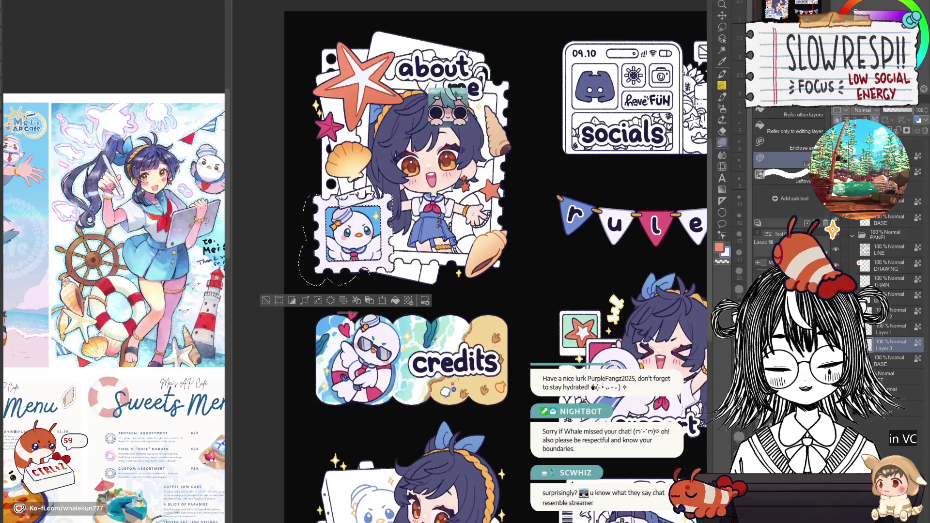
key("ctrl+d")
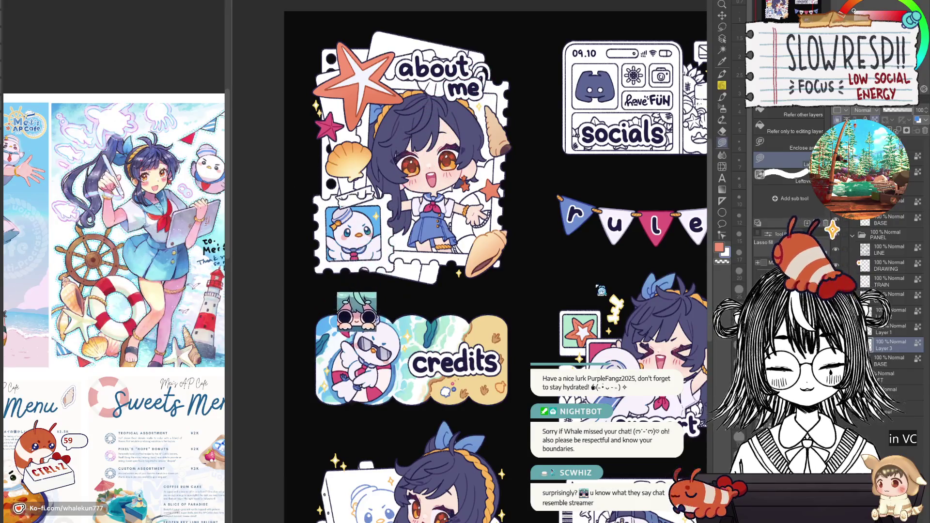
Auto-select the duck stamp's area again and return to the fill tools
scroll(397, 252, "up", 3)
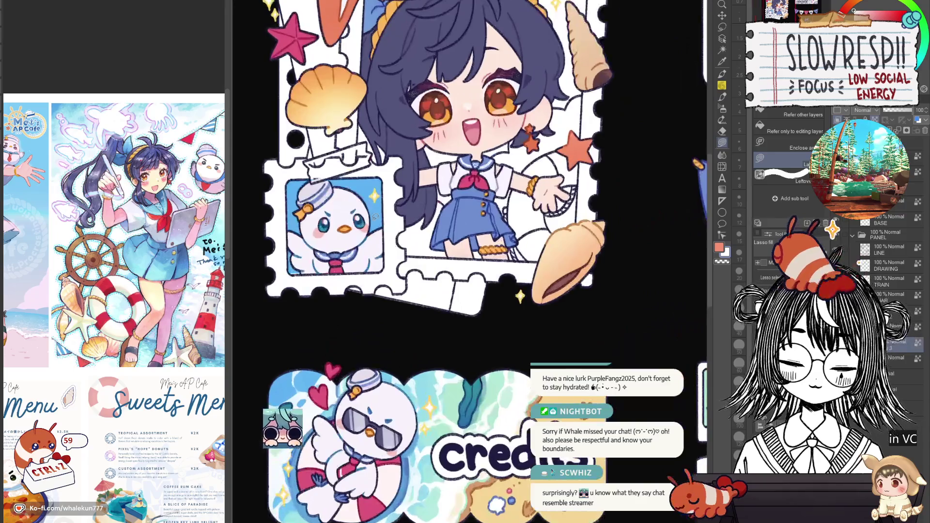
key("w")
left_click(374, 255)
key("g")
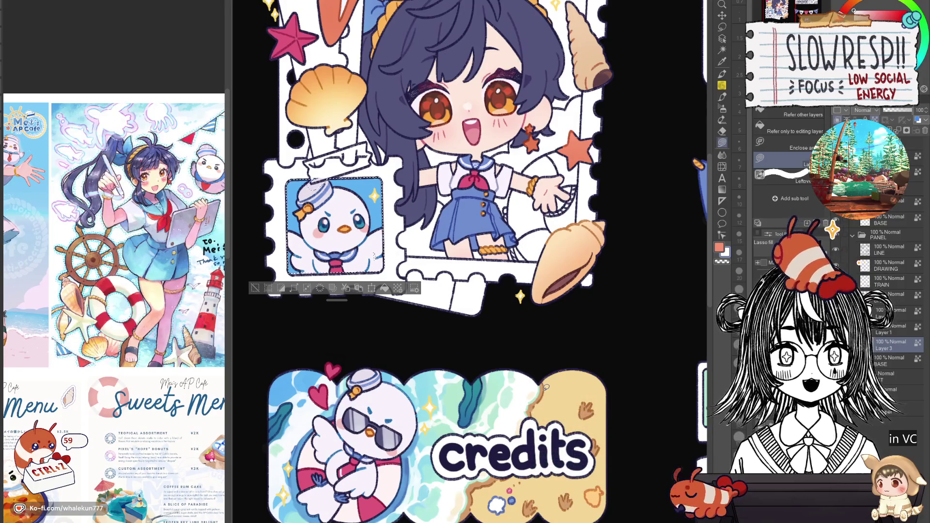
scroll(484, 290, "up", 3)
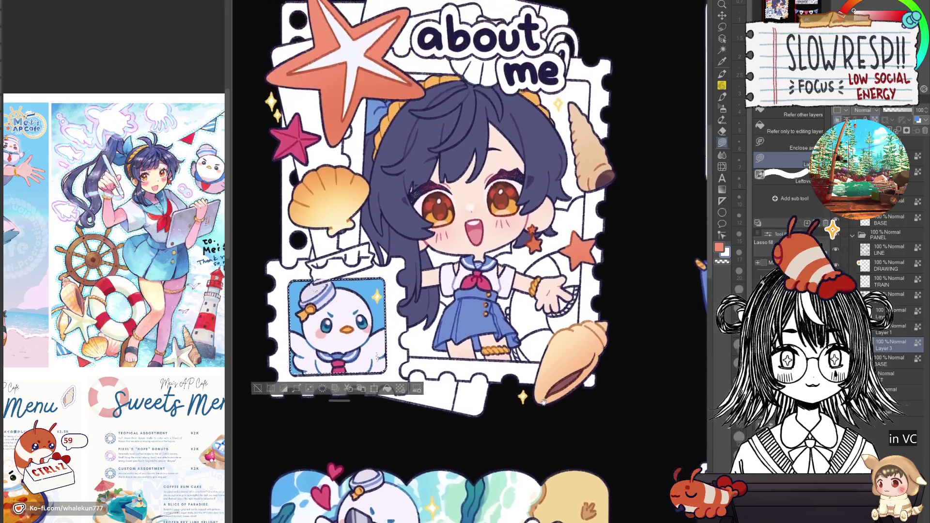
scroll(553, 400, "down", 5)
scroll(541, 435, "down", 1)
scroll(528, 378, "up", 5)
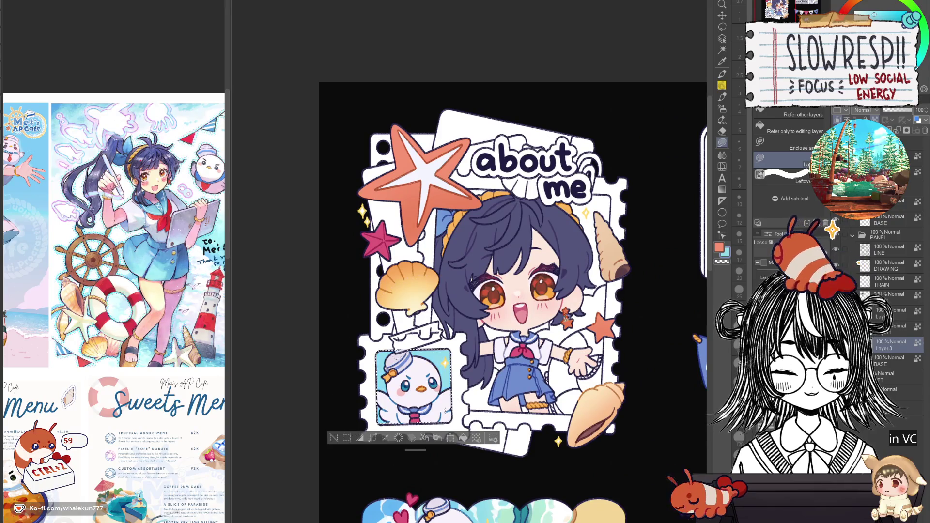
scroll(587, 388, "down", 3)
scroll(561, 353, "up", 3)
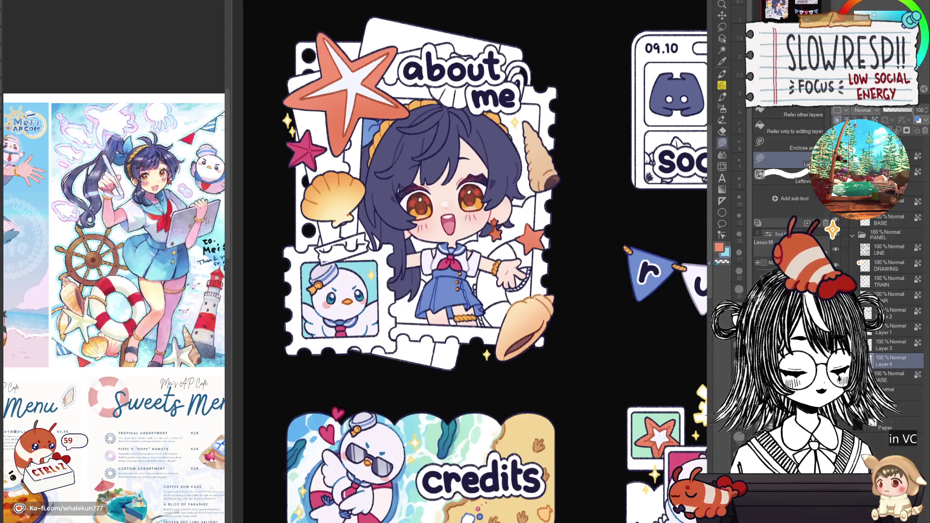
Flip the view to check the drawing, then thicken the head shell's top outline and trace its fill area
mouse_move(498, 443)
left_mouse_down()
mouse_move(503, 377)
mouse_move(508, 435)
left_mouse_up()
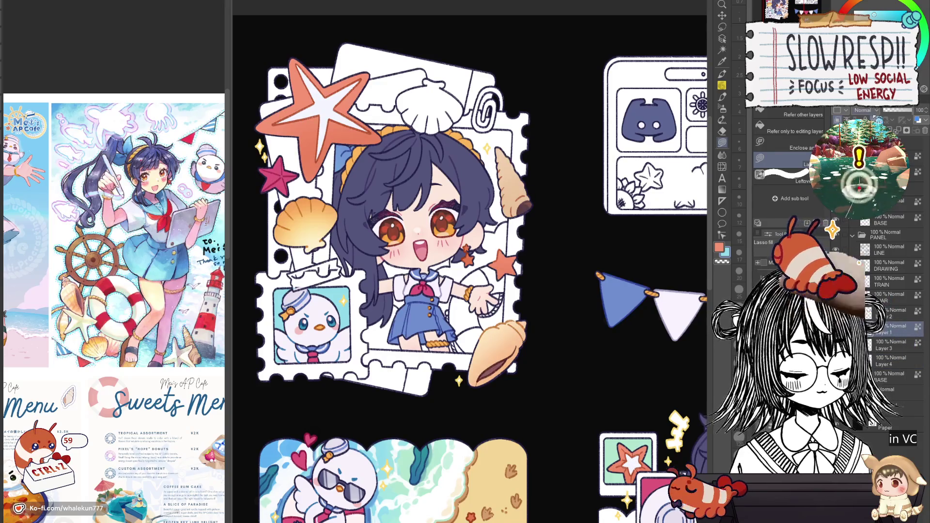
left_click_drag(541, 352, 562, 430)
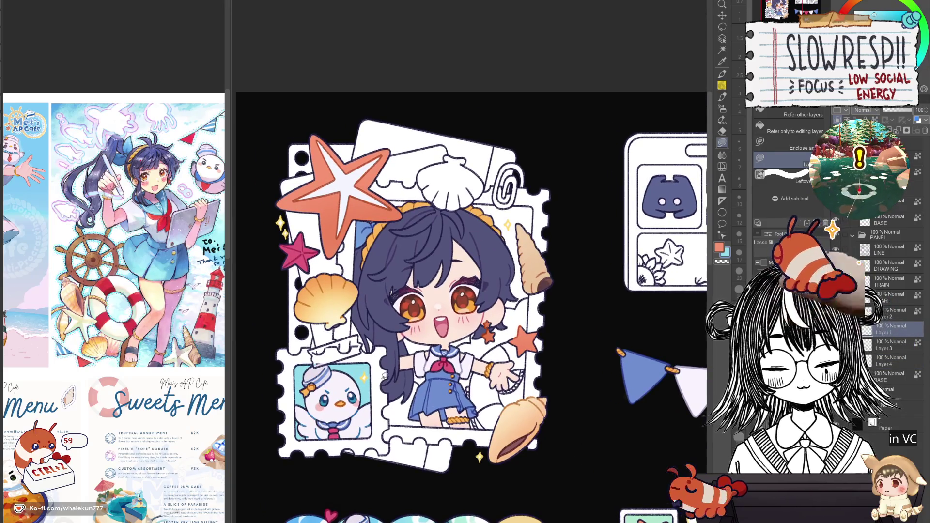
scroll(483, 316, "up", 5)
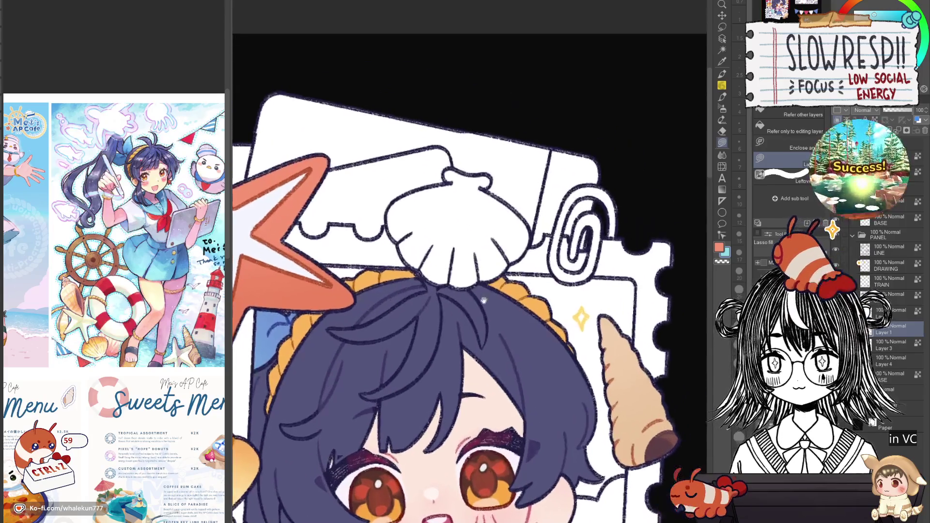
key("h")
key("h")
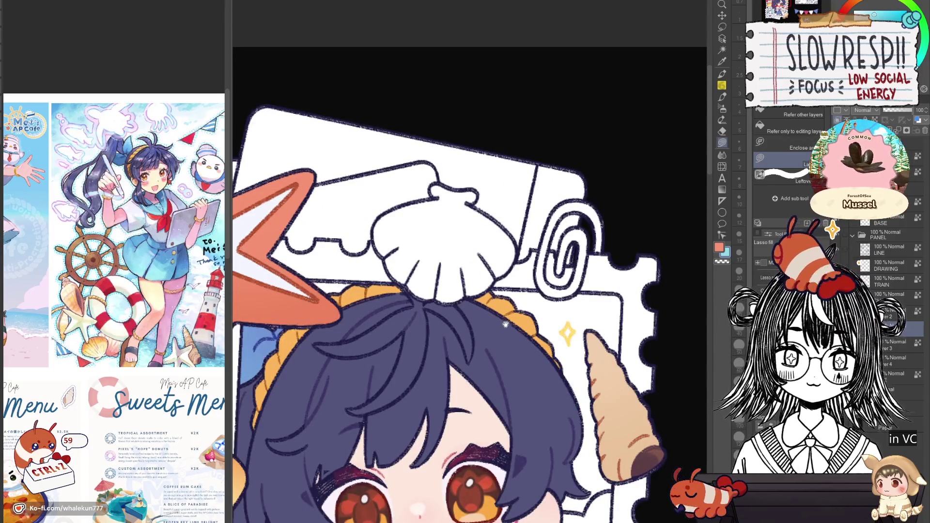
scroll(506, 318, "up", 2)
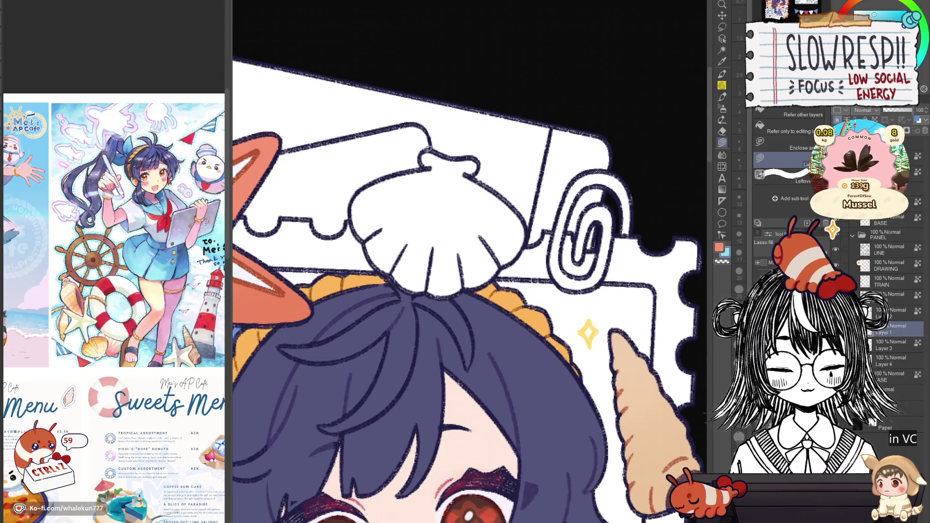
left_click_drag(429, 149, 424, 164)
mouse_move(352, 203)
left_mouse_down()
mouse_move(397, 250)
mouse_move(482, 192)
mouse_move(354, 204)
left_mouse_up()
Lasso-fill the scallop shell on the chibi's head light blue, covering its white edges
left_click_drag(372, 257, 446, 179)
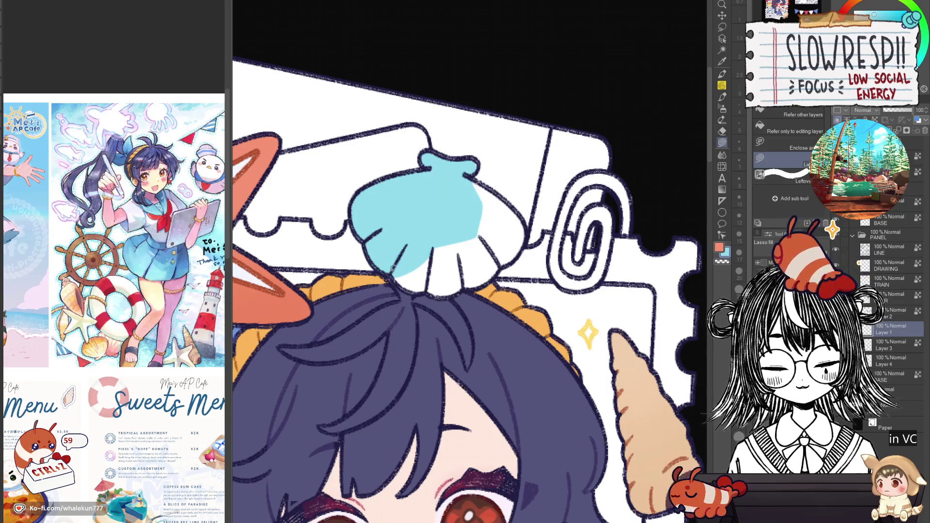
left_click_drag(393, 268, 454, 206)
left_click_drag(475, 248, 472, 250)
left_click_drag(472, 250, 464, 274)
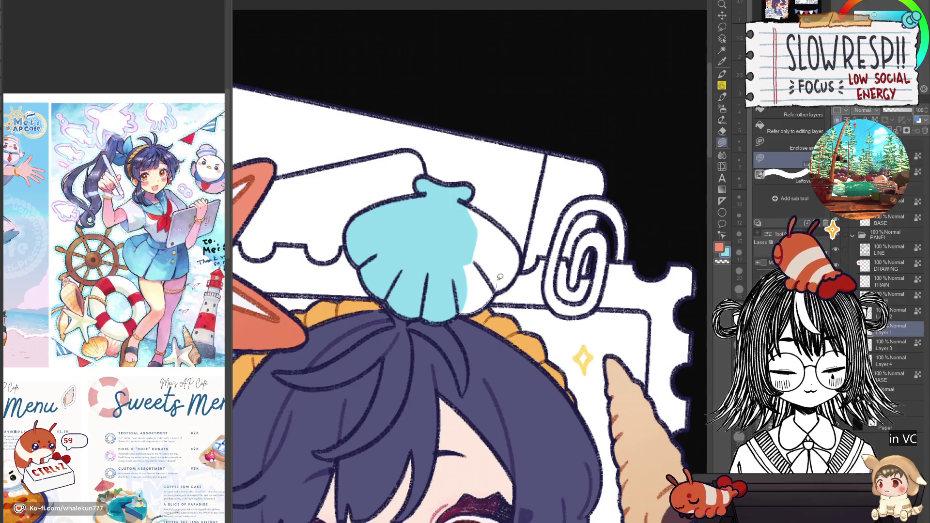
left_click_drag(500, 277, 502, 292)
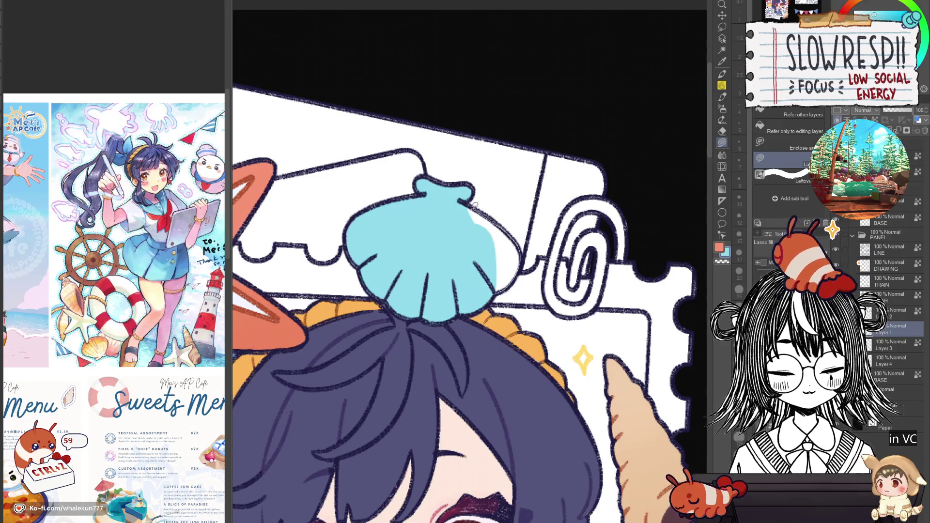
left_click_drag(475, 206, 490, 268)
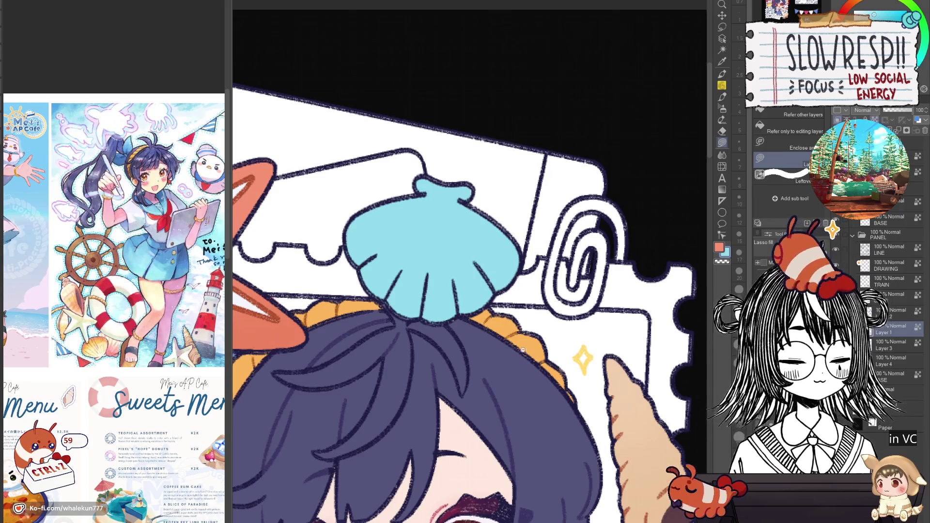
scroll(523, 350, "down", 5)
scroll(543, 318, "up", 2)
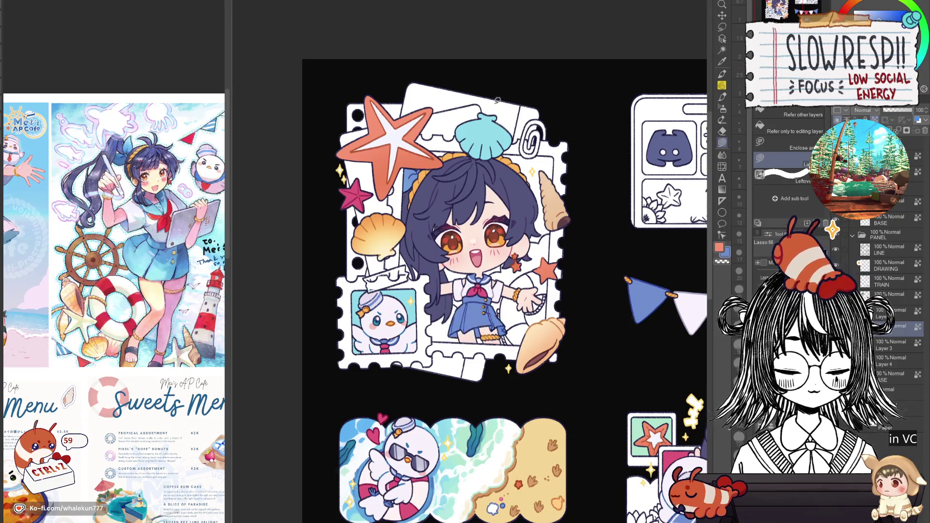
mouse_move(497, 100)
left_mouse_down()
mouse_move(512, 160)
mouse_move(501, 104)
left_mouse_up()
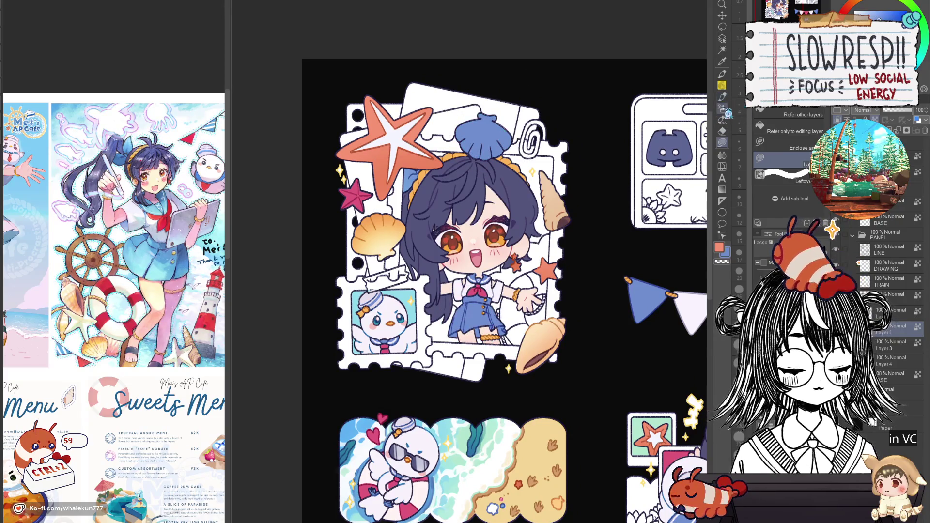
Spray lighter highlights and a subtle sea-sampled tone over the blue shell with Soft airbrush
left_click(722, 108)
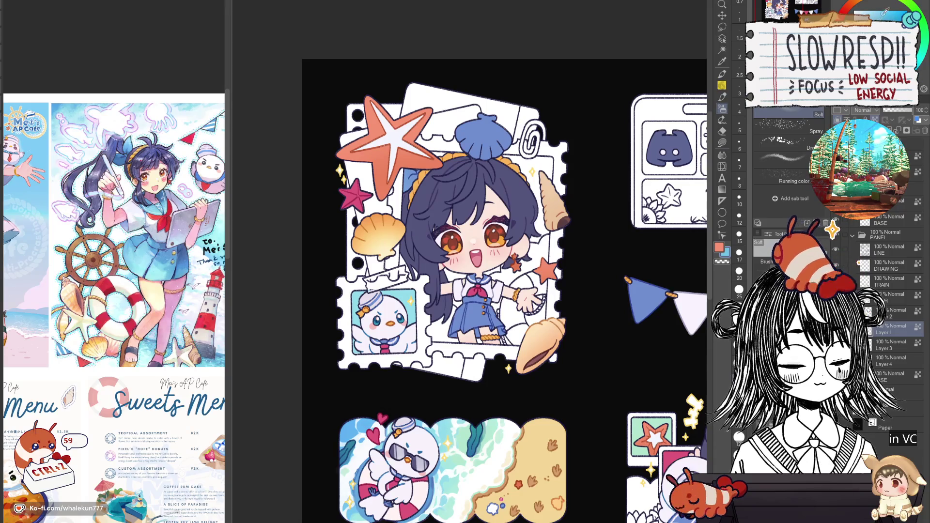
mouse_move(481, 122)
left_mouse_down()
mouse_move(496, 133)
mouse_move(466, 128)
mouse_move(497, 109)
left_mouse_up()
left_click_drag(464, 144, 466, 145)
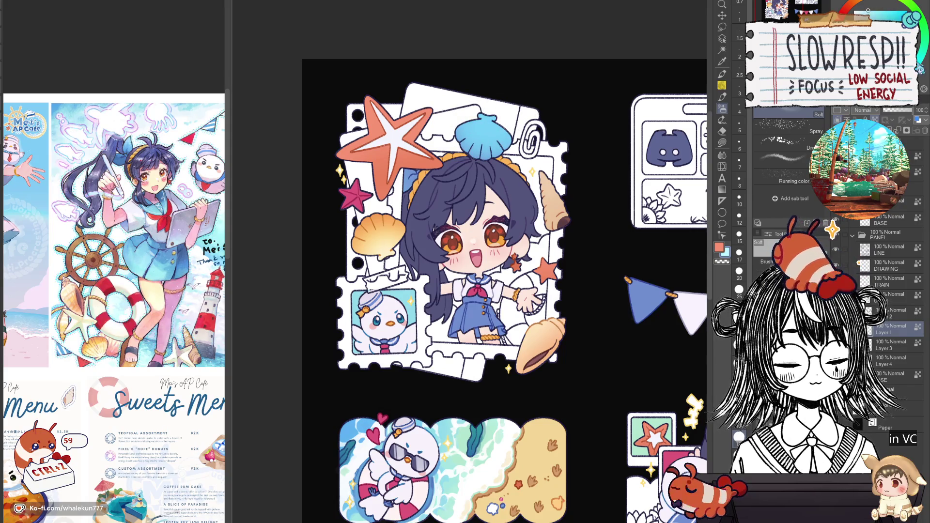
mouse_move(486, 107)
left_mouse_down()
mouse_move(485, 124)
mouse_move(499, 116)
mouse_move(489, 100)
mouse_move(488, 116)
left_mouse_up()
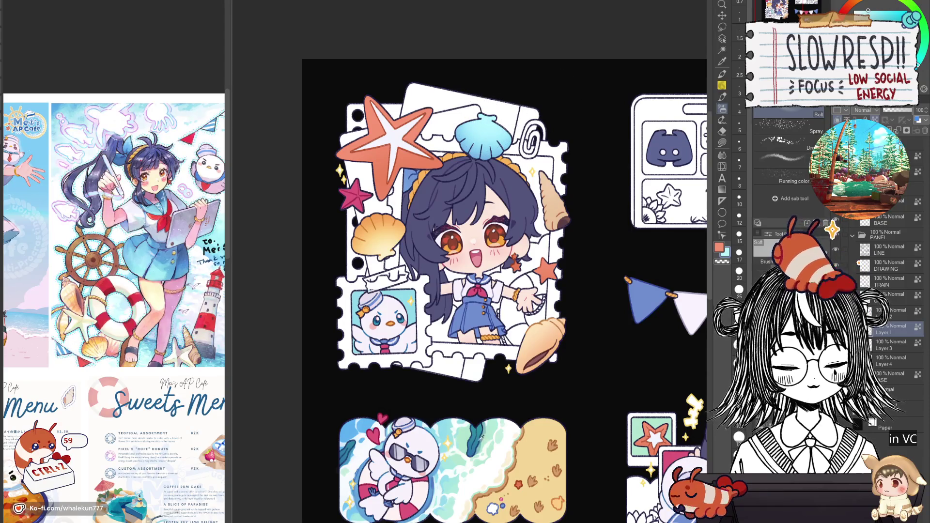
mouse_move(489, 111)
left_mouse_down()
mouse_move(523, 136)
mouse_move(533, 126)
left_mouse_up()
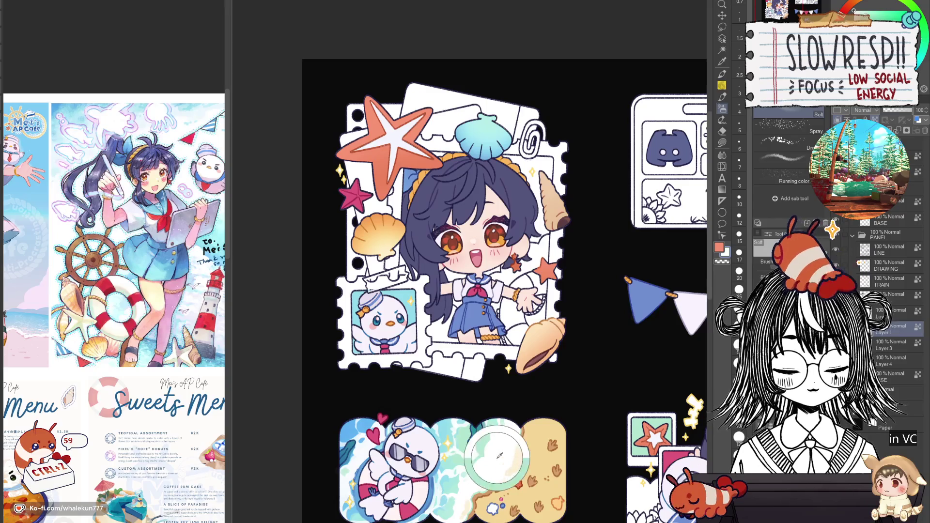
left_click(497, 457, "alt")
mouse_move(488, 86)
left_mouse_down()
mouse_move(486, 118)
mouse_move(492, 102)
left_mouse_up()
scroll(589, 280, "down", 3)
scroll(572, 348, "up", 3)
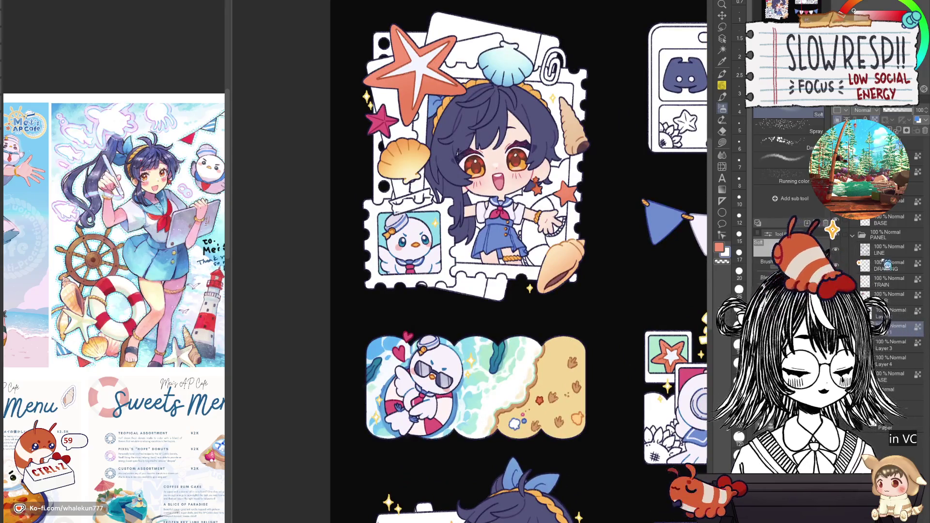
Switch to the pen, undo the stray blue strokes on the shell, and enlarge the brush to 20
left_click(722, 73)
scroll(471, 75, "up", 2)
left_click_drag(471, 75, 473, 384)
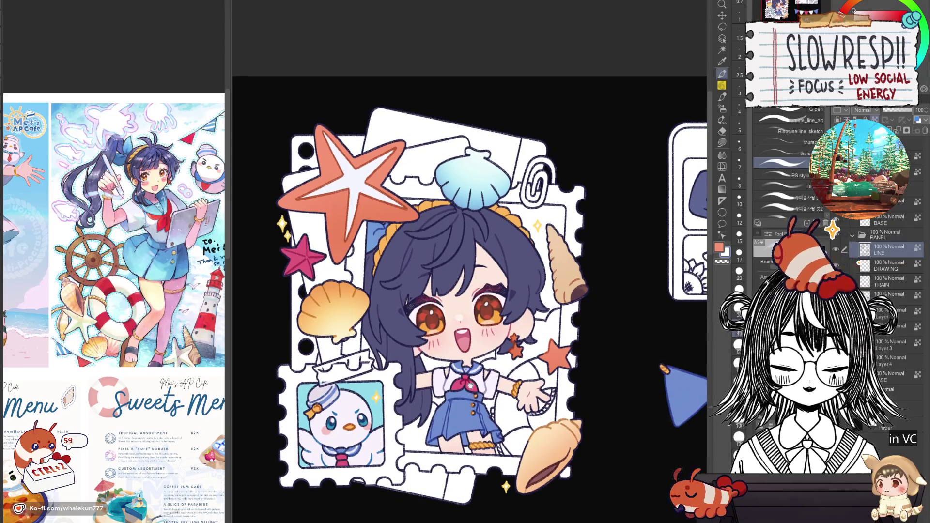
scroll(488, 173, "up", 2)
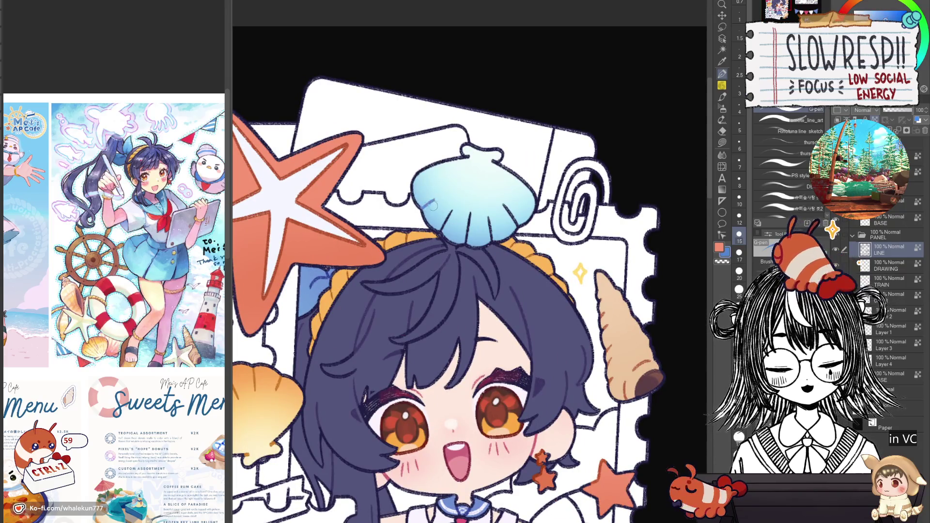
key("ctrl+z")
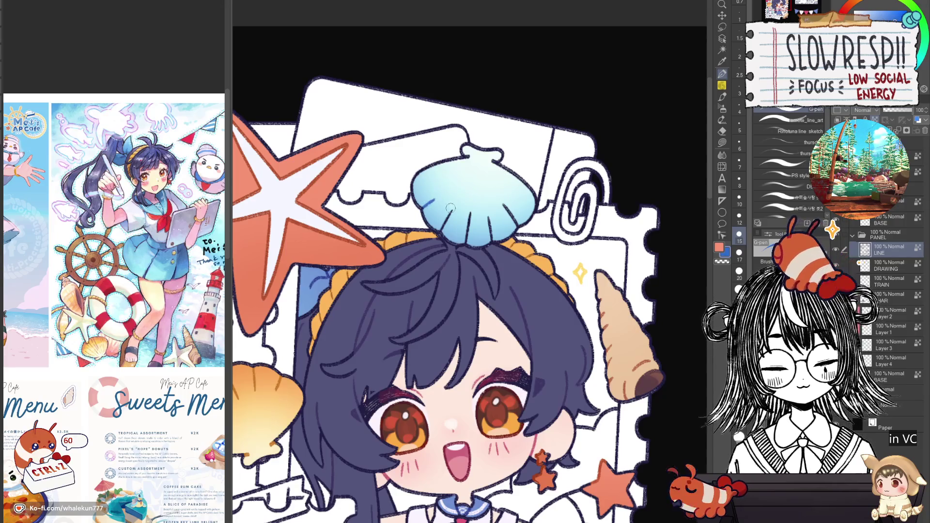
key("ctrl+z")
key("ctrl+z")
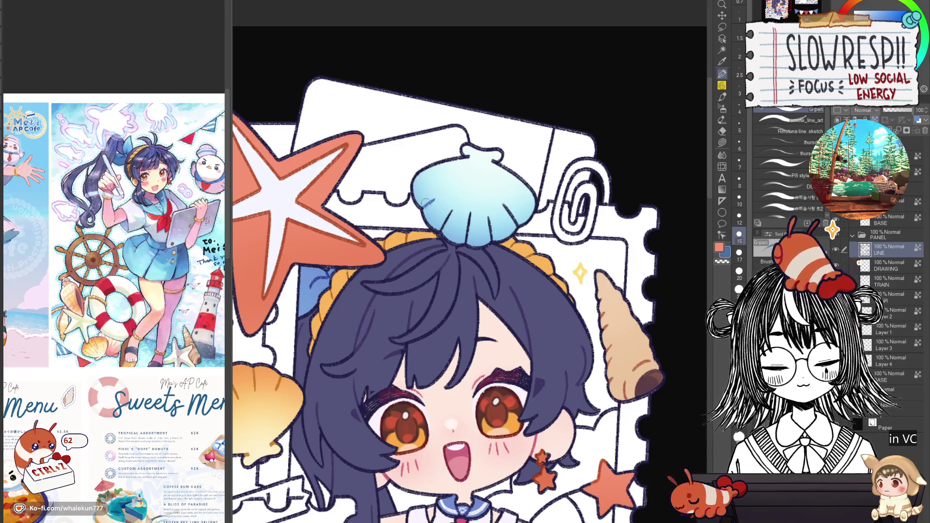
key("bracketright")
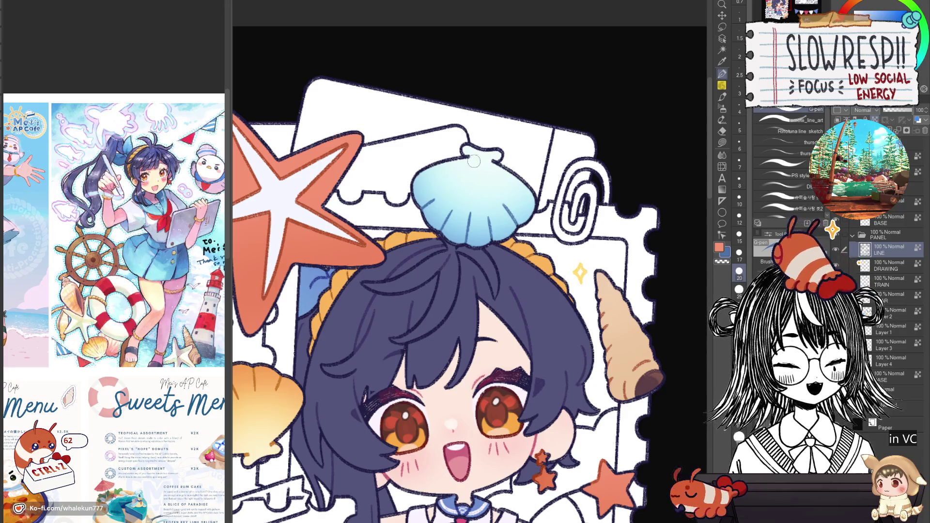
scroll(503, 199, "down", 5)
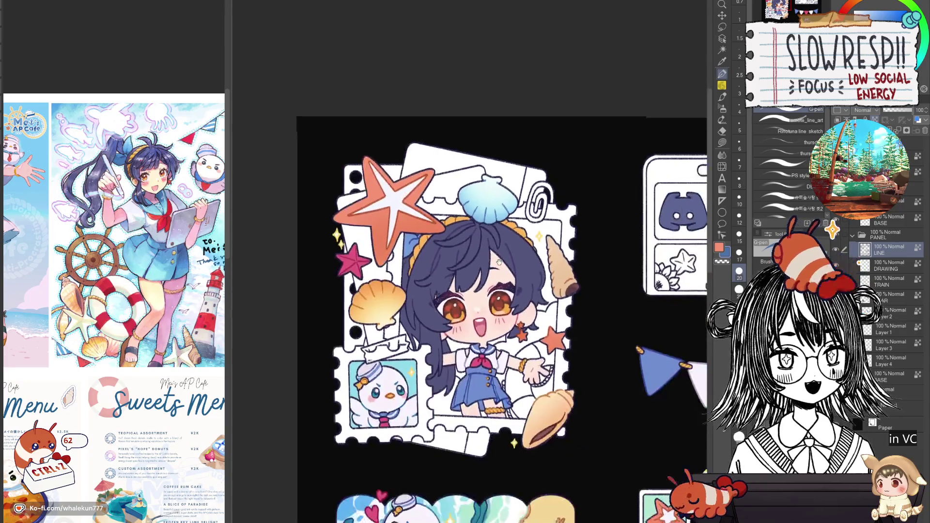
scroll(502, 201, "up", 1)
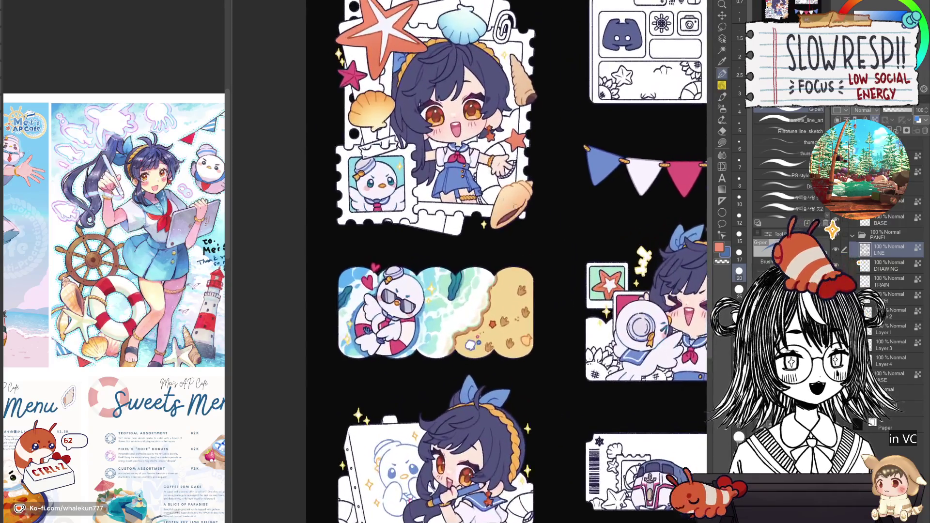
scroll(515, 207, "up", 1)
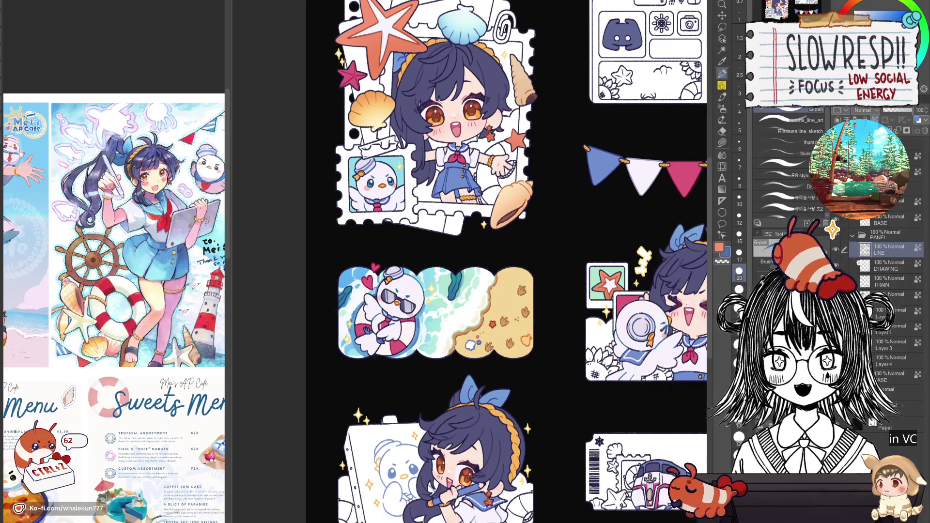
Zoom and pan the canvas to the sheet's top-left area and the about-me sticker
key("j")
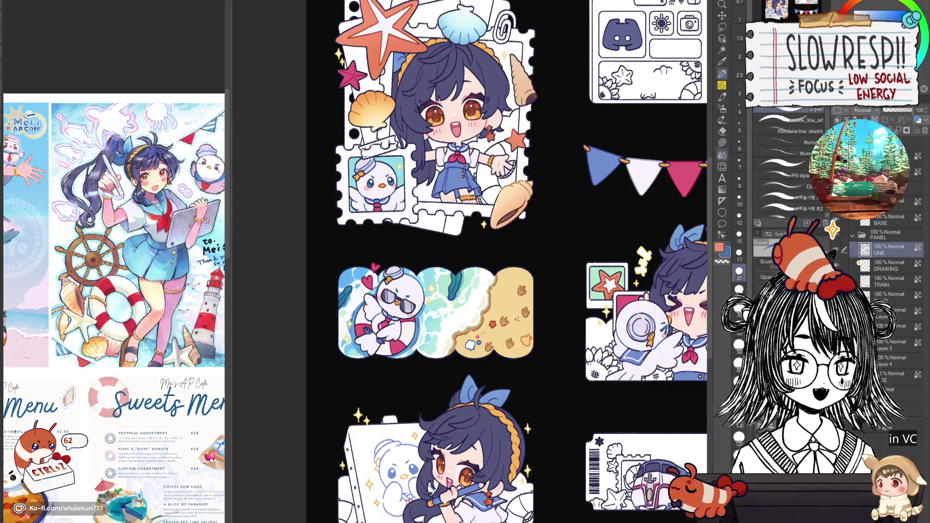
key("p")
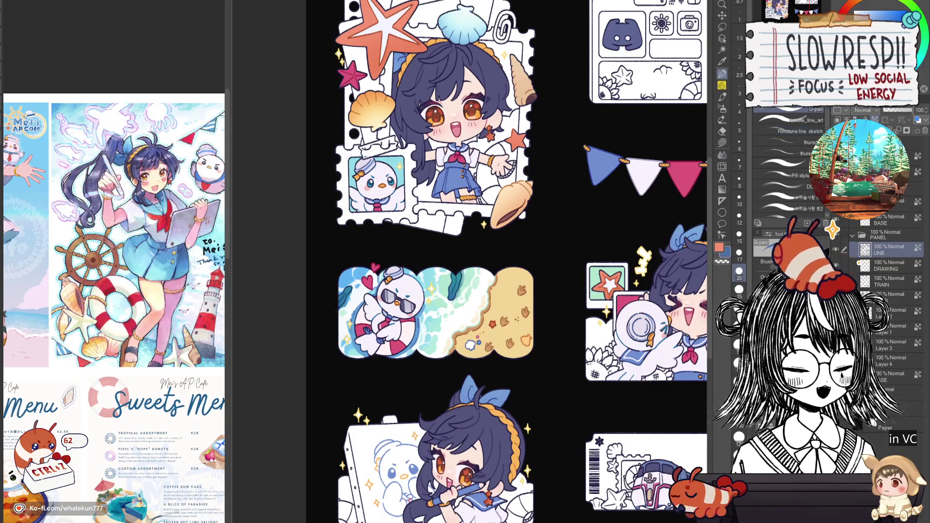
left_click(551, 383, "ctrl+alt")
left_click(540, 338, "ctrl+alt")
left_click(540, 338, "ctrl+alt")
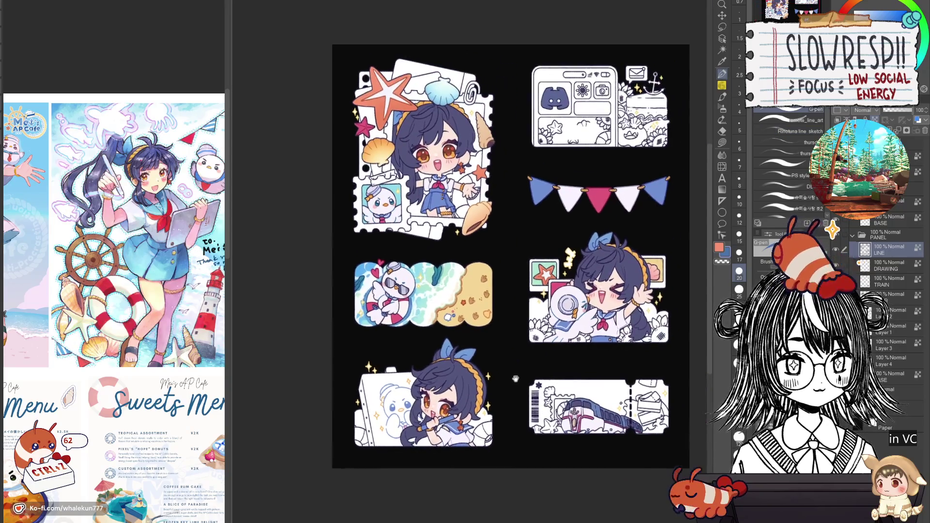
scroll(513, 313, "up", 2)
scroll(514, 320, "up", 1)
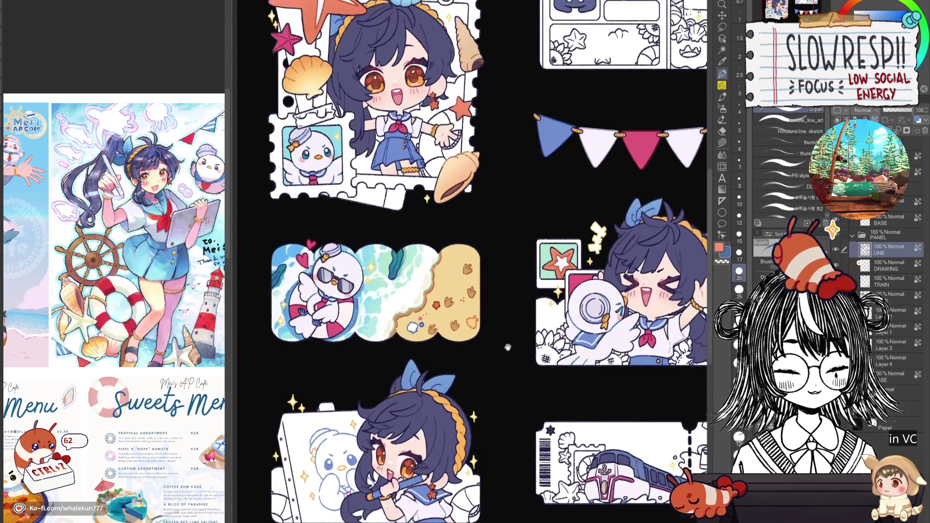
left_click(507, 347, "ctrl+alt")
scroll(509, 335, "up", 1)
left_click_drag(509, 326, 524, 419)
left_click_drag(499, 363, 517, 415)
left_click_drag(508, 323, 513, 422)
scroll(508, 304, "up", 2)
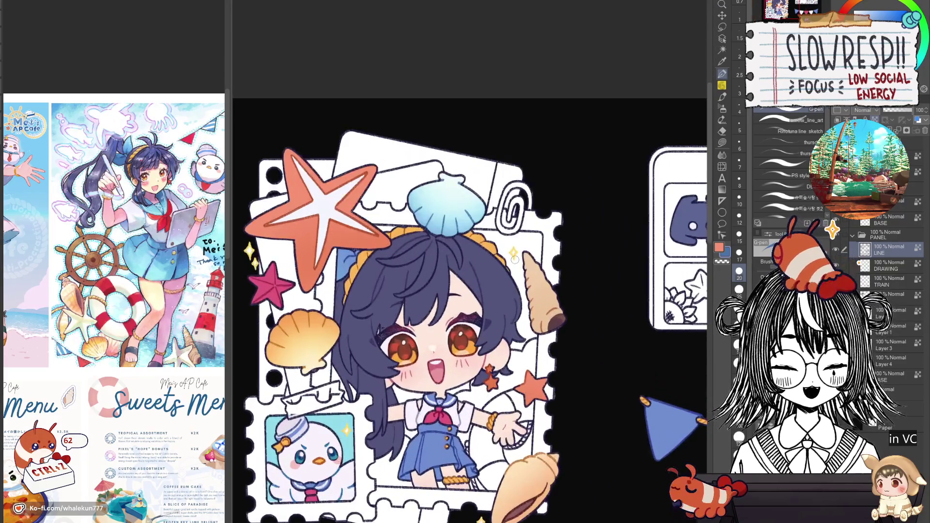
Reveal the title lettering on the panels, make Layer 4 active, and pick Lasso fill
key("ctrl+0")
scroll(542, 322, "up", 2)
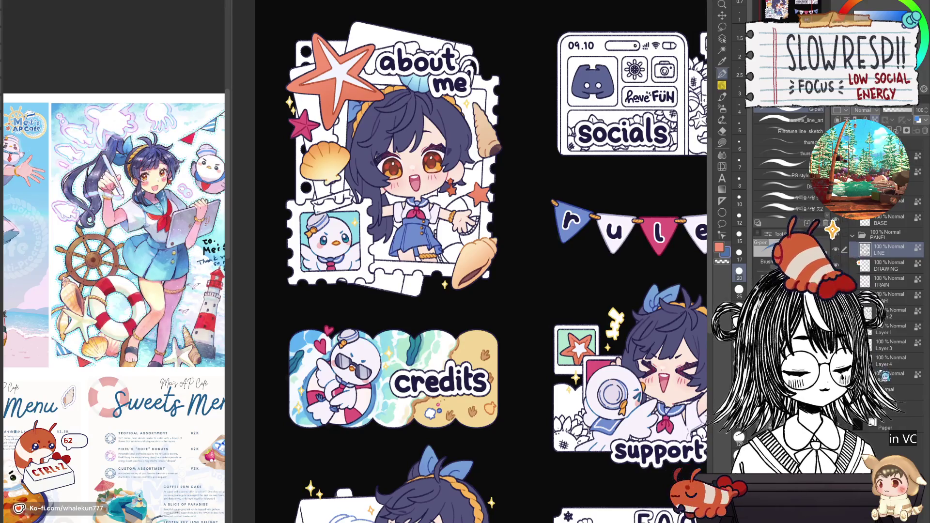
left_click(891, 361)
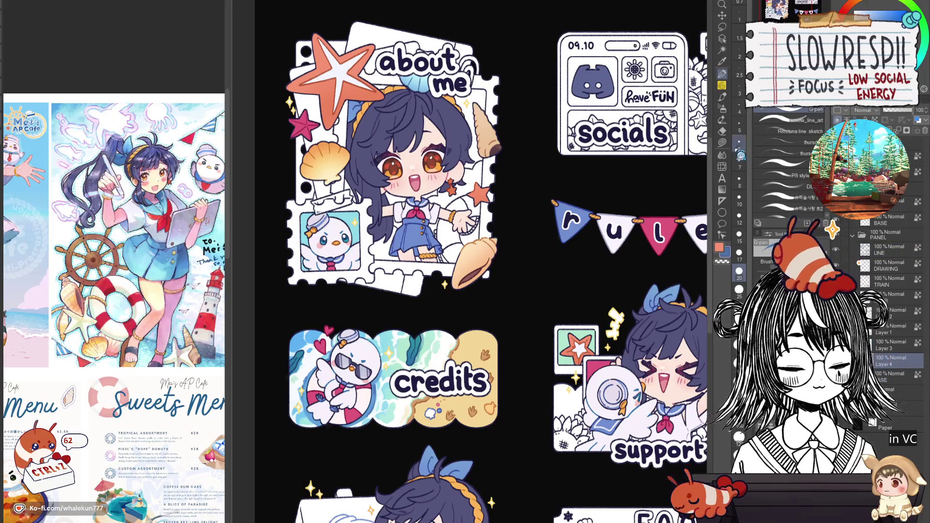
left_click(723, 143)
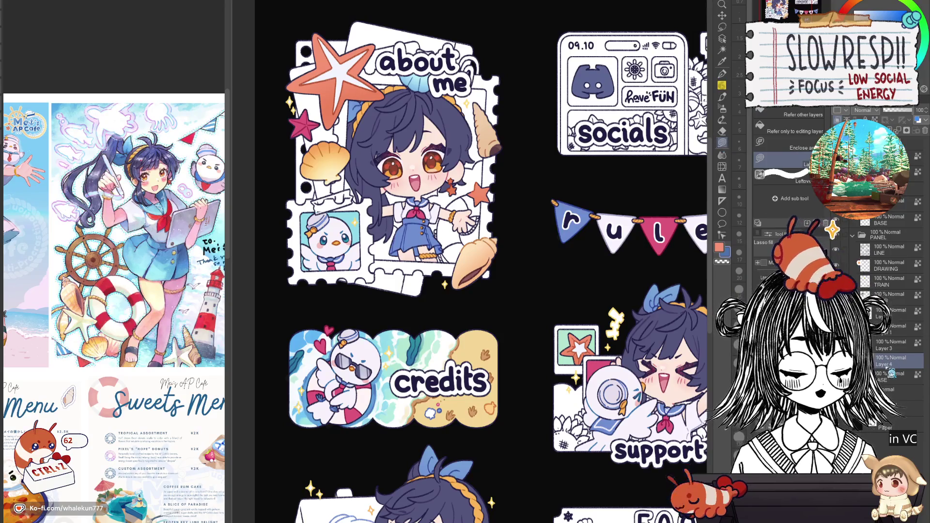
Auto-select the duck stamp area on Layer 3 and trace a lasso fill along its top
left_click(891, 344)
key("w")
left_click(371, 247)
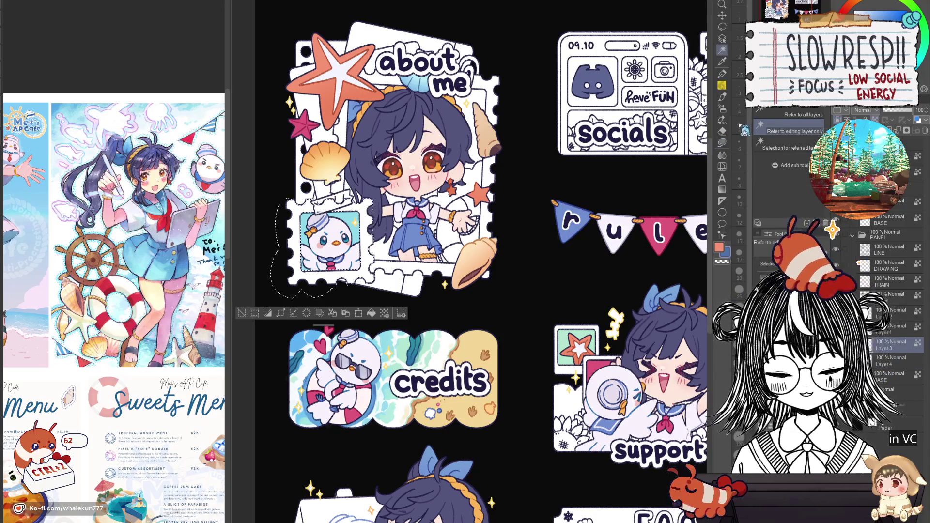
left_click(721, 143)
scroll(425, 340, "up", 1)
left_click_drag(425, 340, 485, 318)
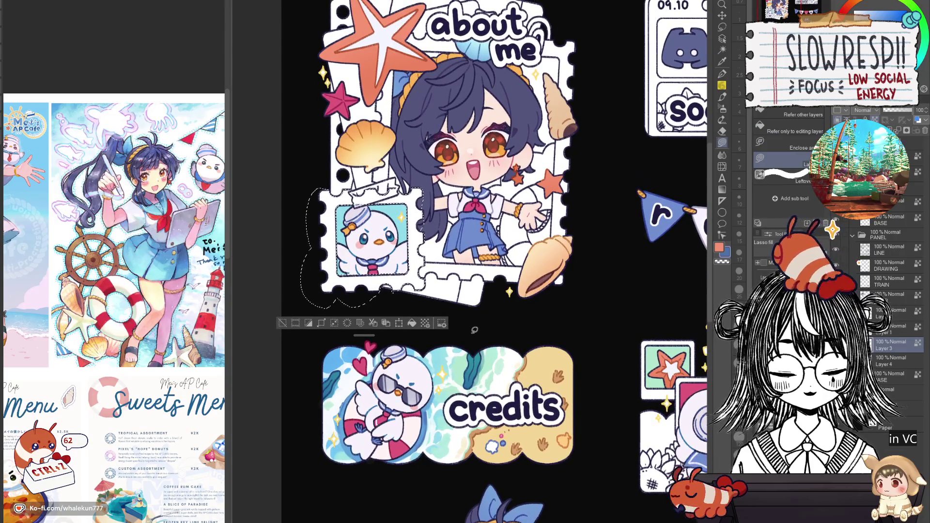
scroll(357, 196, "up", 5)
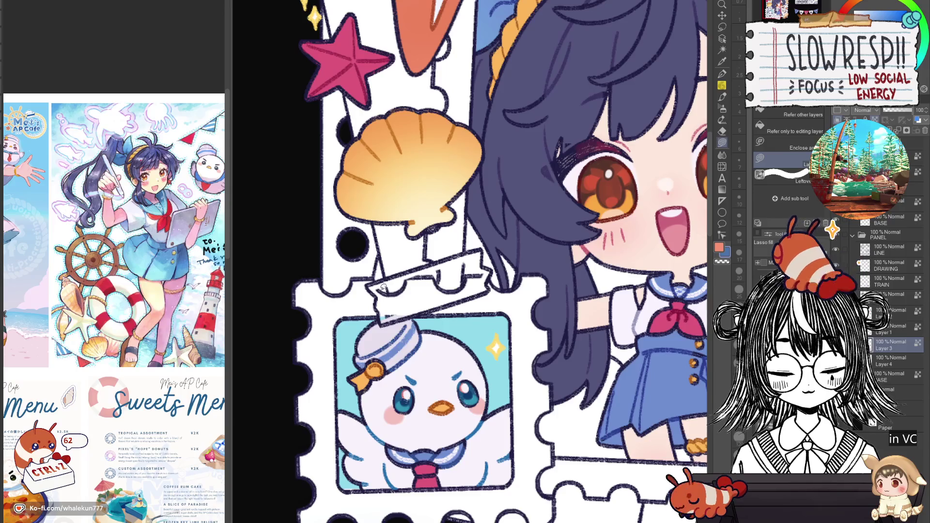
mouse_move(376, 290)
left_mouse_down()
mouse_move(387, 322)
mouse_move(480, 290)
mouse_move(463, 234)
left_mouse_up()
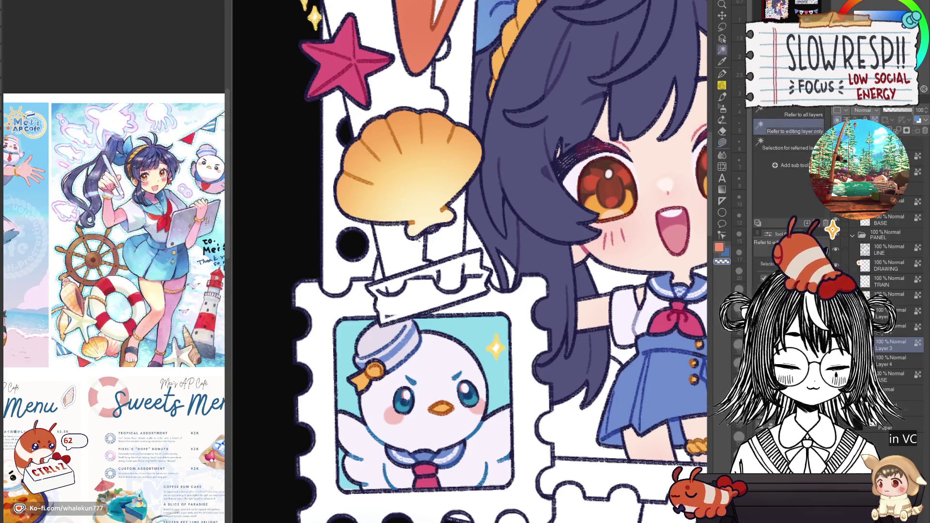
Fill the duck stamp frame, trying blue and orange before settling on pale cream, then deselect
scroll(639, 238, "down", 5)
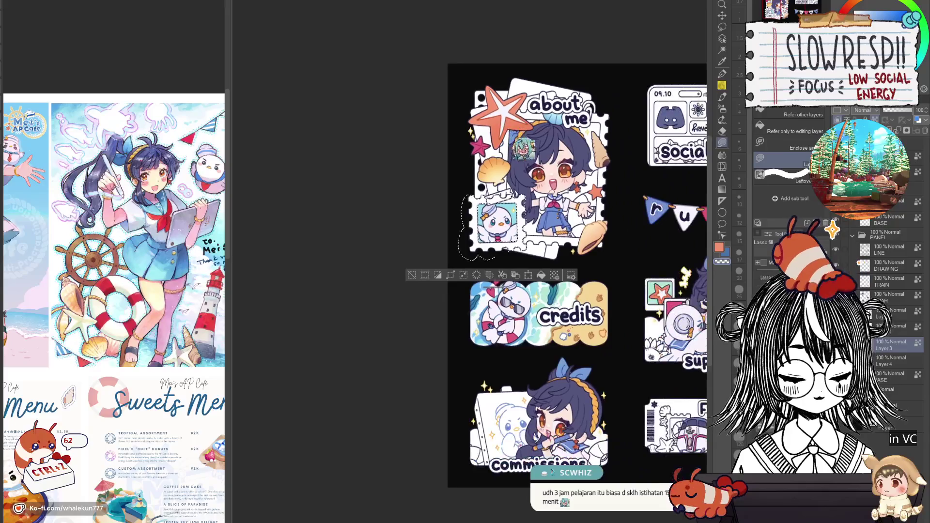
scroll(562, 204, "up", 4)
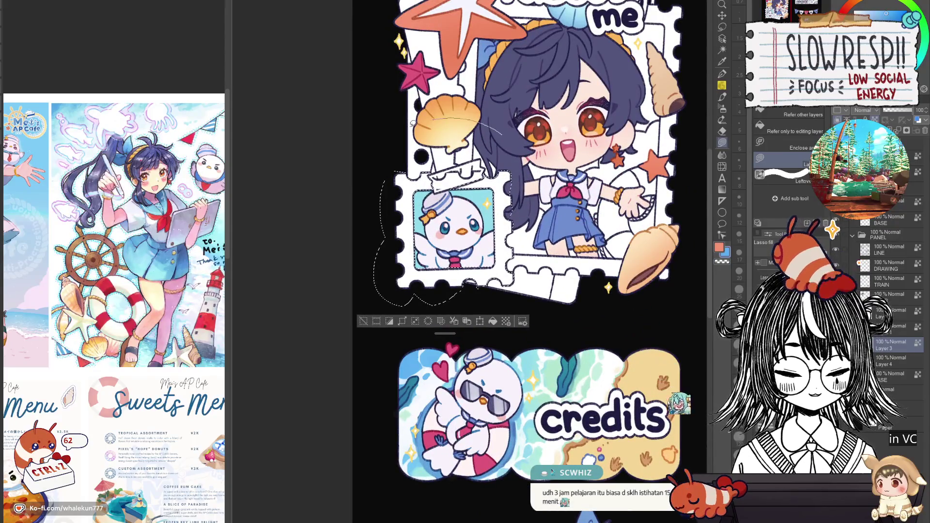
left_click(403, 228)
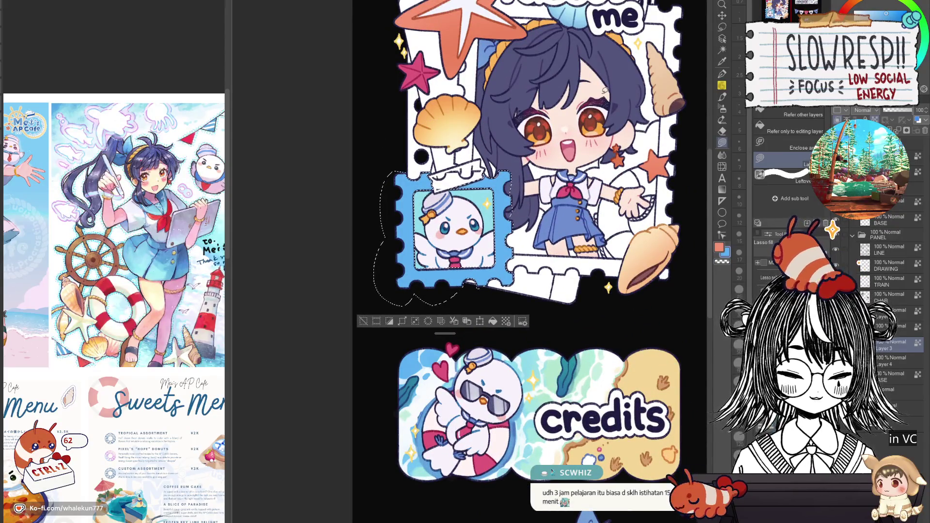
left_click(590, 119, "alt")
left_click(403, 228)
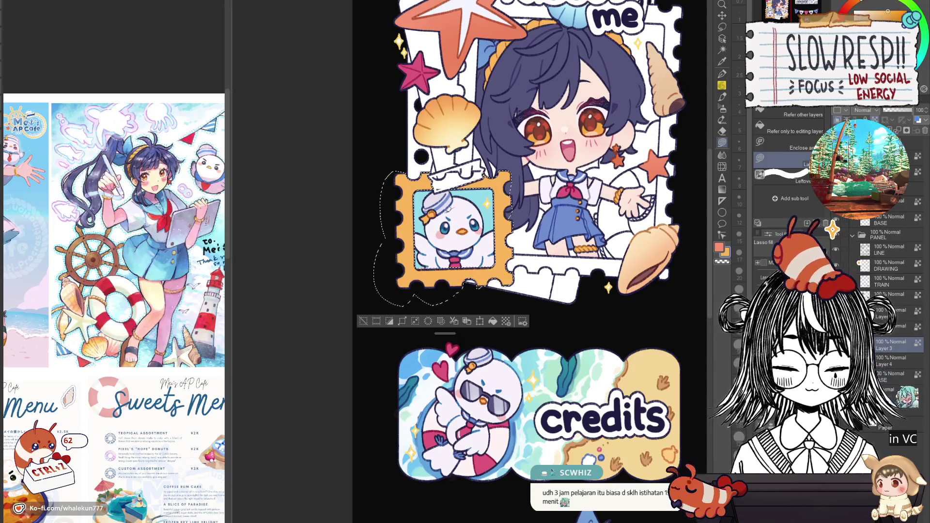
left_click_drag(484, 243, 433, 175)
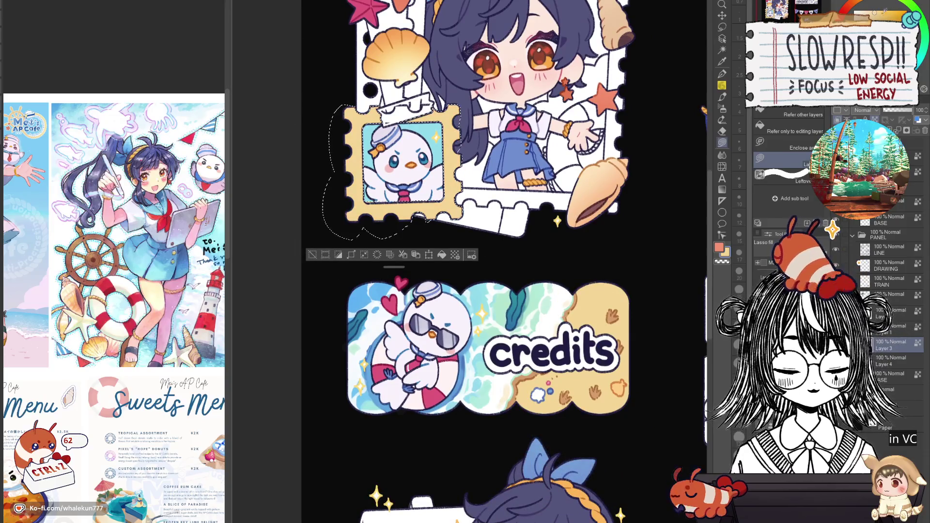
key("Delete")
key("ctrl+d")
scroll(664, 201, "up", 2)
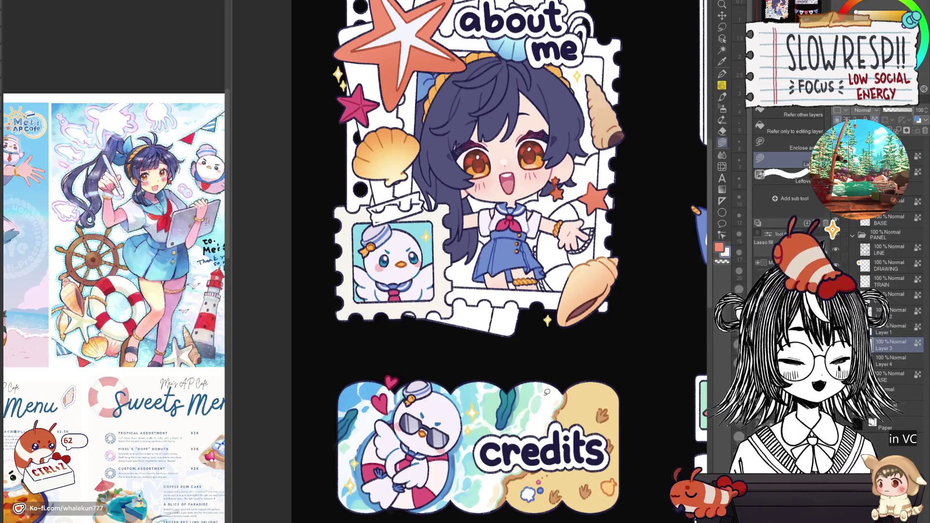
Pan across to the socials and rules panels and zoom in on the about me panel's star and face
left_click_drag(583, 388, 546, 394)
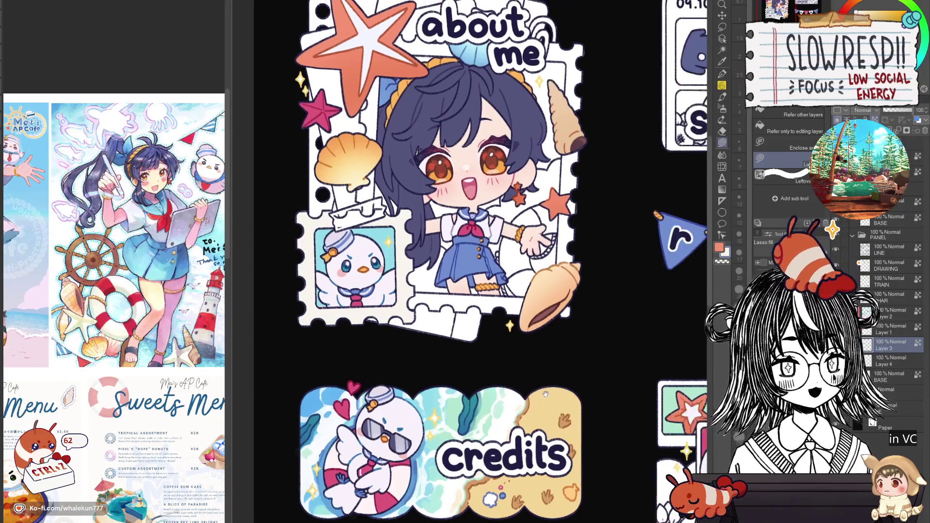
left_click_drag(666, 329, 507, 378)
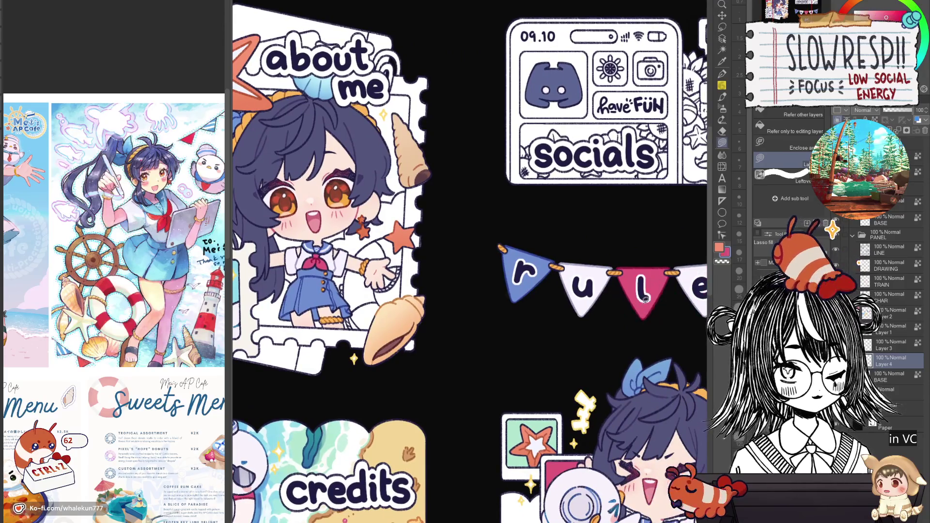
scroll(647, 384, "up", 2)
mouse_move(671, 379)
left_mouse_down()
mouse_move(511, 394)
mouse_move(505, 302)
left_mouse_up()
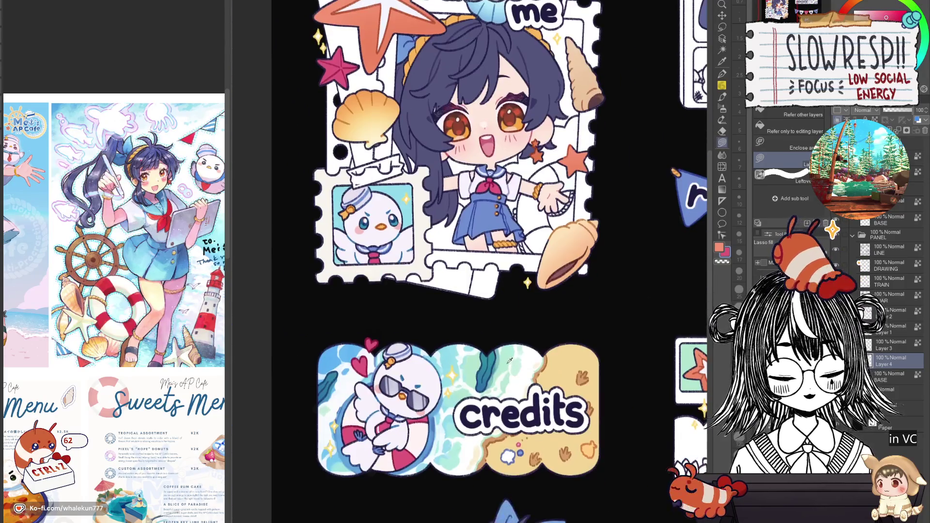
scroll(386, 332, "up", 2)
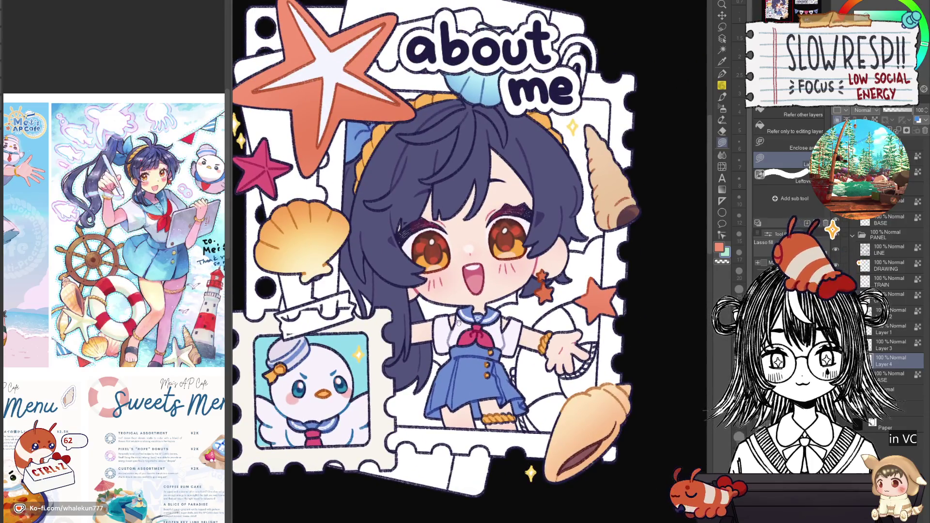
scroll(461, 410, "down", 3)
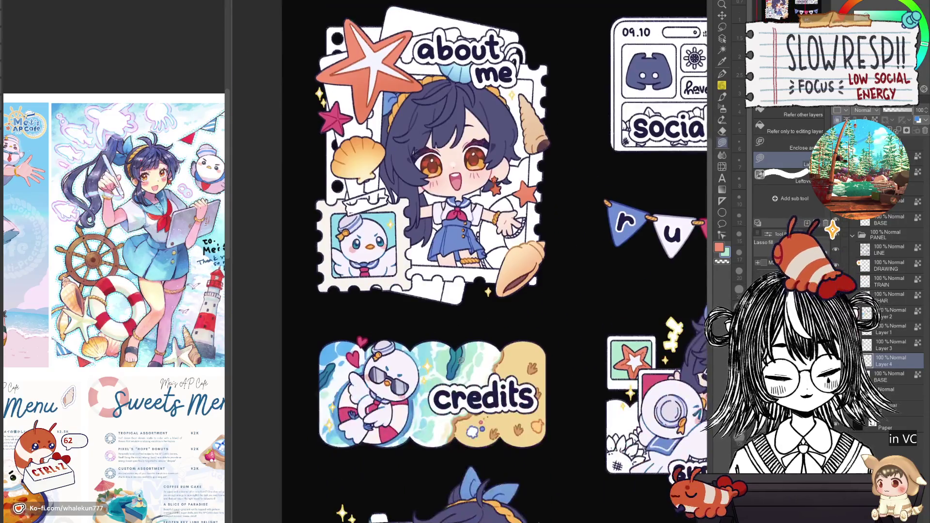
left_click_drag(482, 352, 482, 498)
Hide the about me lettering and zoom in on the shell and paper clip
scroll(399, 286, "up", 4)
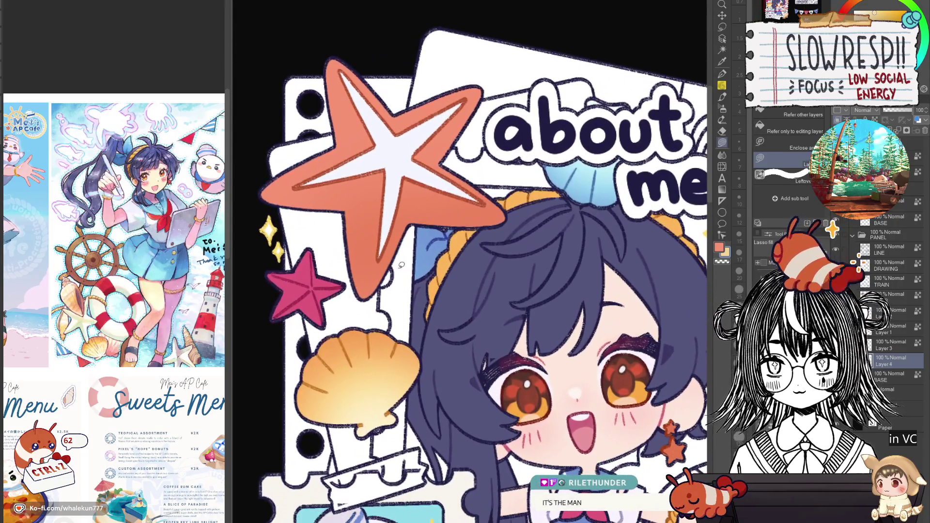
mouse_move(398, 264)
left_mouse_down()
mouse_move(418, 259)
mouse_move(402, 310)
mouse_move(436, 382)
mouse_move(546, 274)
left_mouse_up()
left_click_drag(474, 147, 394, 245)
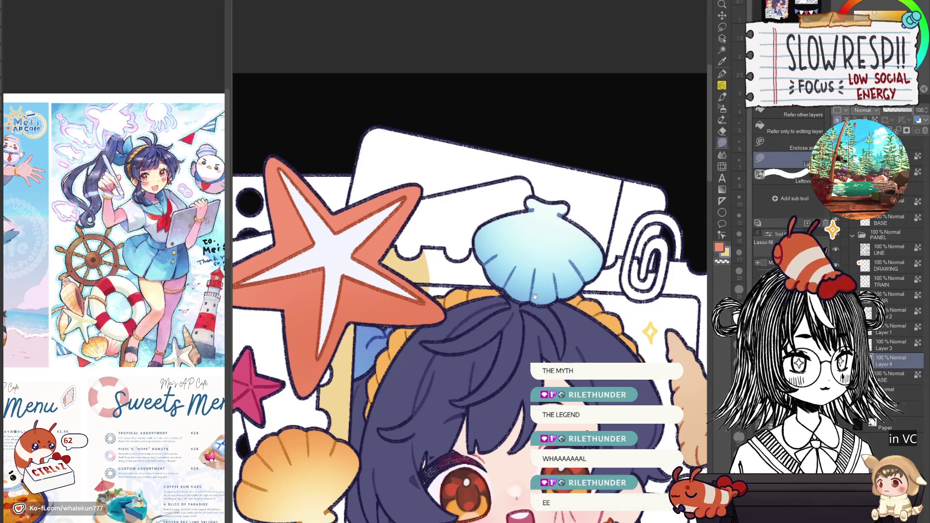
left_click_drag(433, 261, 394, 241)
left_click(394, 241)
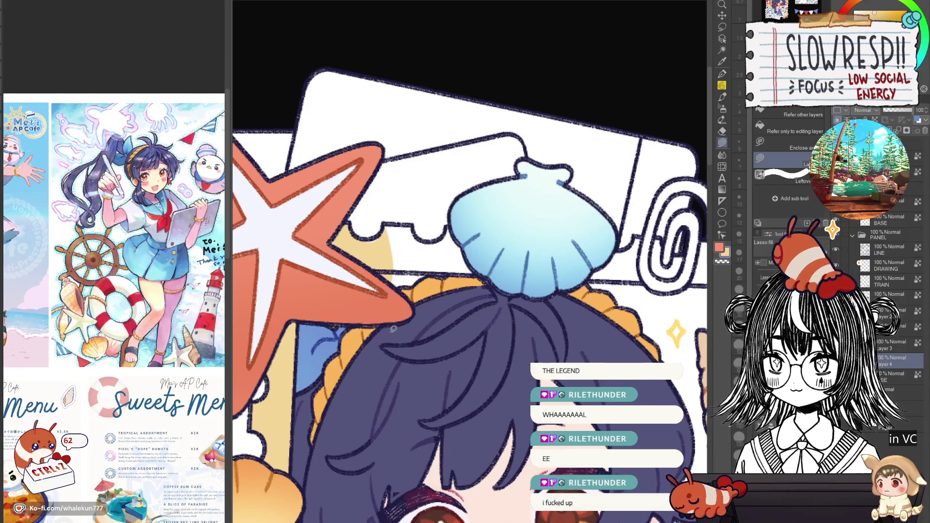
mouse_move(394, 329)
left_mouse_down()
mouse_move(416, 329)
mouse_move(408, 290)
mouse_move(395, 295)
mouse_move(465, 286)
mouse_move(431, 267)
mouse_move(391, 314)
left_mouse_up()
Lasso-fill the card behind the shell and left of the paper clip with tan
left_click_drag(460, 359, 436, 339)
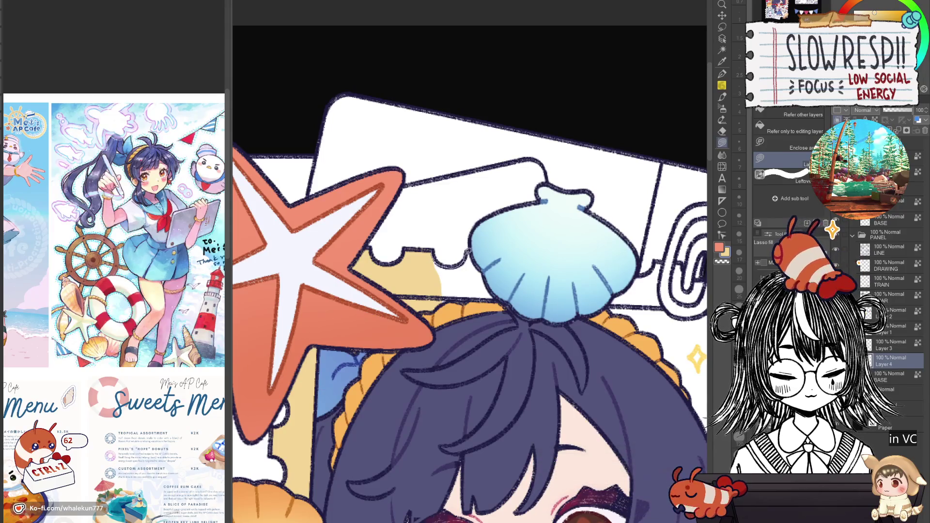
left_click_drag(467, 252, 465, 347)
left_click_drag(465, 346, 315, 351)
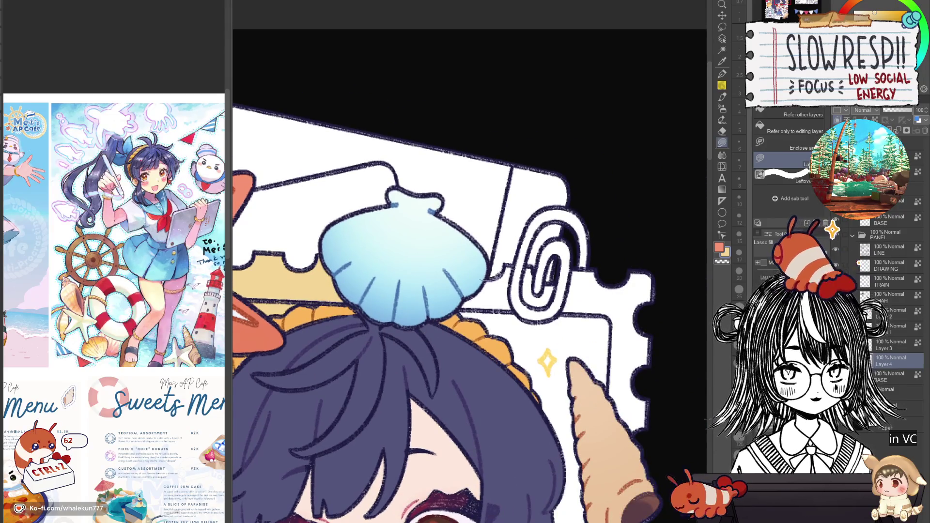
mouse_move(515, 262)
left_mouse_down()
mouse_move(494, 354)
mouse_move(484, 281)
left_mouse_up()
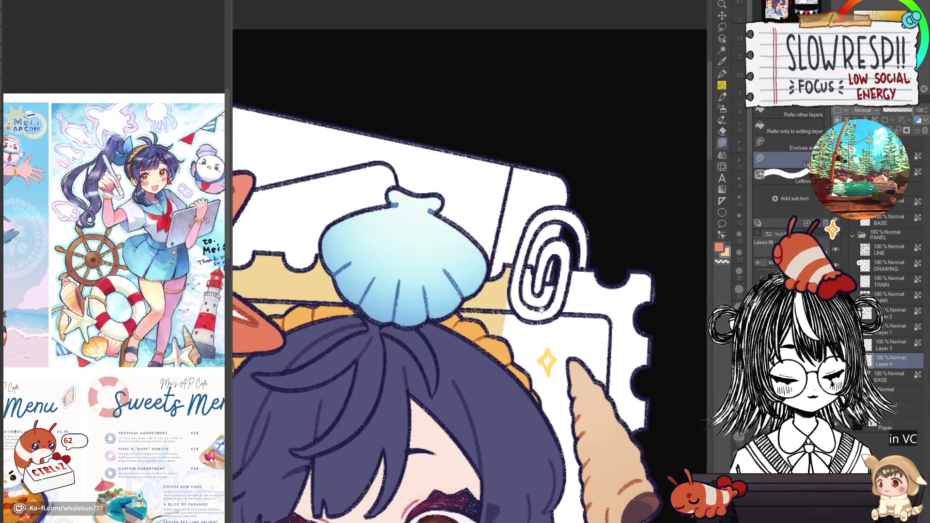
left_click_drag(484, 339, 402, 339)
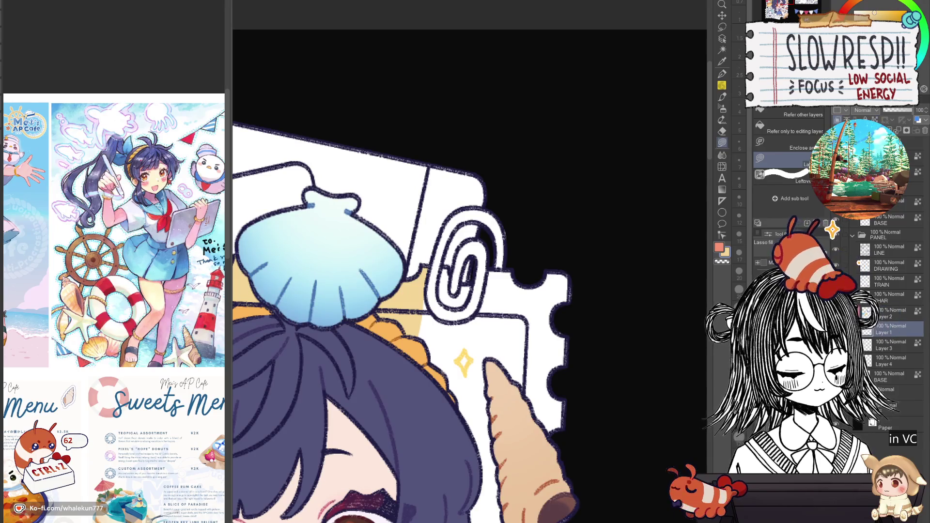
scroll(557, 312, "down", 3)
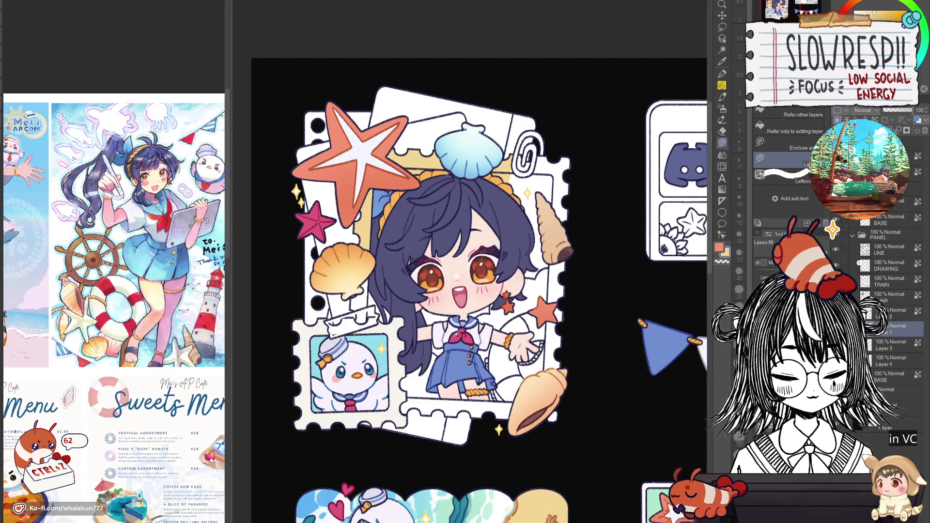
Sample the skirt blue and fill the paper clip's inner loop, outer arc and lower end
left_click(452, 340, "alt")
left_click(458, 370, "alt")
scroll(535, 159, "up", 5)
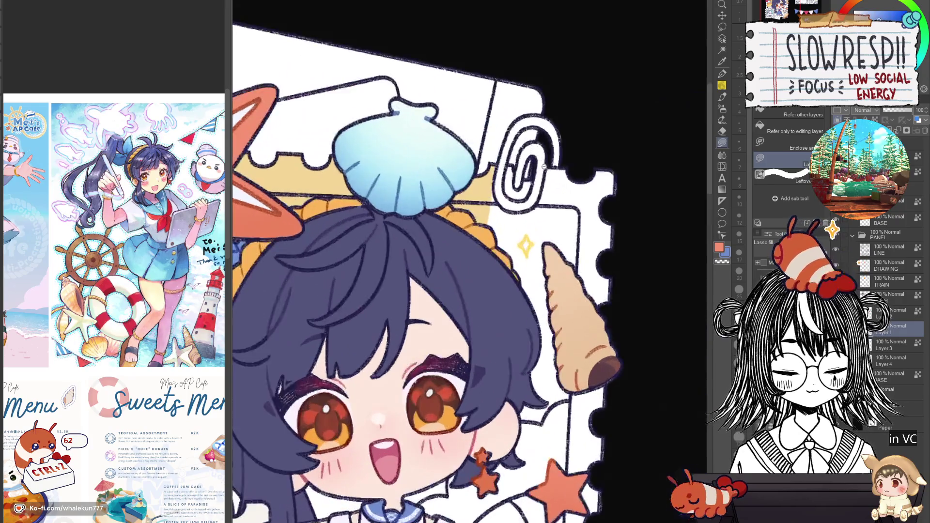
mouse_move(450, 359)
left_mouse_down()
mouse_move(470, 336)
mouse_move(473, 363)
mouse_move(479, 319)
mouse_move(455, 290)
mouse_move(433, 315)
mouse_move(483, 290)
left_mouse_up()
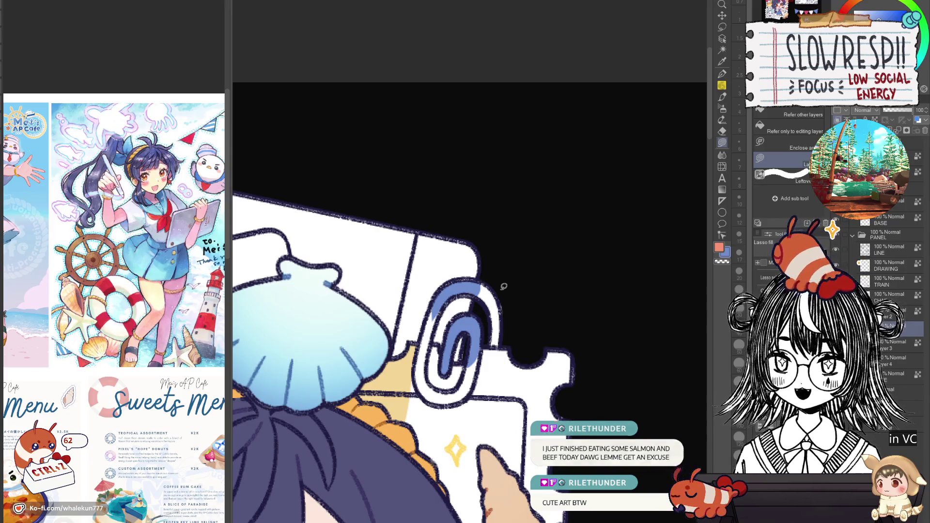
mouse_move(492, 313)
left_mouse_down()
mouse_move(508, 305)
mouse_move(504, 329)
mouse_move(540, 313)
mouse_move(528, 286)
left_mouse_up()
mouse_move(470, 306)
left_mouse_down()
mouse_move(504, 253)
mouse_move(484, 324)
mouse_move(477, 319)
mouse_move(499, 266)
left_mouse_up()
mouse_move(491, 326)
left_mouse_down()
mouse_move(480, 345)
mouse_move(542, 286)
mouse_move(531, 339)
mouse_move(503, 337)
left_mouse_up()
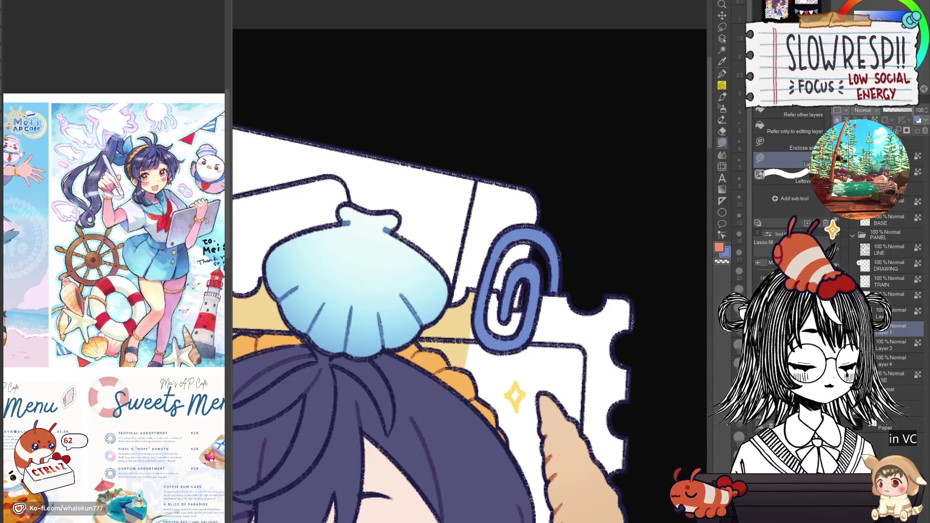
scroll(569, 364, "down", 5)
scroll(446, 257, "up", 5)
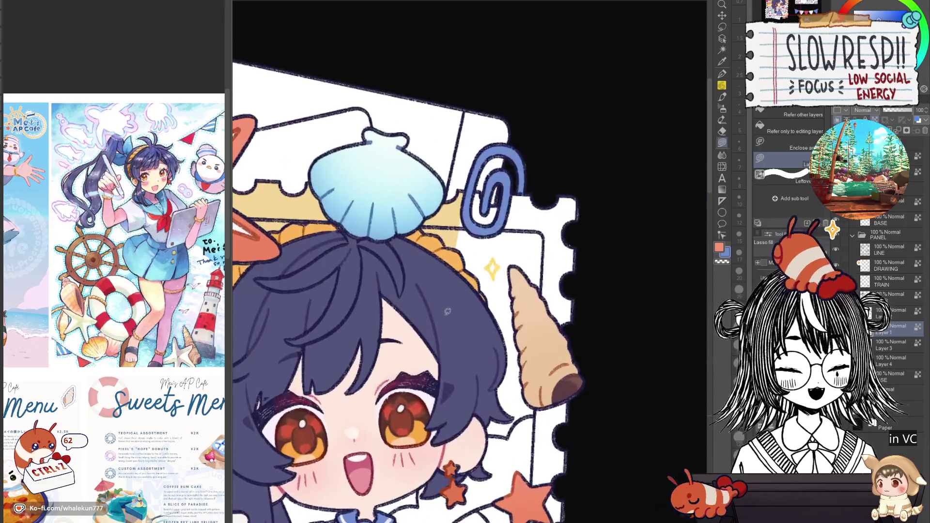
left_click(446, 258, "alt")
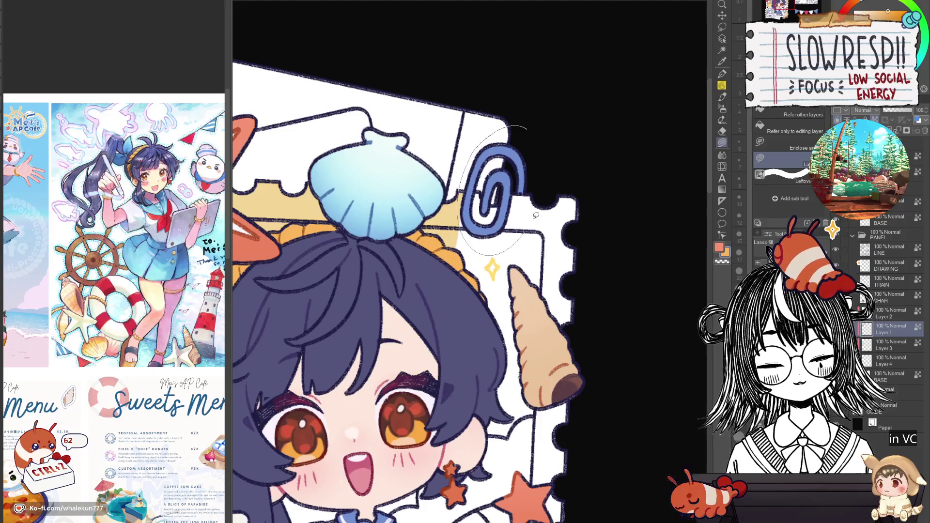
scroll(511, 123, "down", 4)
scroll(622, 250, "up", 2)
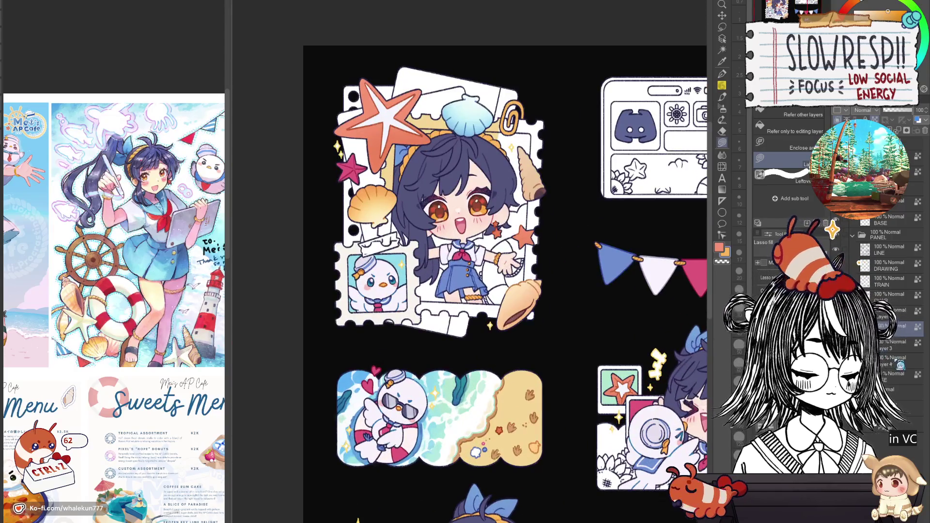
Fill the white gaps at the girl's side, legs and boot top with beige
scroll(428, 336, "up", 3)
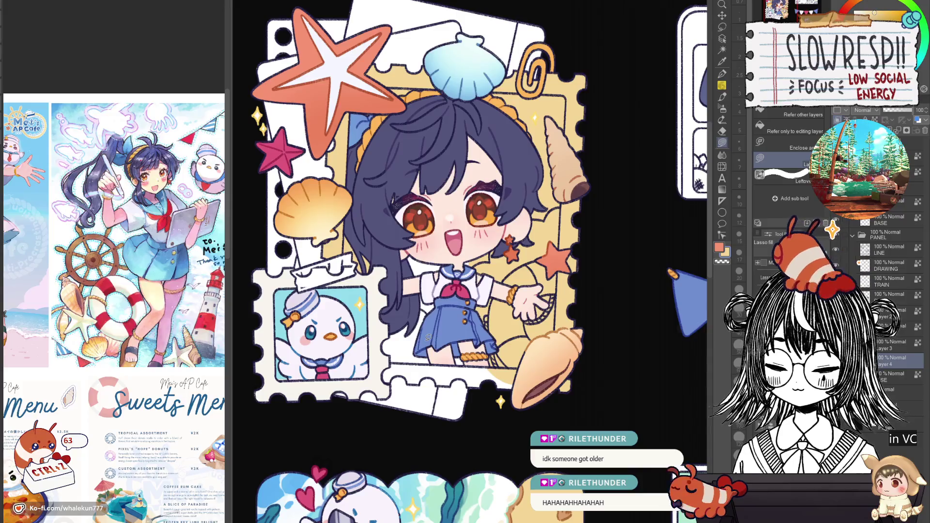
left_click_drag(470, 349, 475, 352)
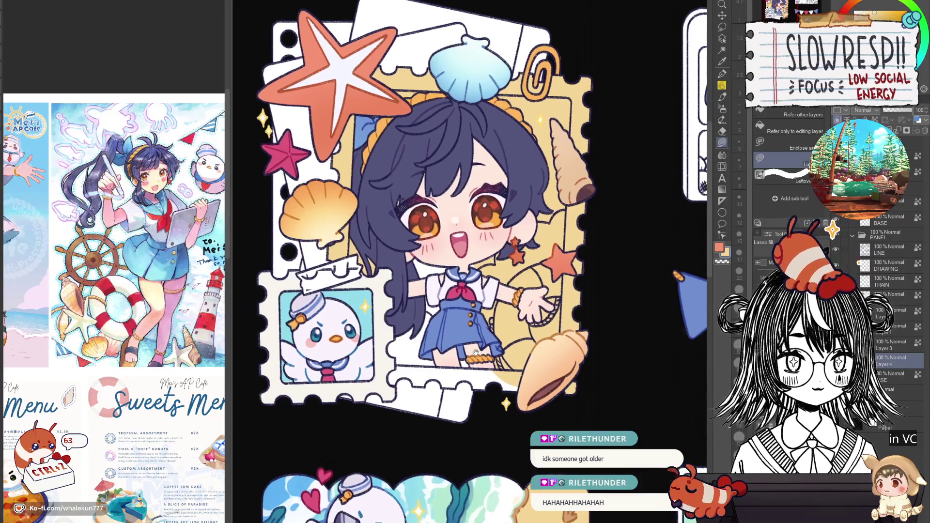
scroll(456, 343, "up", 2)
scroll(467, 356, "up", 2)
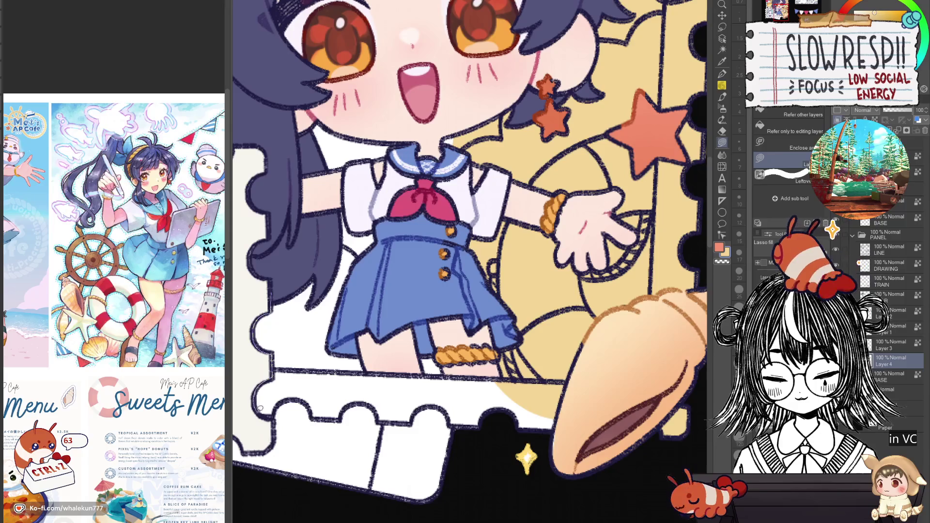
mouse_move(368, 383)
left_mouse_down()
mouse_move(406, 174)
mouse_move(297, 205)
left_mouse_up()
mouse_move(361, 404)
left_mouse_down()
mouse_move(340, 433)
mouse_move(342, 408)
mouse_move(378, 410)
left_mouse_up()
left_click_drag(435, 384, 443, 358)
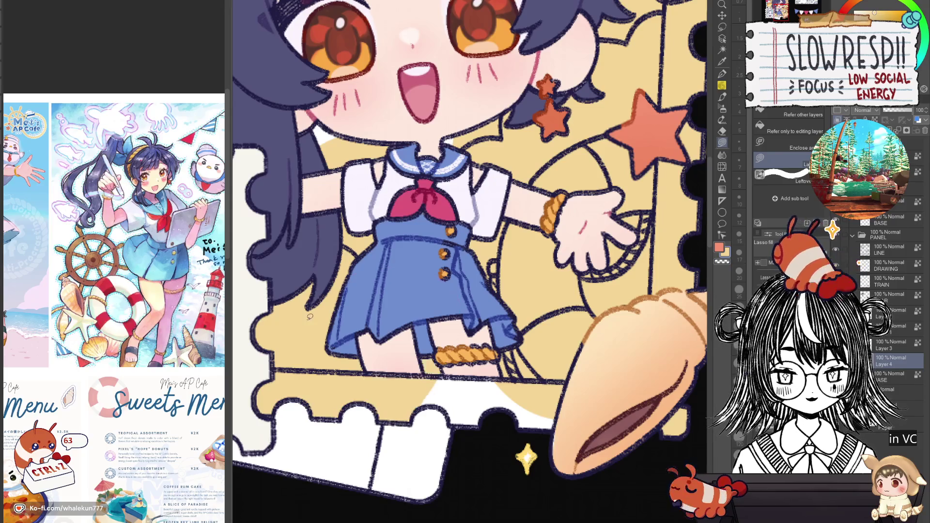
mouse_move(460, 424)
left_mouse_down()
mouse_move(523, 329)
mouse_move(416, 388)
left_mouse_up()
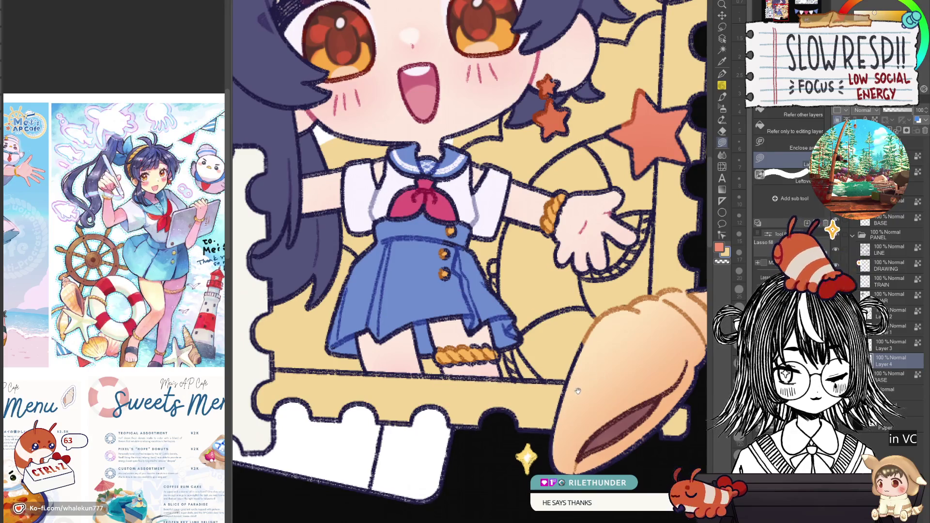
Undo the beige background inside the stamp, switching between Layer 1 and Layer 4
left_click_drag(543, 421, 472, 394)
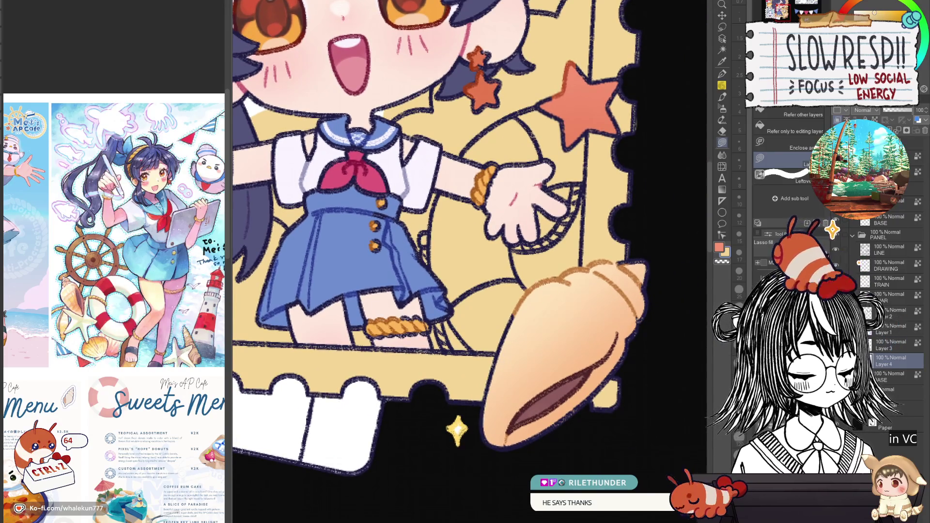
key("ctrl+z")
left_click(891, 330)
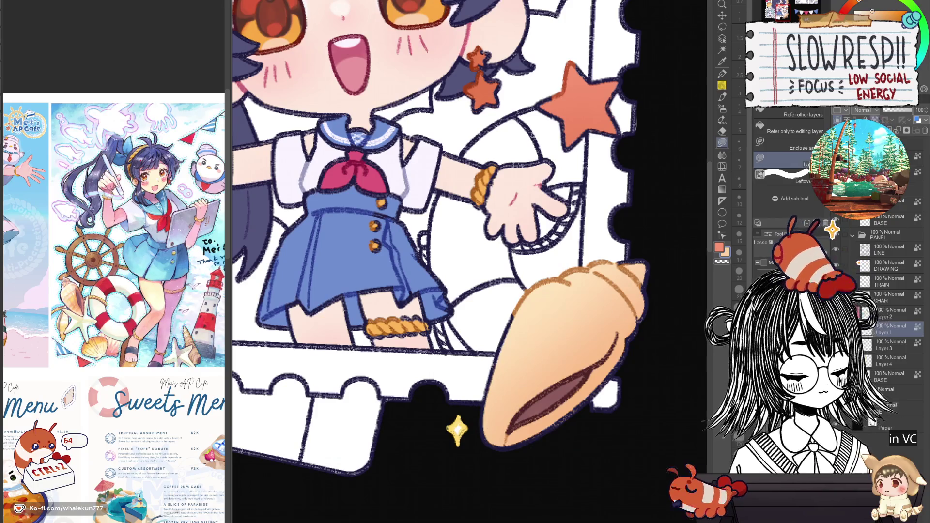
left_click(892, 365)
scroll(536, 360, "down", 2)
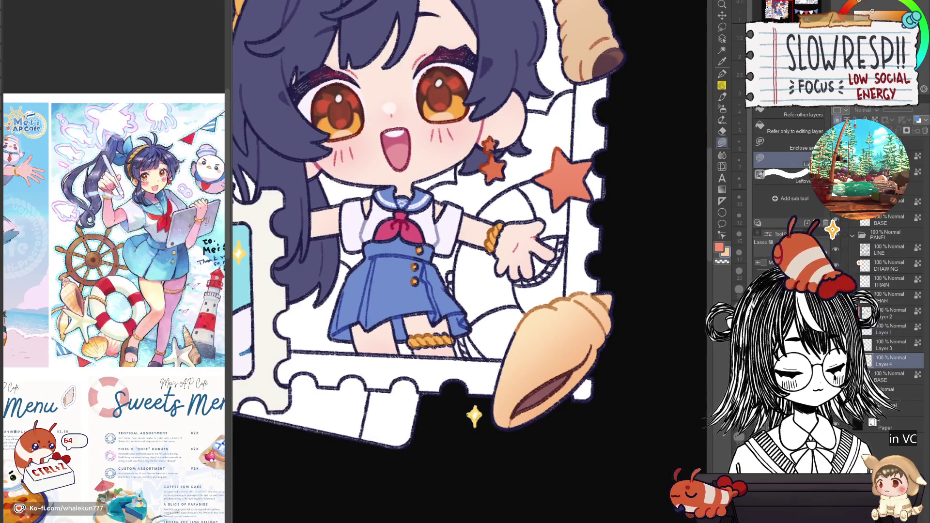
Zoom out and pan across the sheet to view the chibi, bunting, and lower and right-hand panels
scroll(412, 276, "down", 2)
scroll(412, 276, "down", 2)
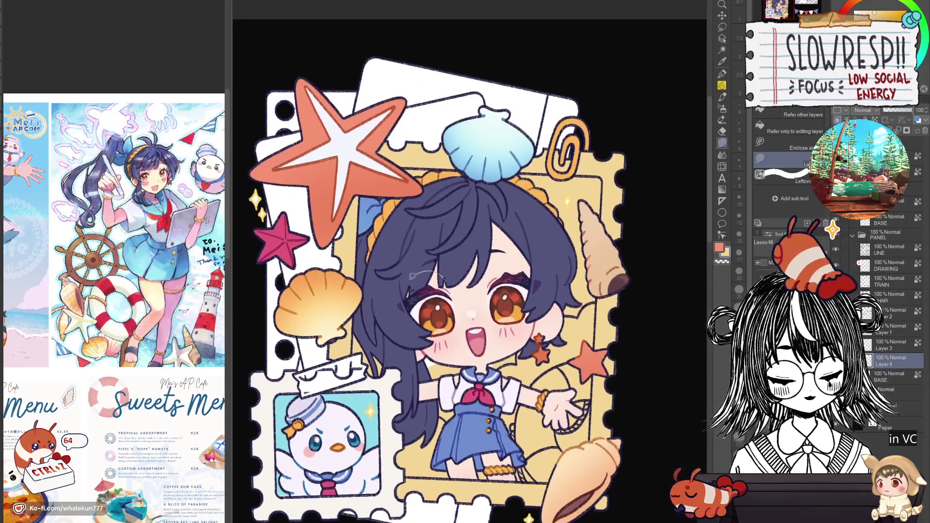
scroll(588, 274, "down", 2)
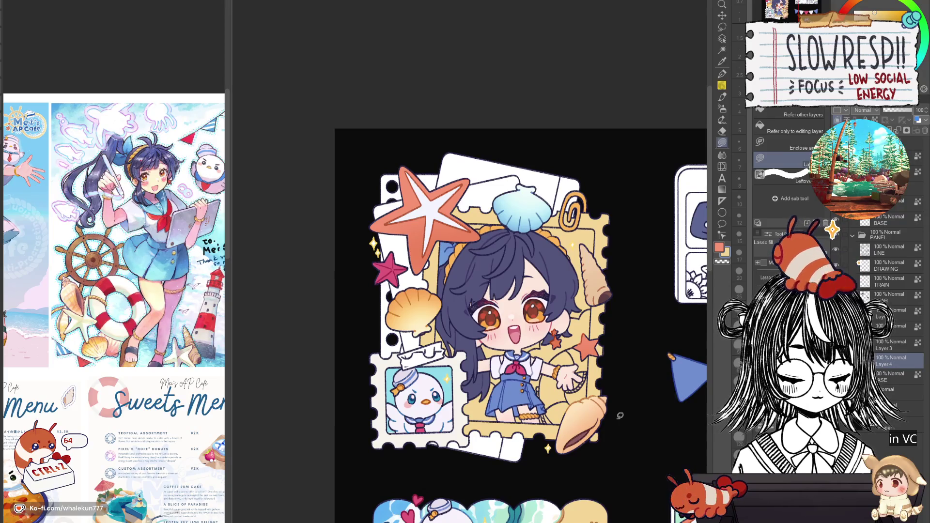
scroll(584, 408, "down", 2)
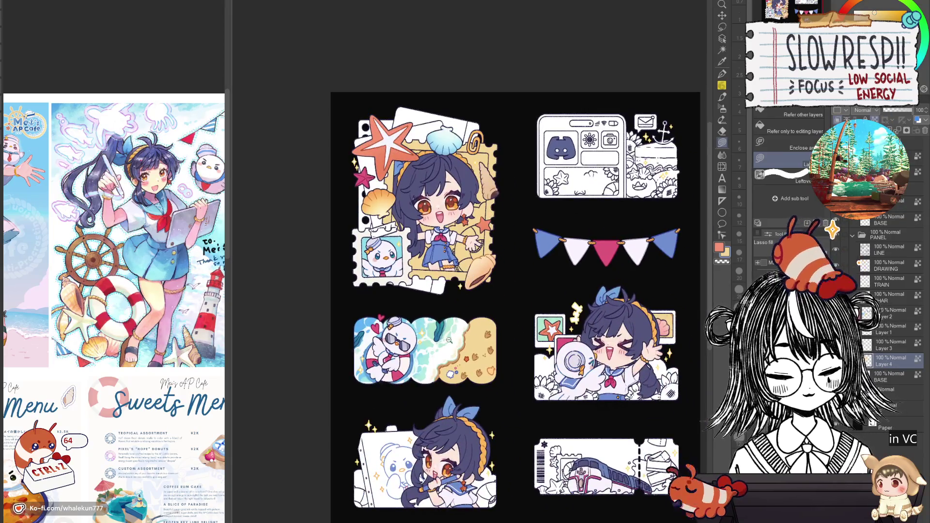
scroll(484, 397, "up", 3)
left_click_drag(496, 394, 463, 397)
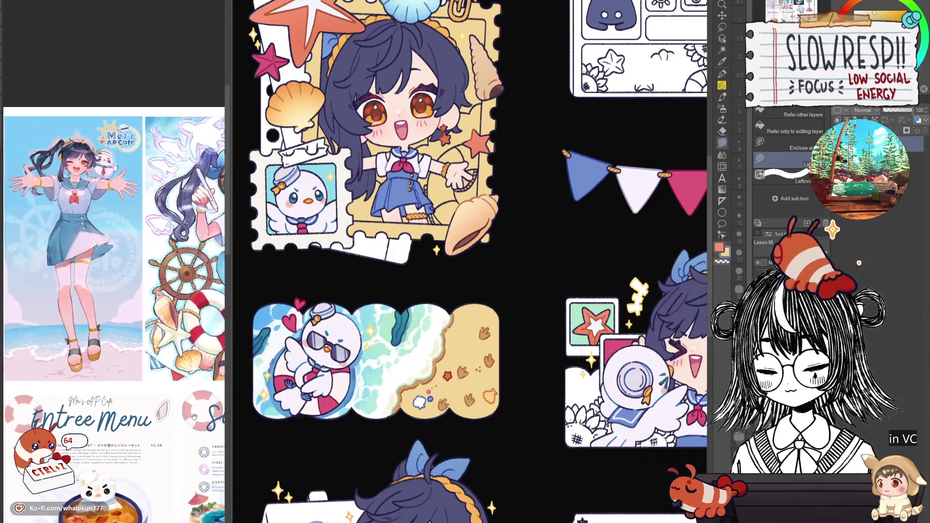
left_click_drag(459, 330, 483, 427)
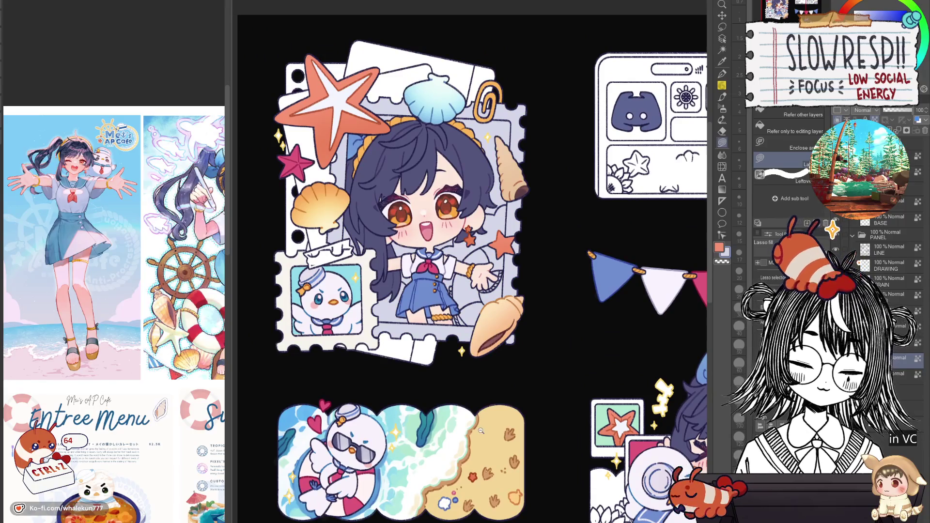
scroll(481, 431, "down", 3)
scroll(513, 421, "up", 3)
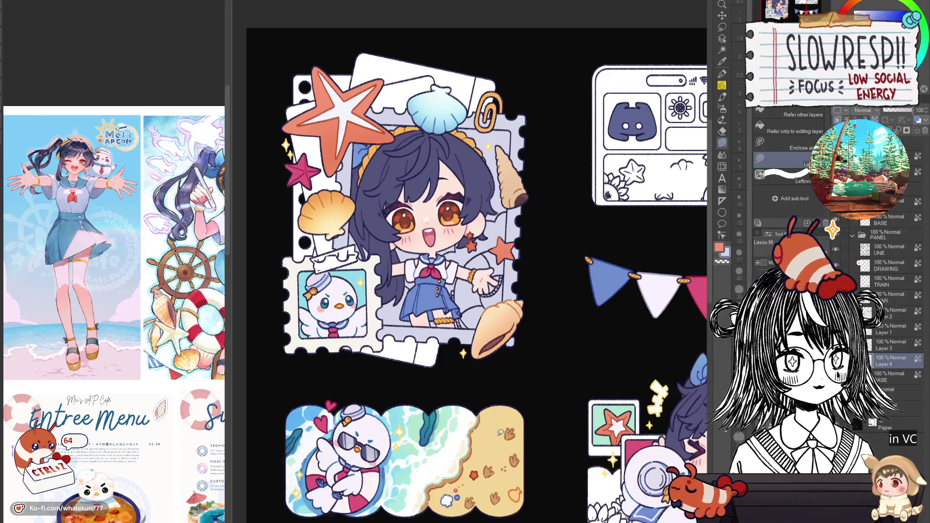
left_click_drag(515, 341, 526, 277)
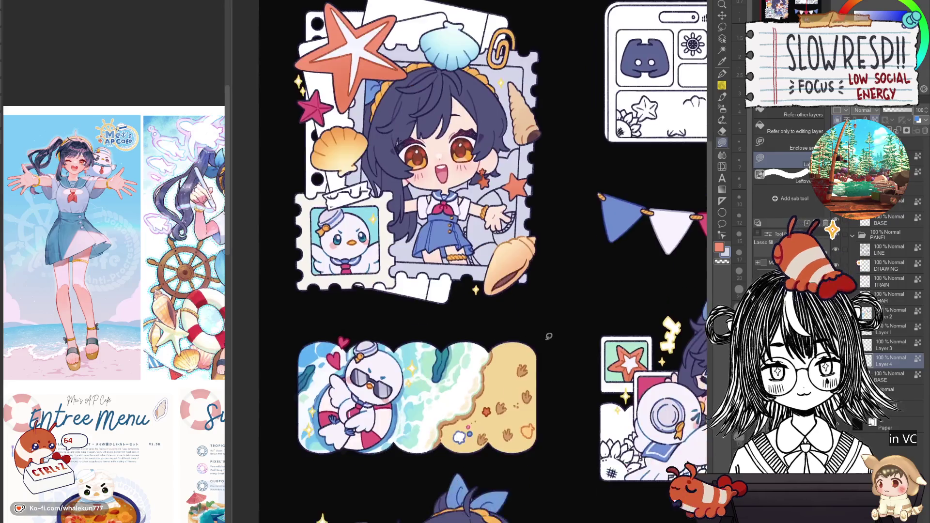
left_click_drag(558, 382, 460, 418)
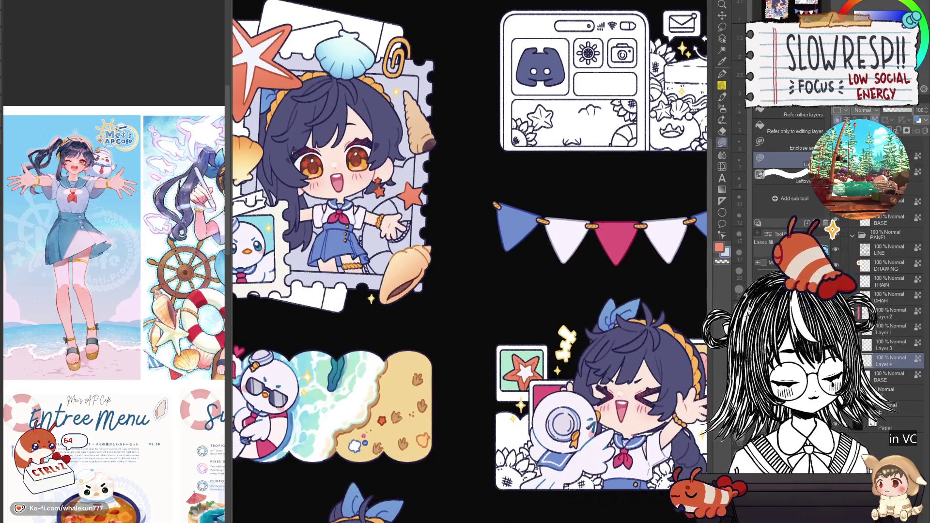
scroll(611, 443, "up", 3)
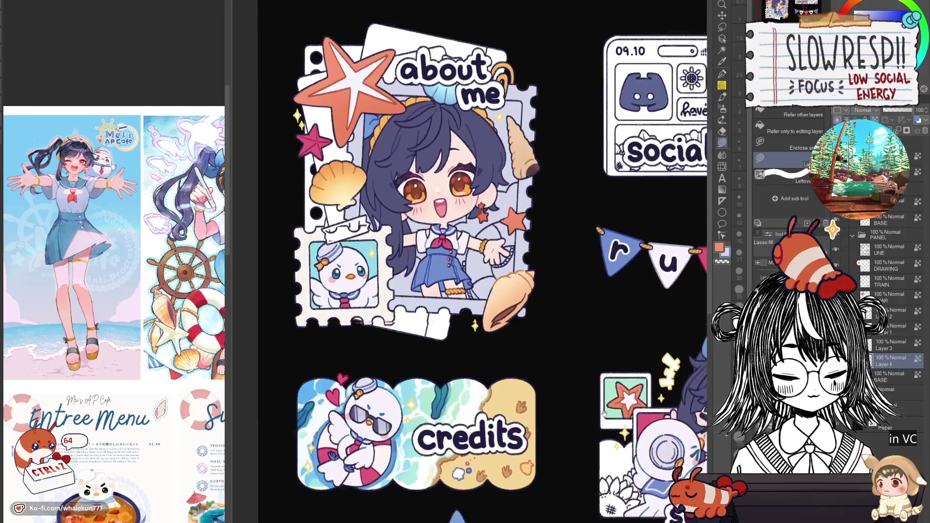
left_click_drag(612, 443, 612, 399)
scroll(606, 419, "down", 1)
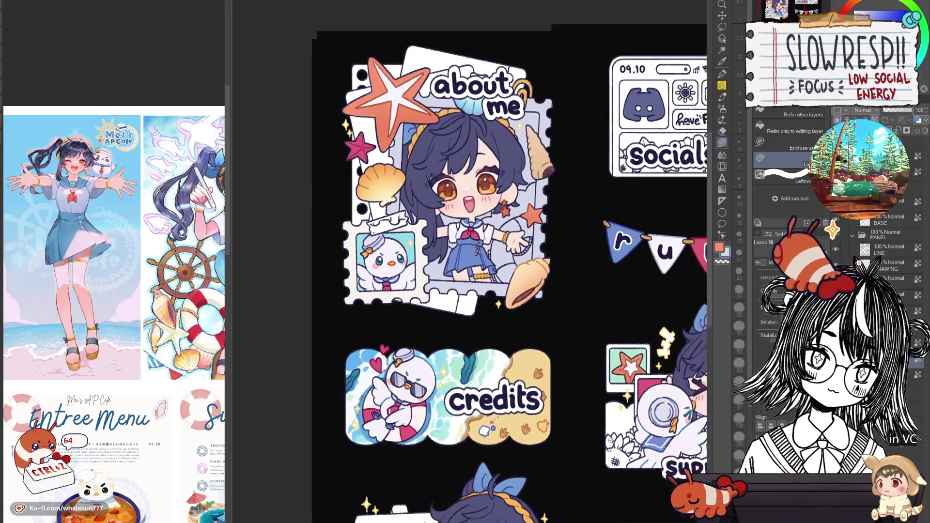
left_click_drag(606, 443, 425, 296)
scroll(426, 297, "up", 3)
left_click_drag(444, 396, 513, 387)
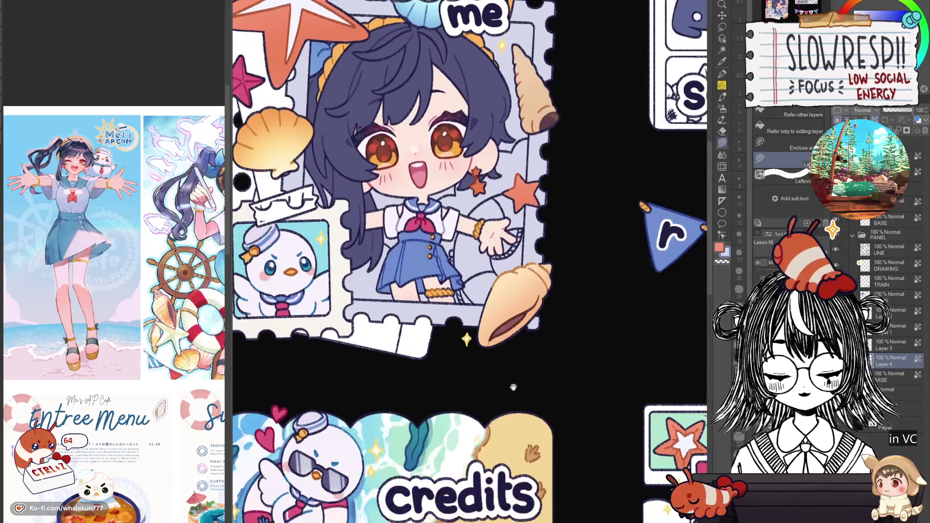
scroll(509, 429, "down", 2)
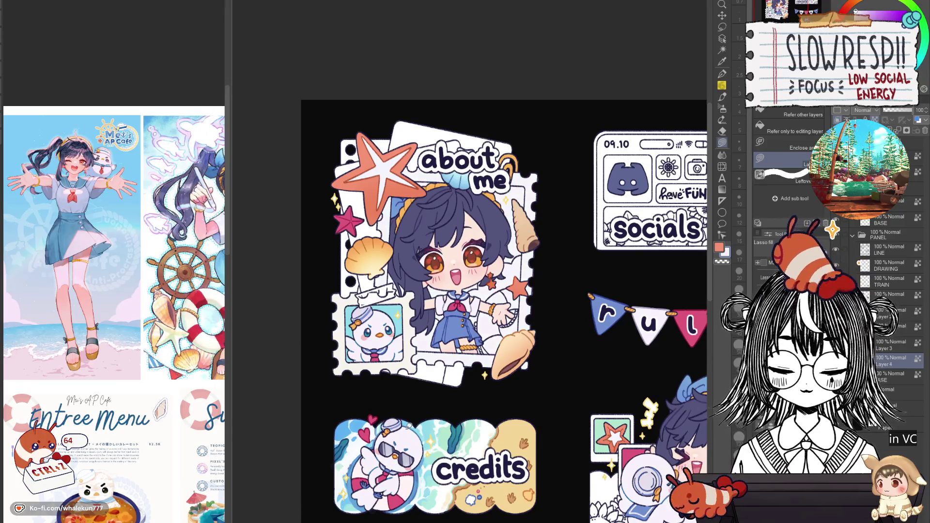
key("w")
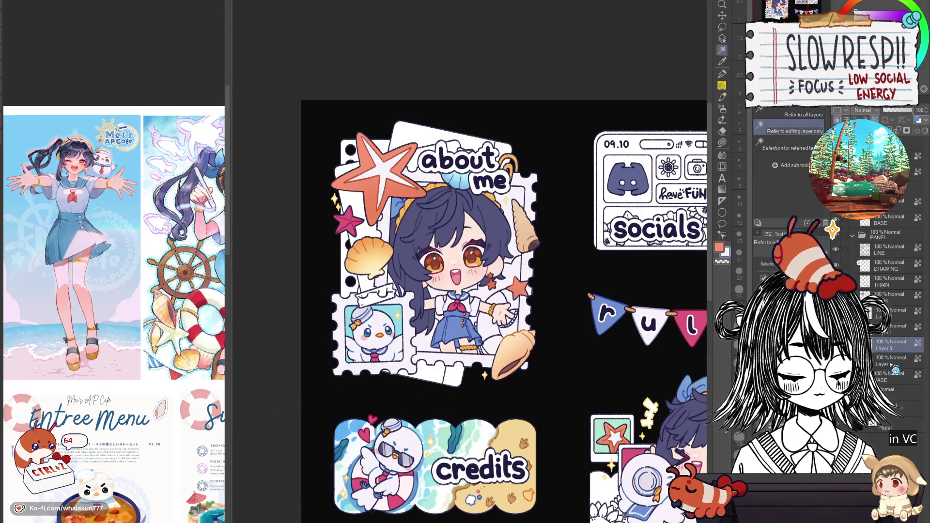
scroll(464, 384, "up", 3)
Lasso-fill the area beside the shell, hand and skirt with white sampled from the stamp border
key("g")
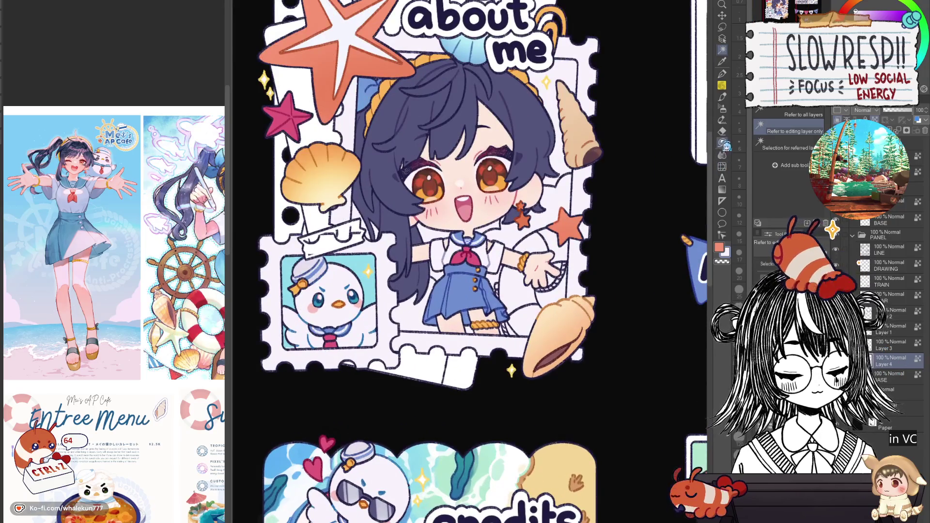
scroll(444, 355, "down", 2)
scroll(444, 355, "up", 3)
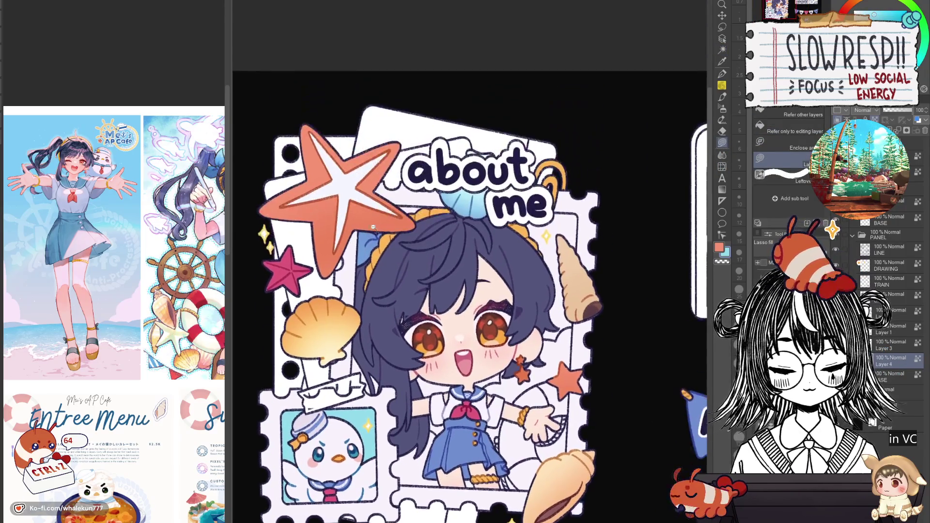
scroll(416, 200, "up", 3)
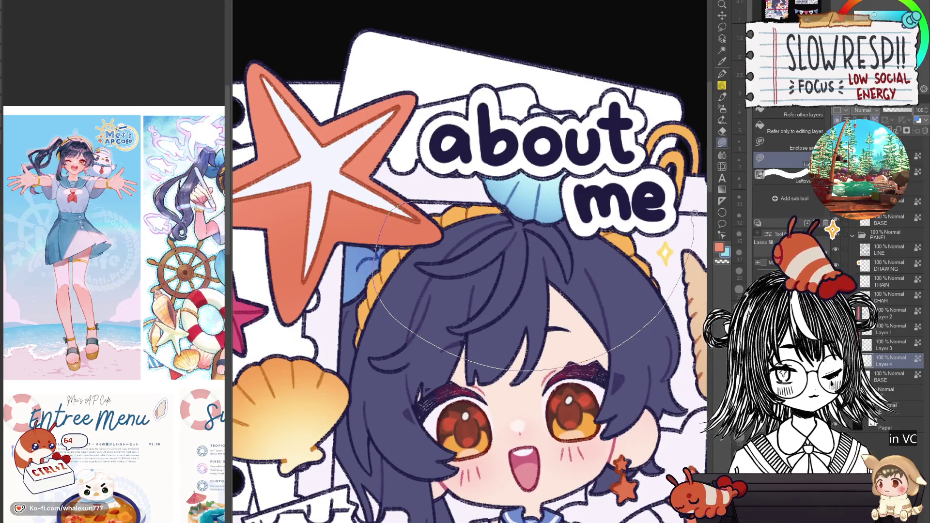
left_click_drag(694, 221, 524, 174)
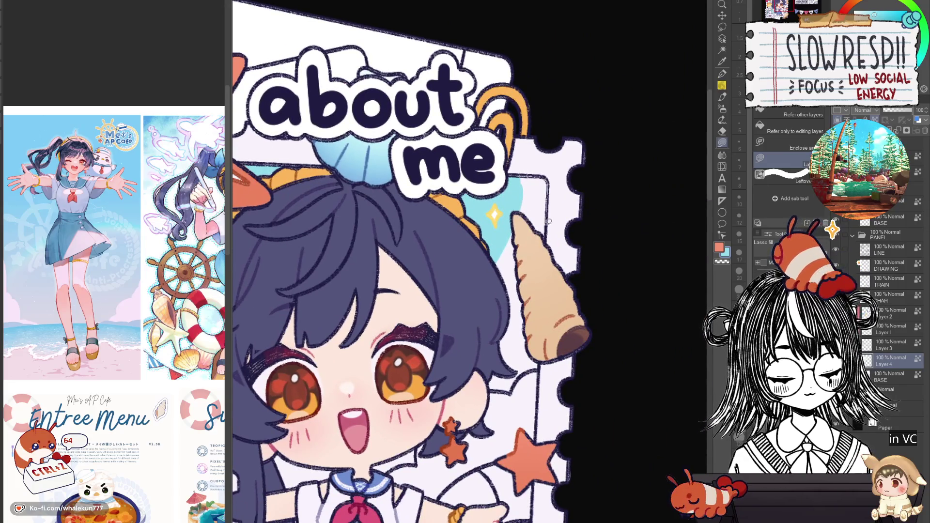
scroll(525, 271, "down", 2)
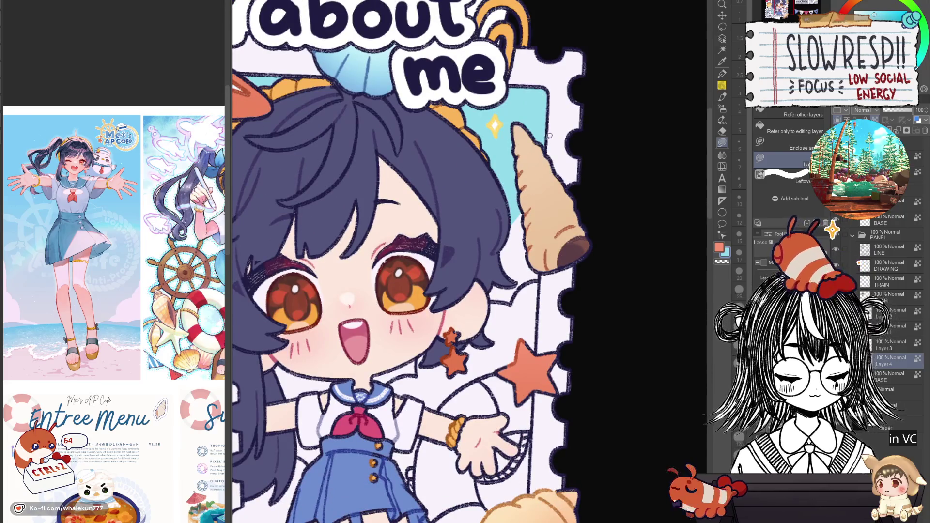
mouse_move(543, 140)
left_mouse_down()
mouse_move(435, 301)
mouse_move(523, 472)
mouse_move(596, 228)
left_mouse_up()
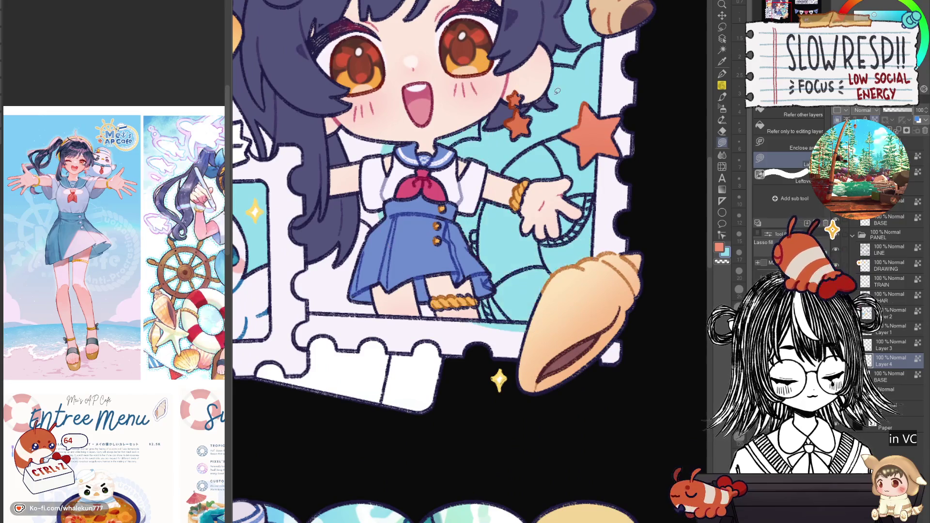
left_click_drag(593, 280, 638, 318)
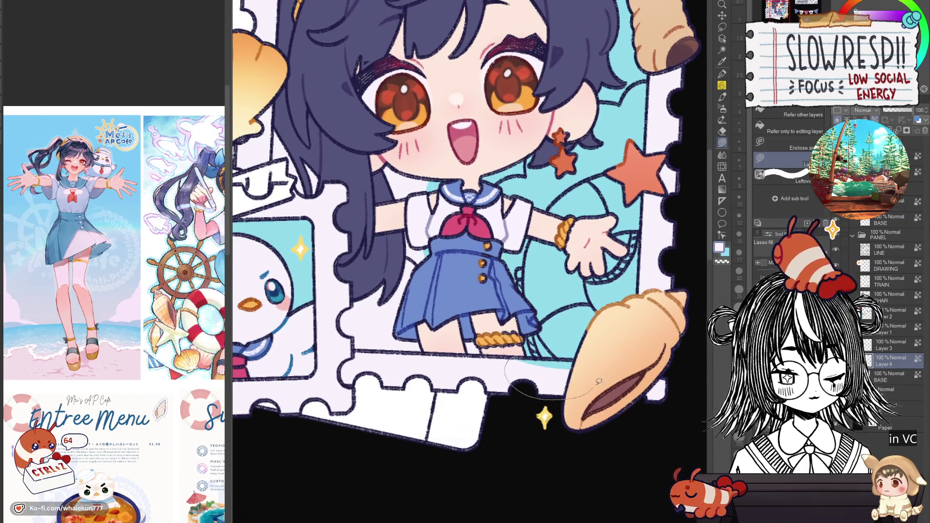
left_click(542, 355, "alt")
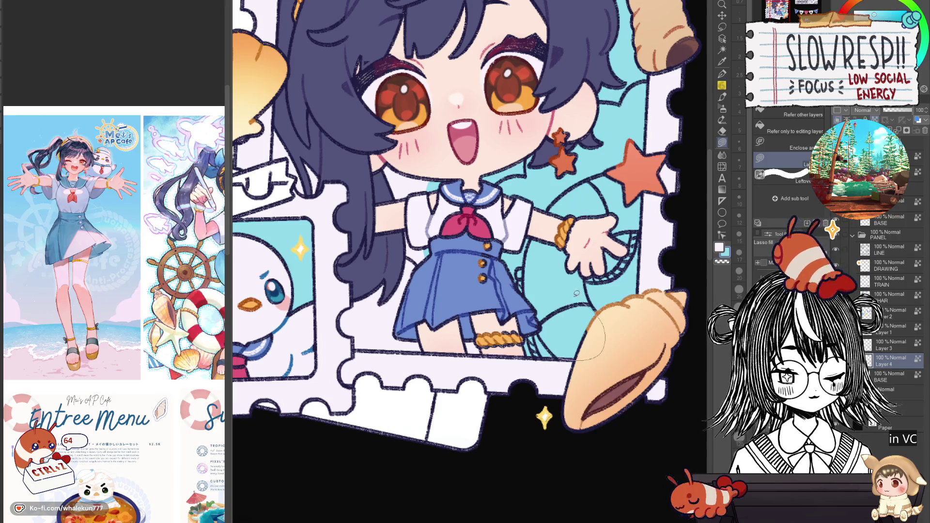
left_click_drag(576, 293, 362, 262)
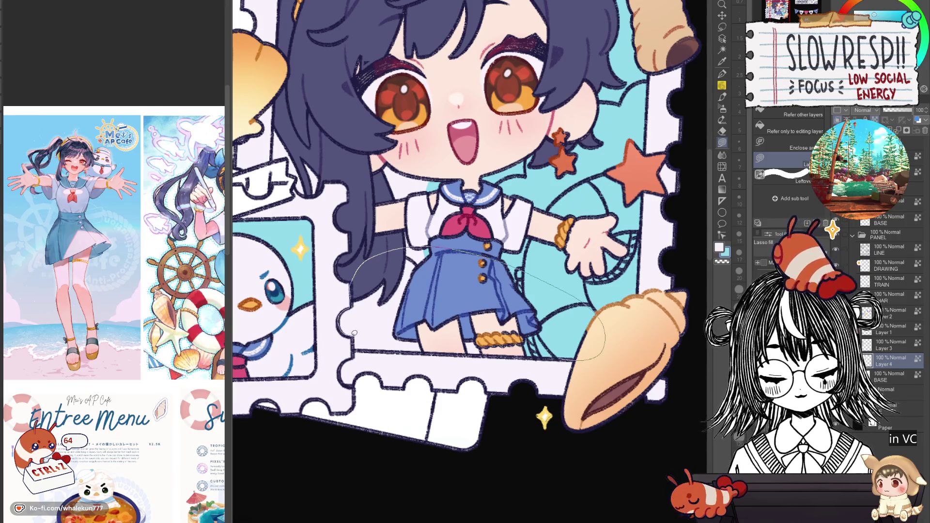
left_click_drag(354, 333, 359, 348)
Outline and fill the left and right hair strands navy
left_click_drag(381, 270, 413, 420)
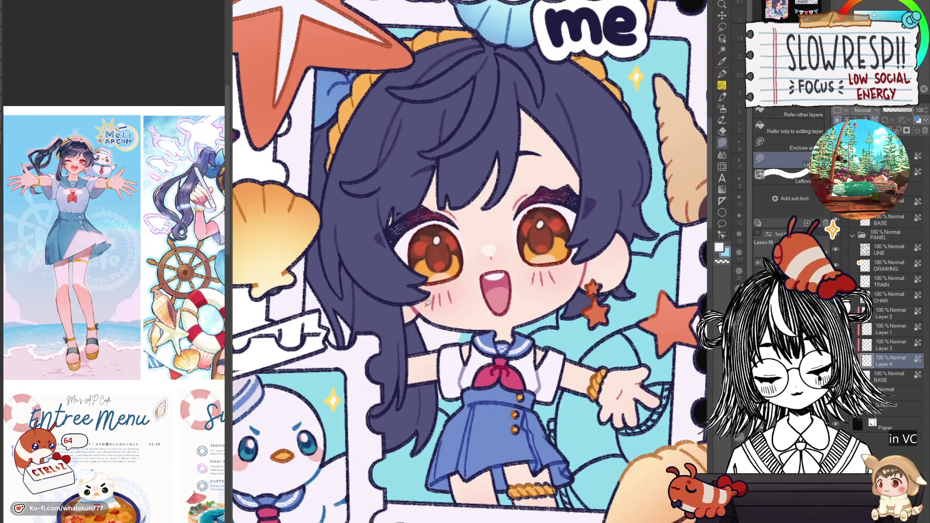
left_click_drag(426, 302, 460, 394)
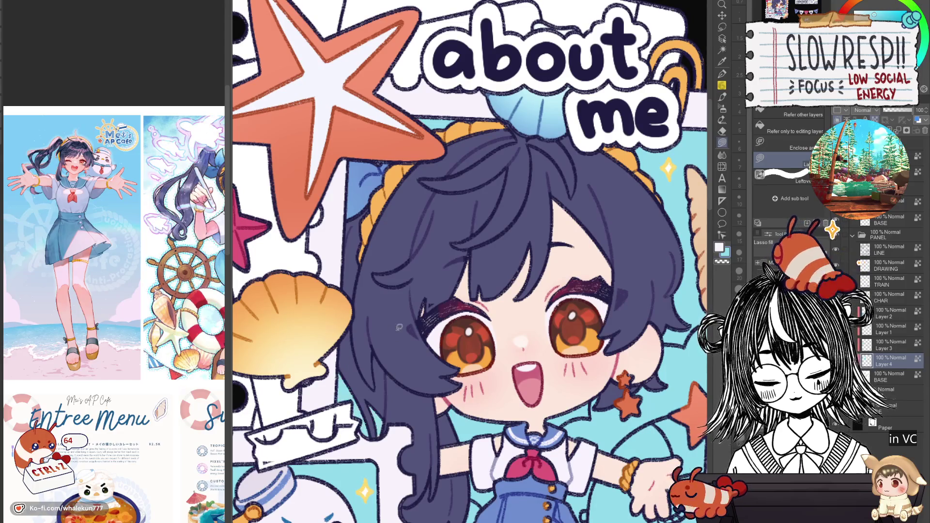
left_click_drag(387, 436, 407, 375)
left_click_drag(426, 301, 557, 395)
left_click_drag(427, 301, 381, 298)
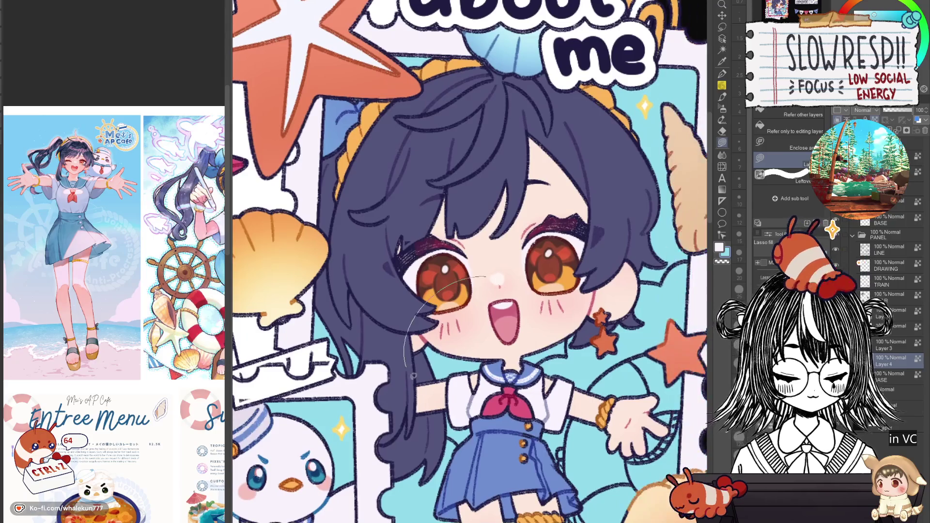
left_click_drag(433, 196, 402, 388)
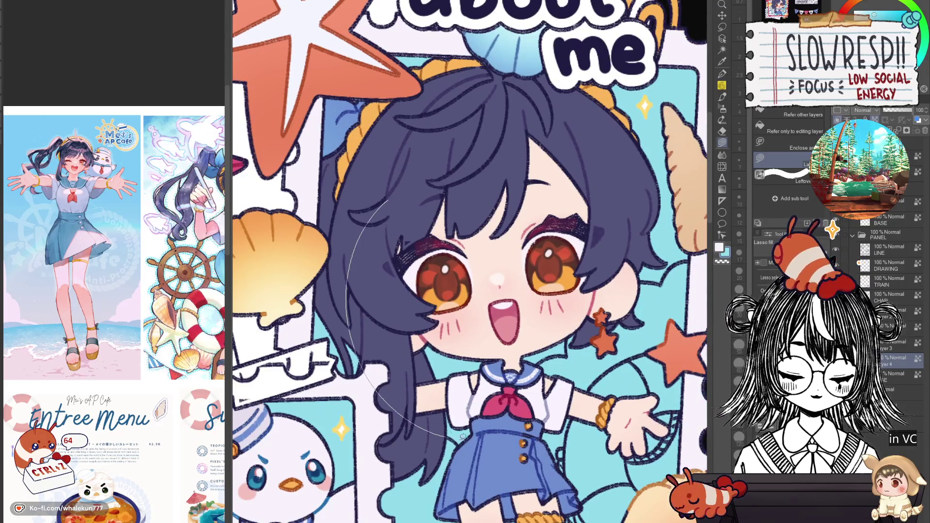
left_click_drag(596, 387, 607, 159)
scroll(525, 326, "down", 6)
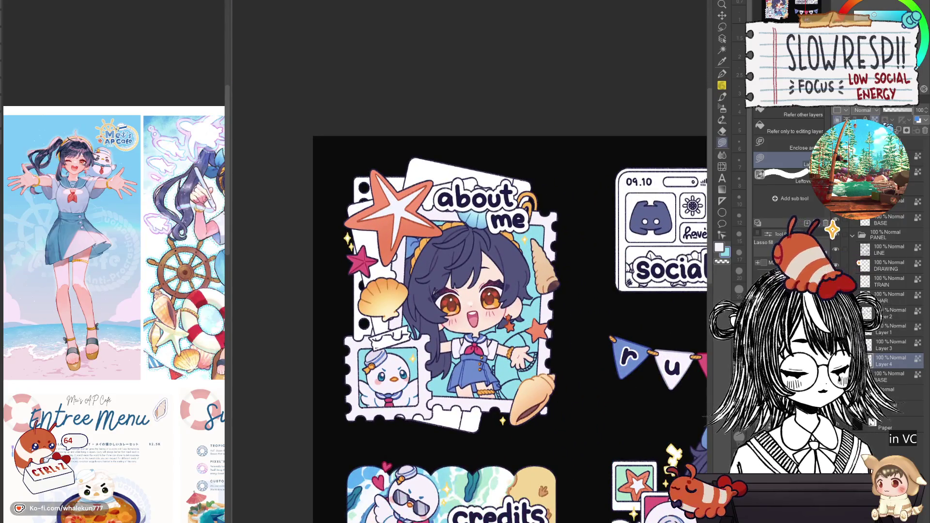
Auto-select the character's surroundings and airbrush a blue-to-white gradient, undoing one stray stroke
key("w")
left_click(451, 271)
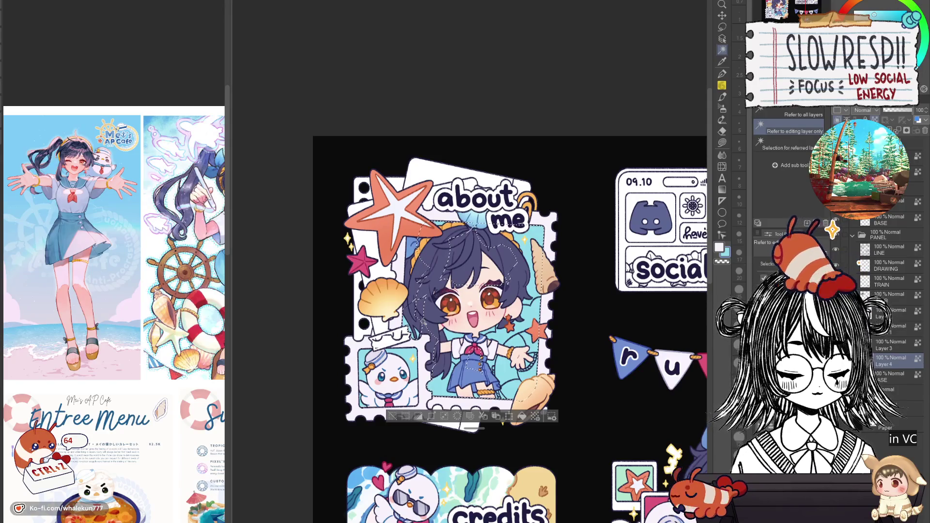
left_click_drag(595, 326, 562, 243)
left_click(722, 108)
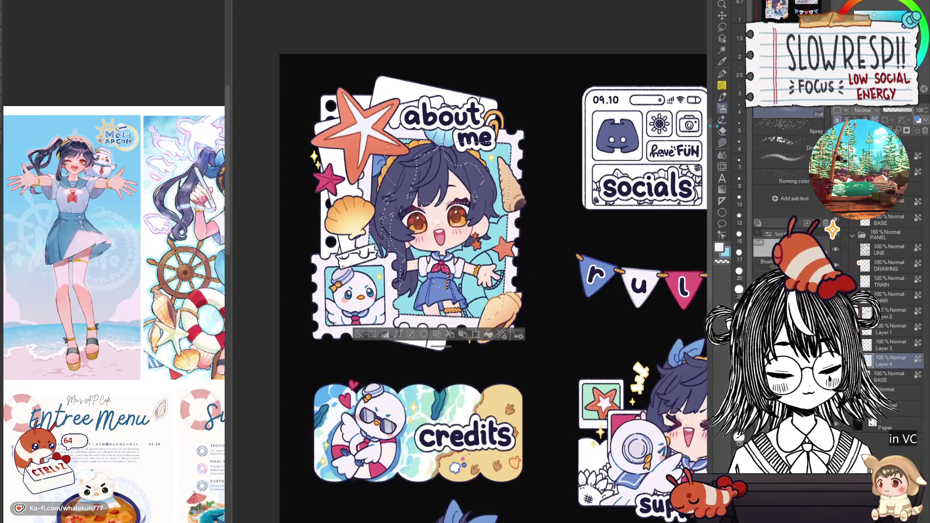
mouse_move(545, 274)
left_mouse_down()
mouse_move(567, 303)
mouse_move(498, 238)
left_mouse_up()
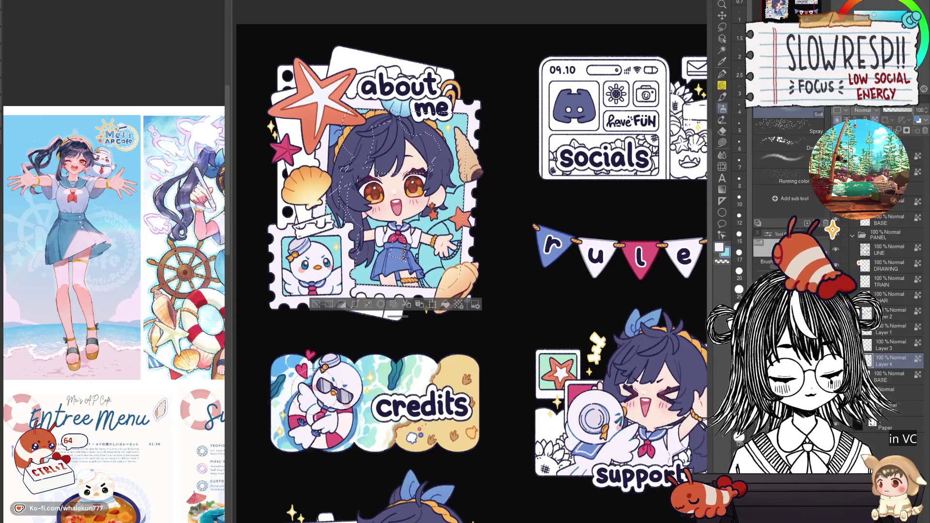
left_click_drag(574, 288, 617, 382)
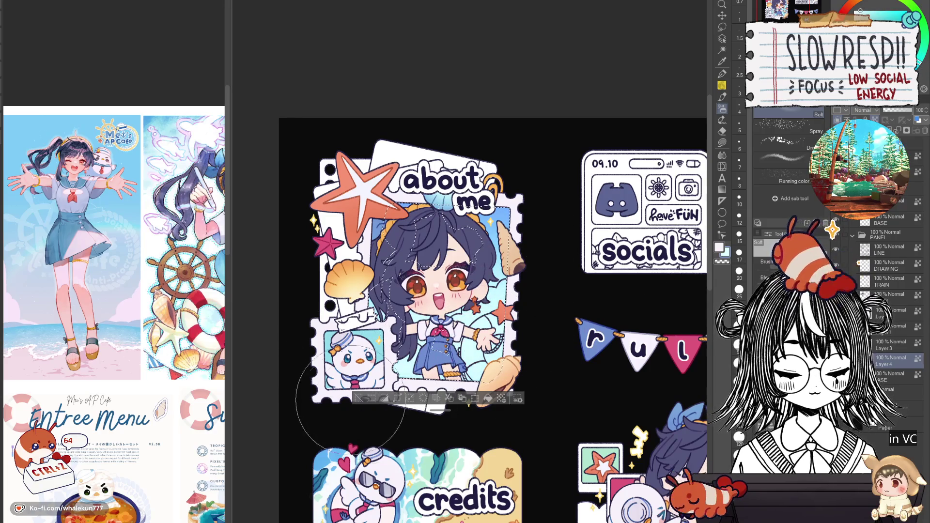
key("ctrl+z")
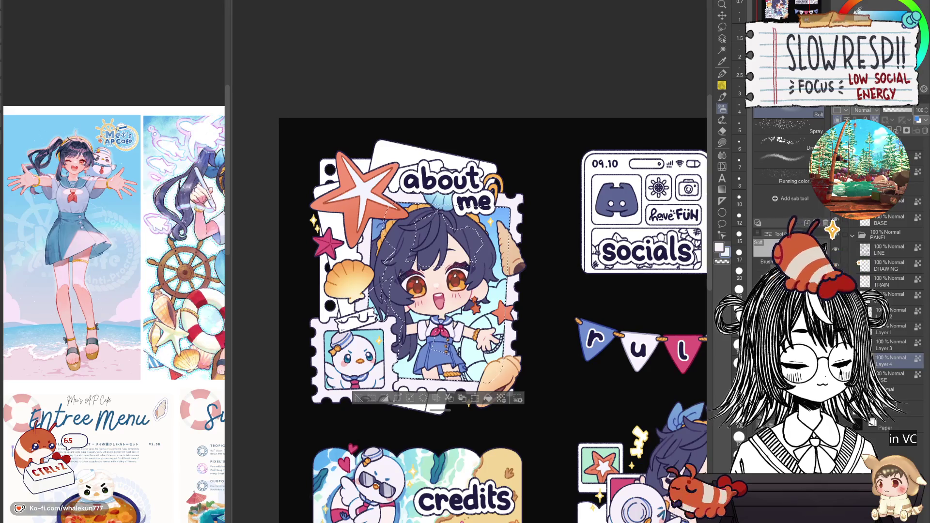
Lasso-fill the area around the cloud beside the face
key("g")
key("ctrl+plus")
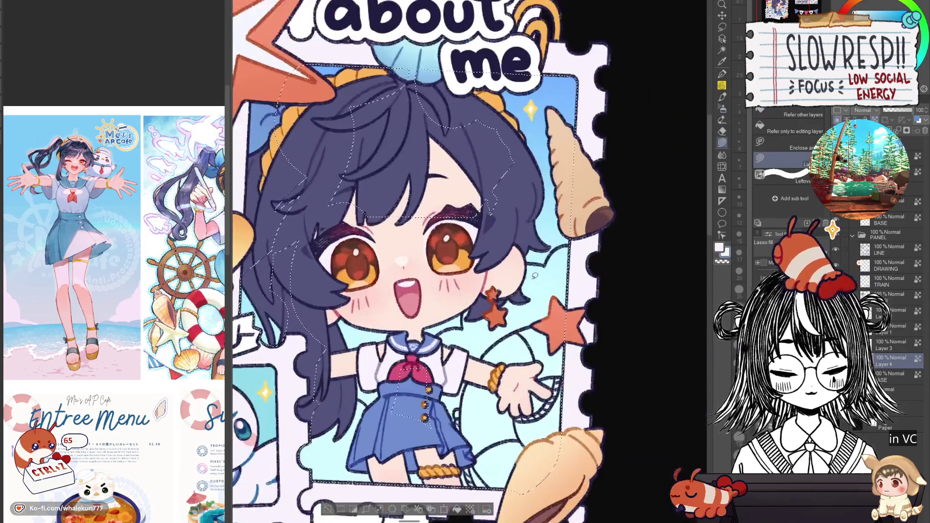
mouse_move(557, 242)
left_mouse_down()
mouse_move(525, 315)
mouse_move(549, 266)
mouse_move(528, 265)
mouse_move(485, 286)
mouse_move(453, 324)
left_mouse_up()
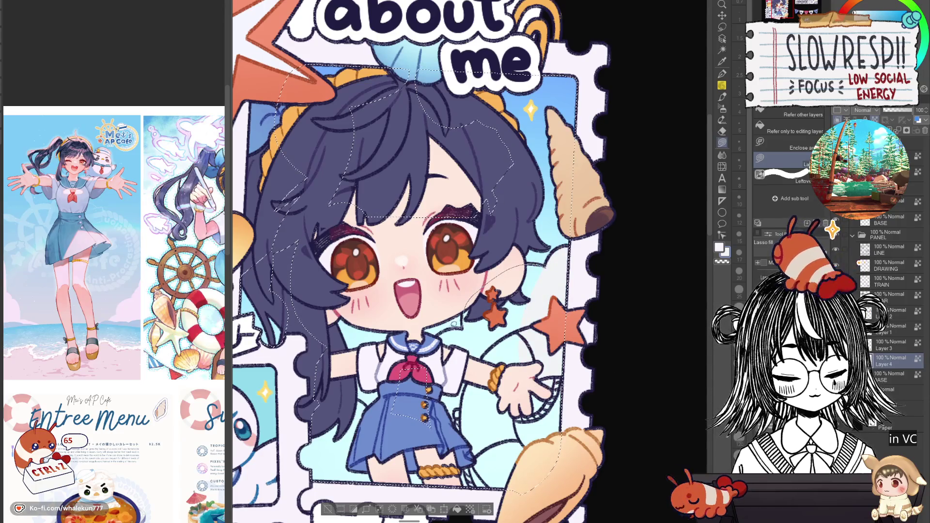
scroll(453, 323, "down", 3)
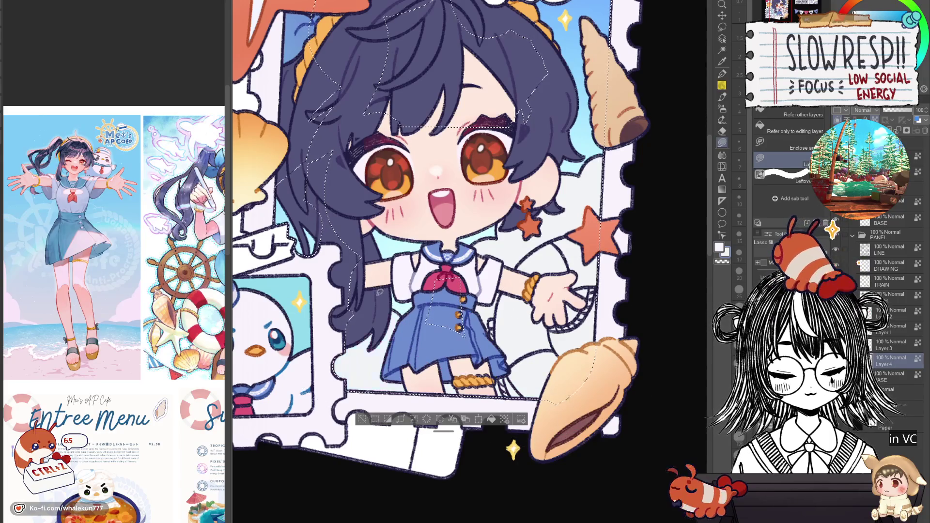
scroll(564, 327, "down", 5)
scroll(567, 324, "up", 3)
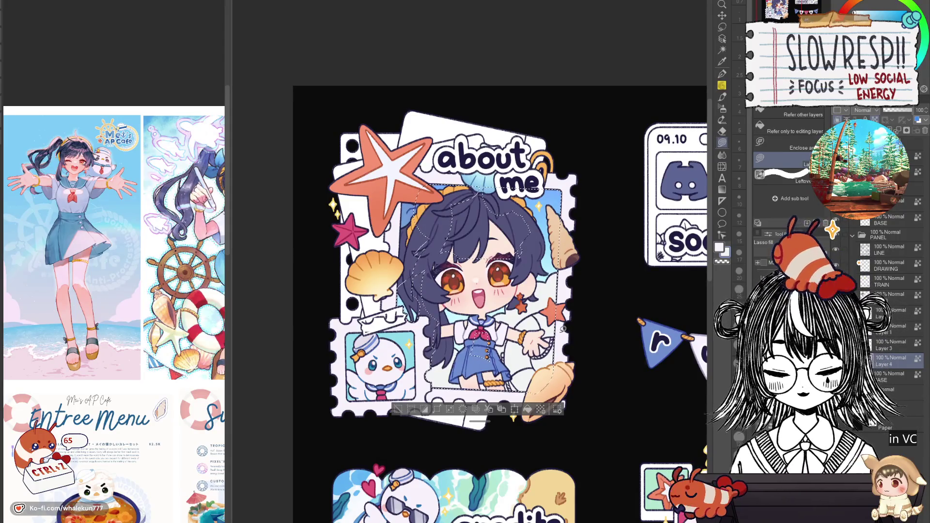
key("ctrl+d")
scroll(563, 329, "down", 3)
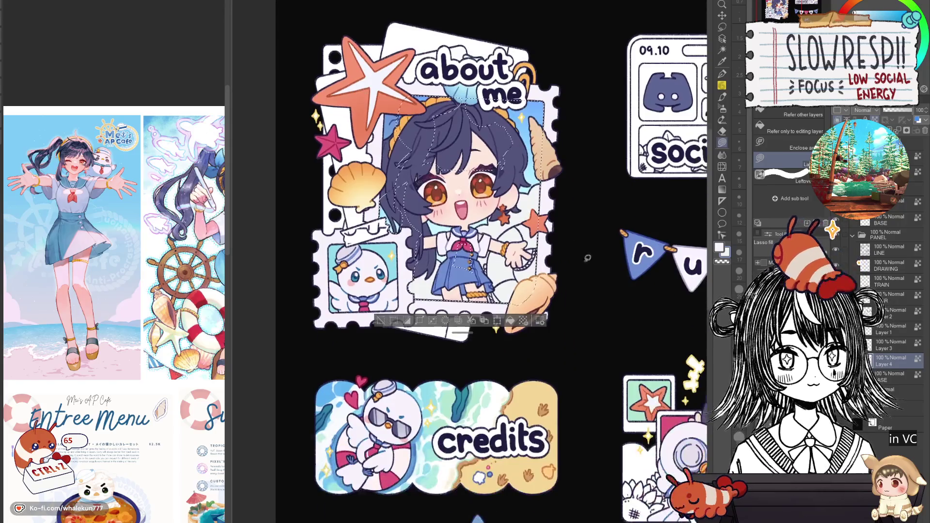
scroll(584, 319, "down", 5)
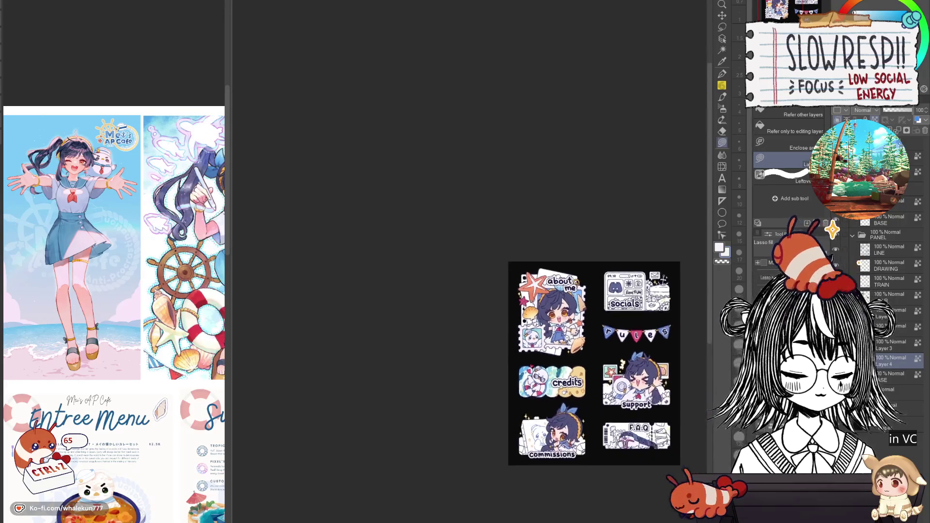
scroll(562, 352, "up", 4)
scroll(562, 352, "down", 3)
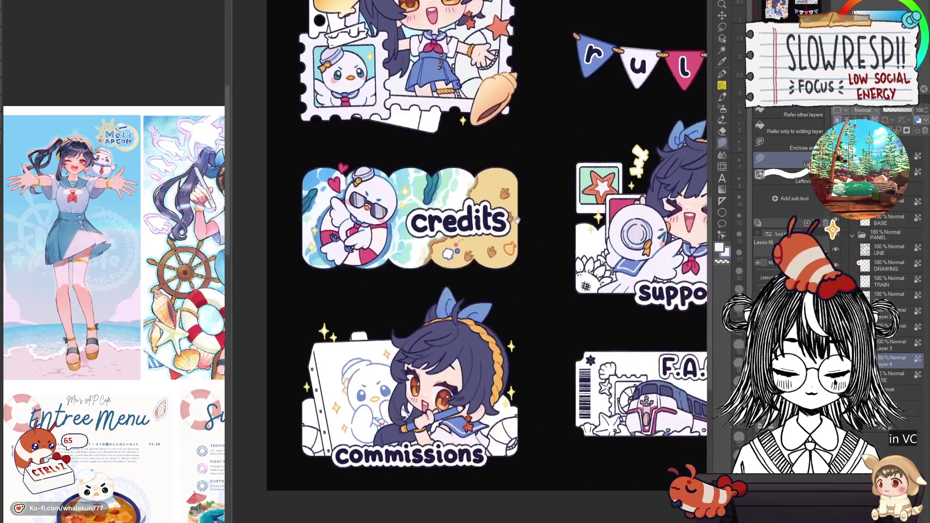
scroll(562, 352, "up", 4)
scroll(360, 381, "down", 2)
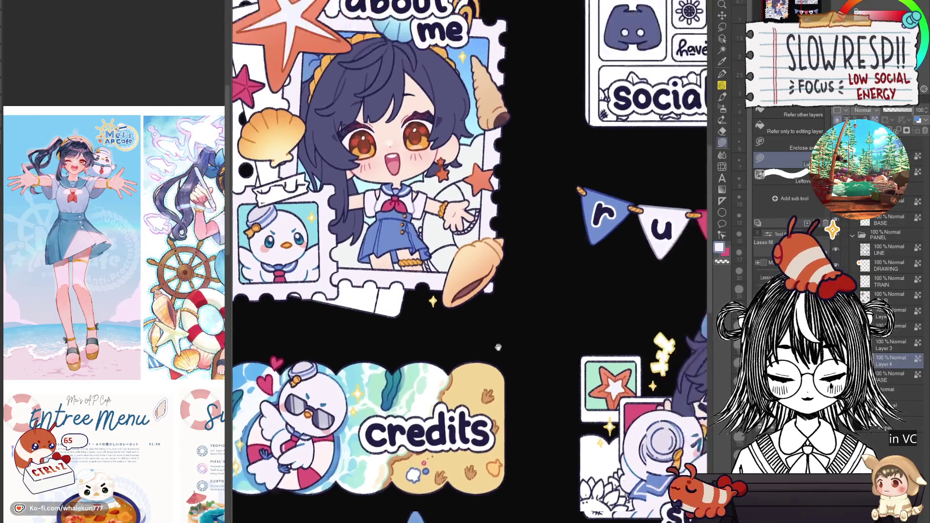
scroll(453, 272, "up", 5)
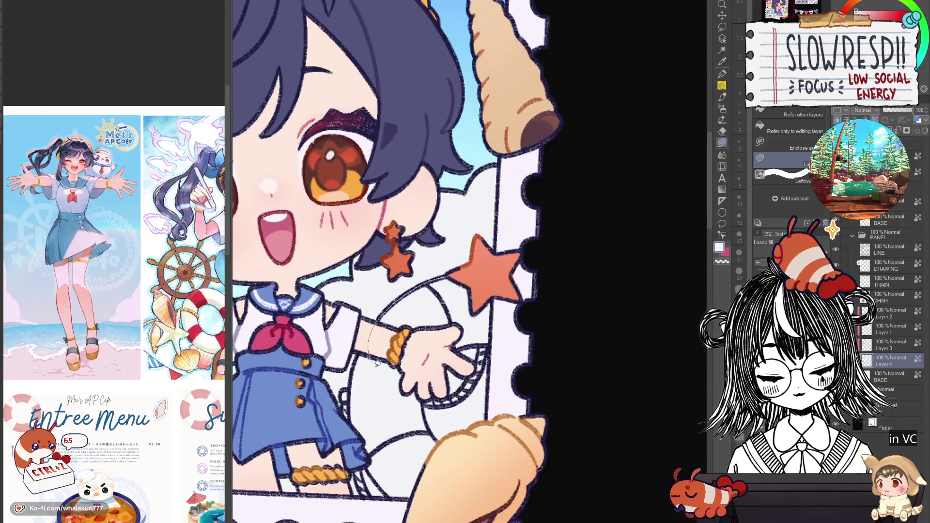
Lasso-fill the area under the hand and the life ring beside the shell pink
left_click_drag(376, 363, 444, 358)
left_click_drag(498, 340, 498, 340)
mouse_move(428, 385)
left_mouse_down()
mouse_move(487, 254)
mouse_move(494, 289)
left_mouse_up()
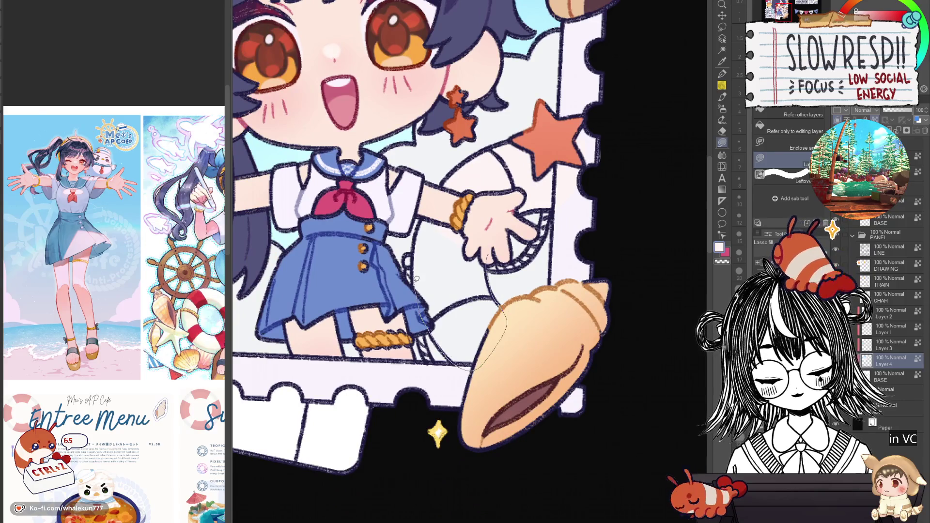
left_click_drag(429, 207, 429, 208)
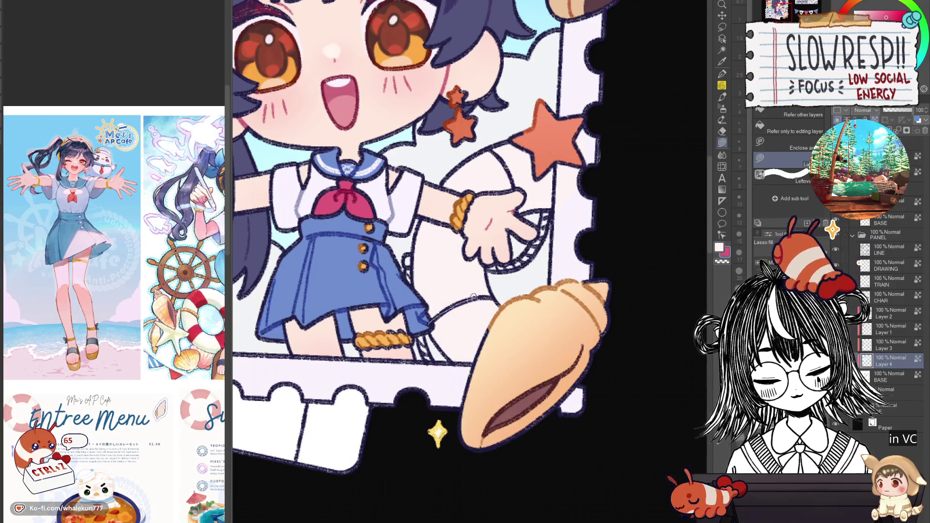
left_click_drag(476, 369, 453, 368)
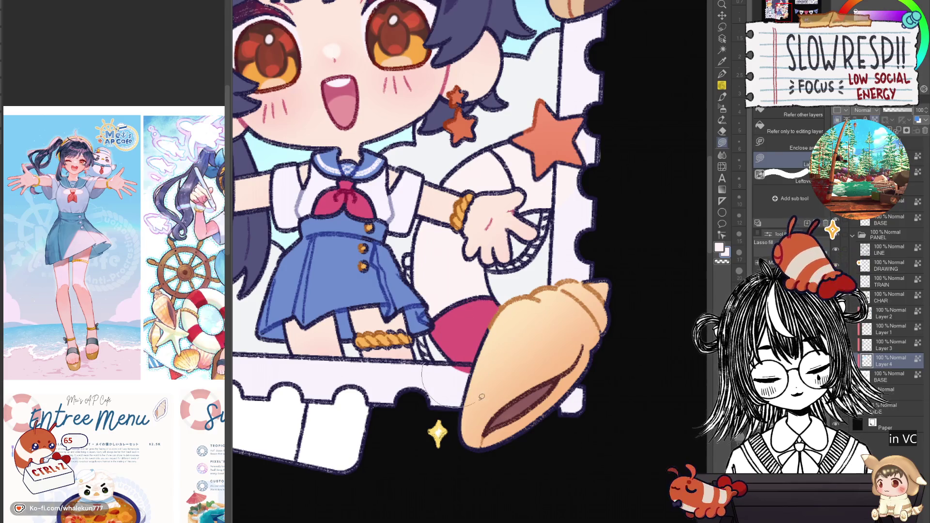
left_click_drag(481, 396, 477, 361)
Fill the life ring behind the hand pink, undoing one misplaced fill
scroll(484, 291, "up", 3)
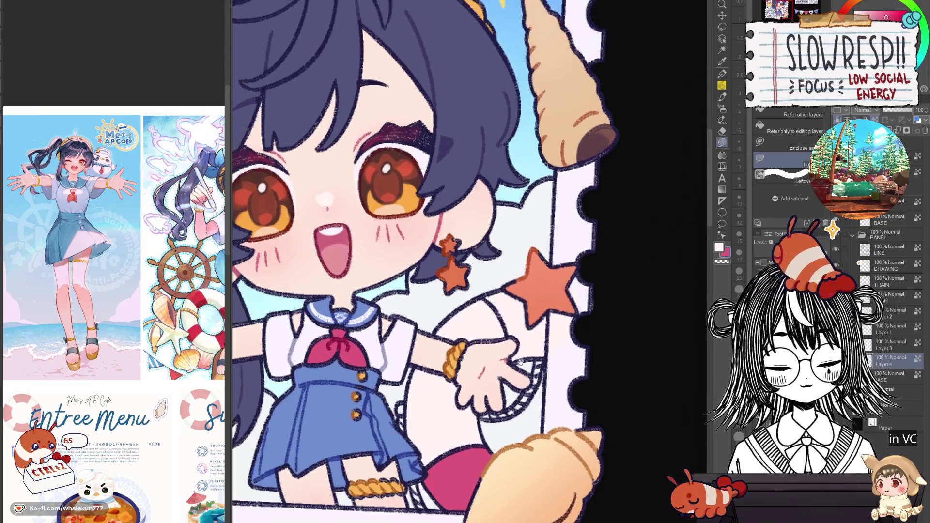
scroll(495, 309, "up", 3)
left_click_drag(509, 358, 547, 345)
key("ctrl+z")
mouse_move(490, 295)
left_mouse_down()
mouse_move(505, 334)
mouse_move(477, 367)
mouse_move(468, 303)
mouse_move(487, 296)
left_mouse_up()
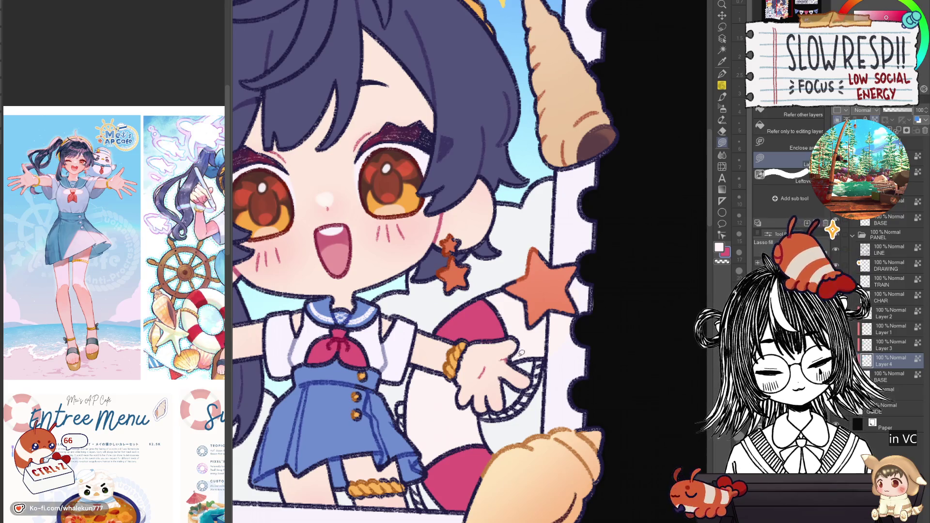
scroll(549, 331, "down", 3)
scroll(546, 281, "up", 3)
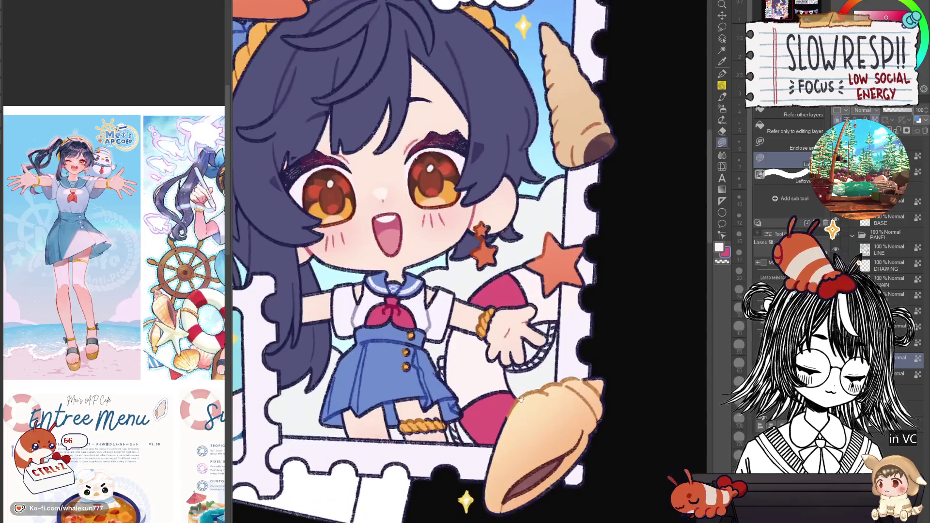
Sample the bracelet's orange and fill the net beside the hand
left_click(513, 325, "alt")
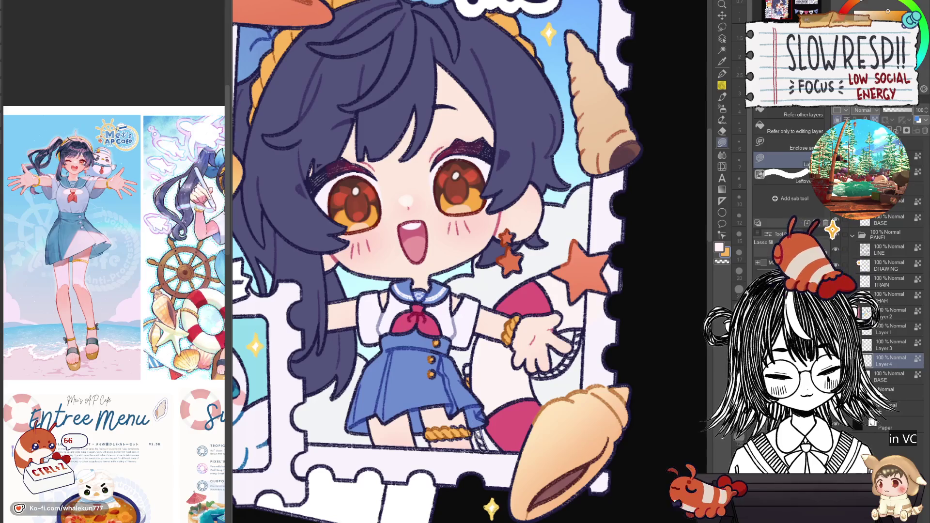
mouse_move(536, 367)
left_mouse_down()
mouse_move(557, 366)
mouse_move(583, 341)
mouse_move(559, 372)
mouse_move(532, 368)
left_mouse_up()
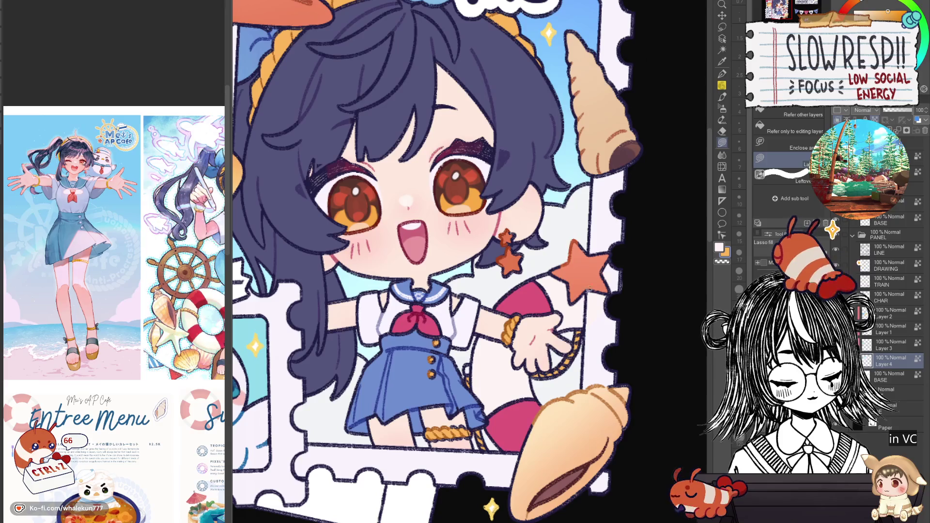
left_click(588, 290, "alt")
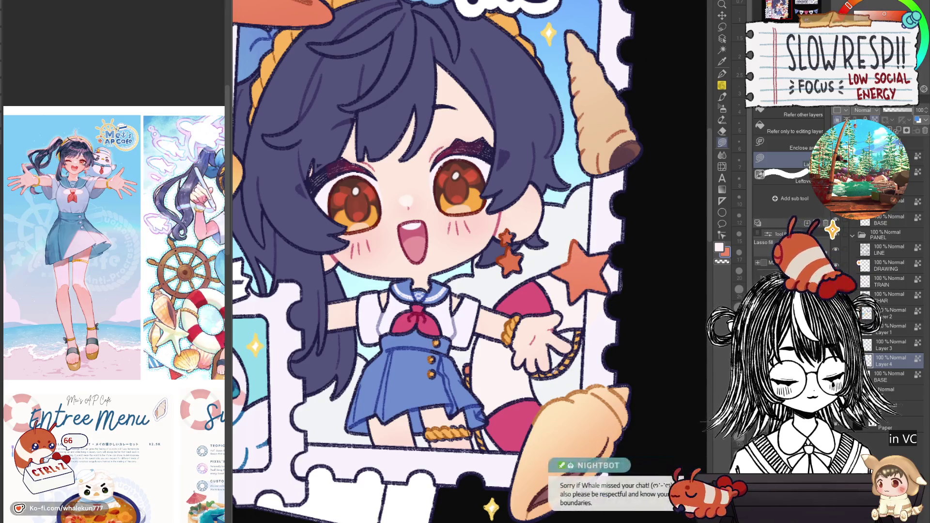
left_click(557, 368, "alt")
left_click_drag(569, 368, 578, 356)
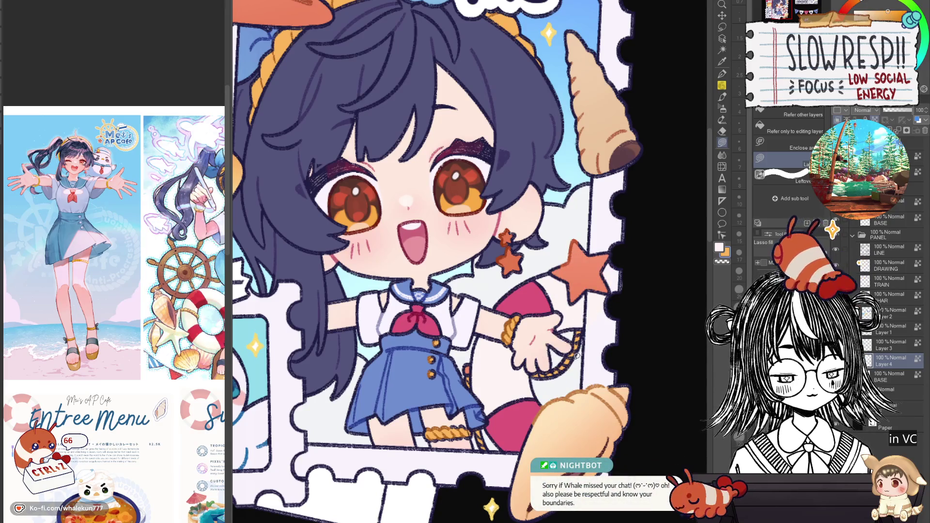
scroll(601, 335, "down", 5)
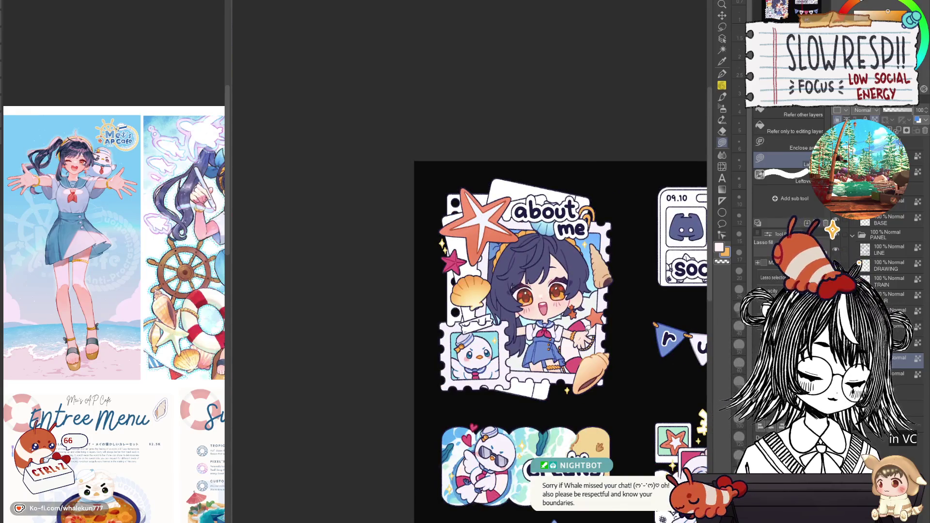
left_click_drag(584, 332, 544, 340)
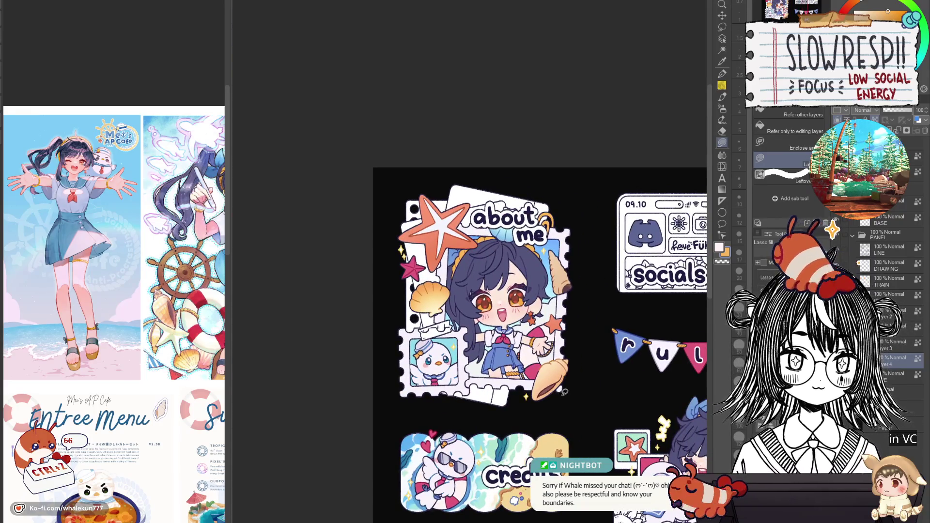
scroll(545, 316, "up", 1)
scroll(545, 316, "up", 2)
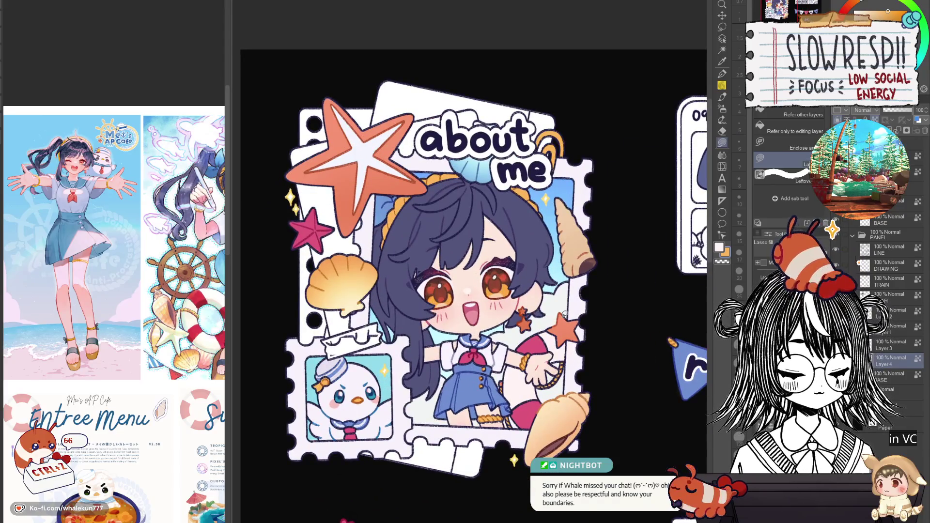
key("e")
scroll(504, 329, "up", 2)
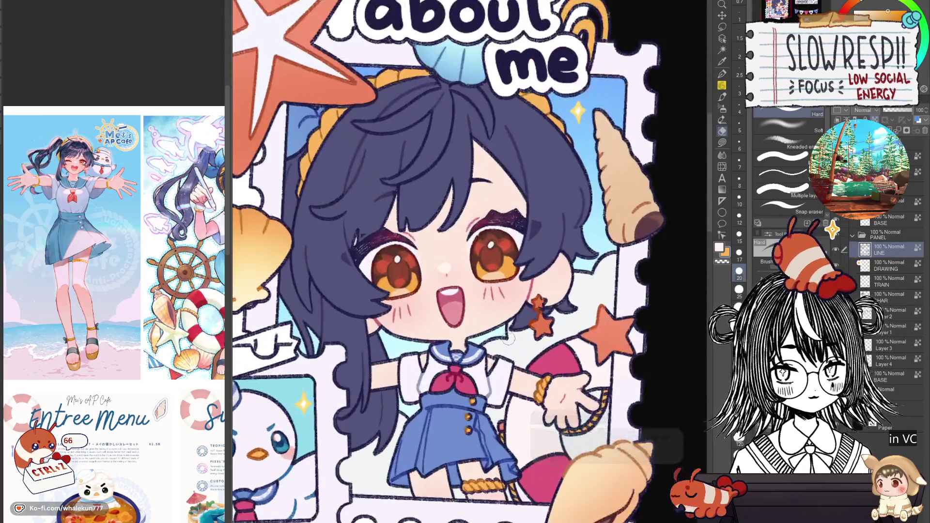
key("bracketleft")
key("bracketleft")
key("bracketleft")
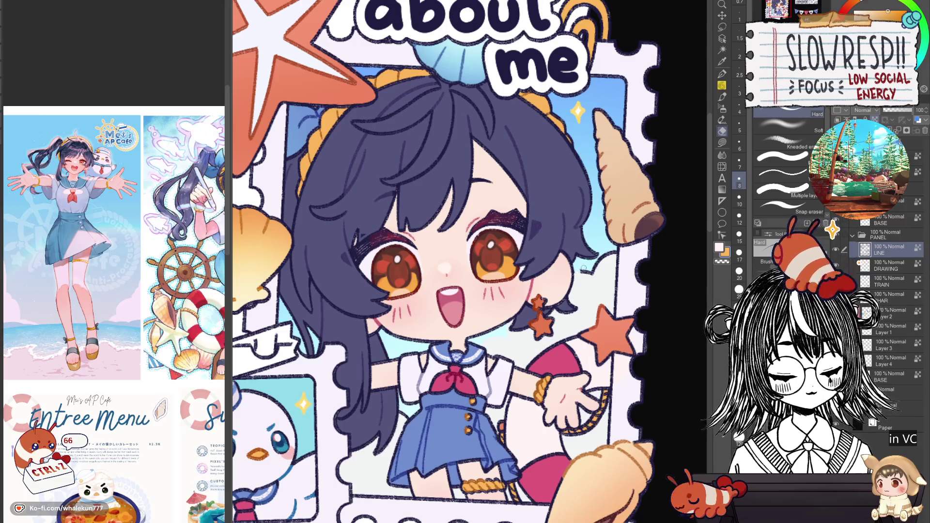
key("bracketright")
key("bracketright")
key("bracketright")
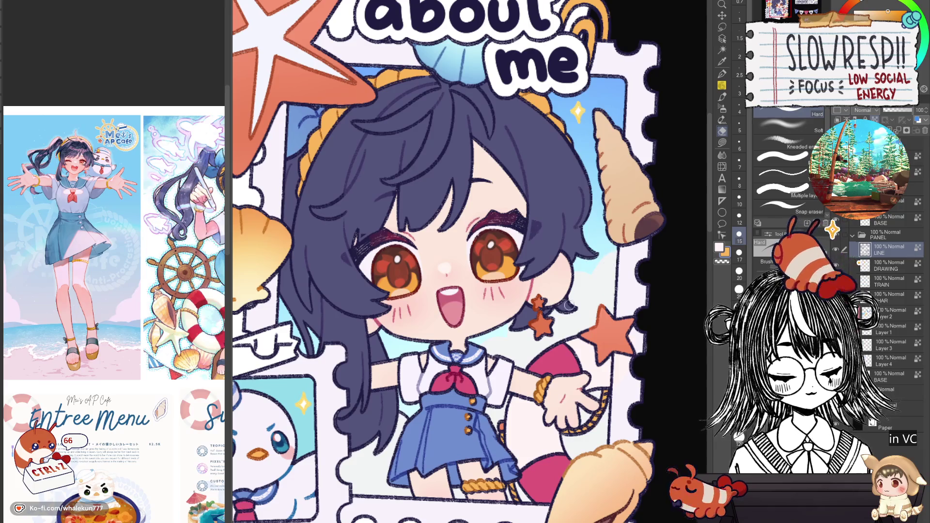
key("bracketleft")
key("bracketleft")
key("bracketleft")
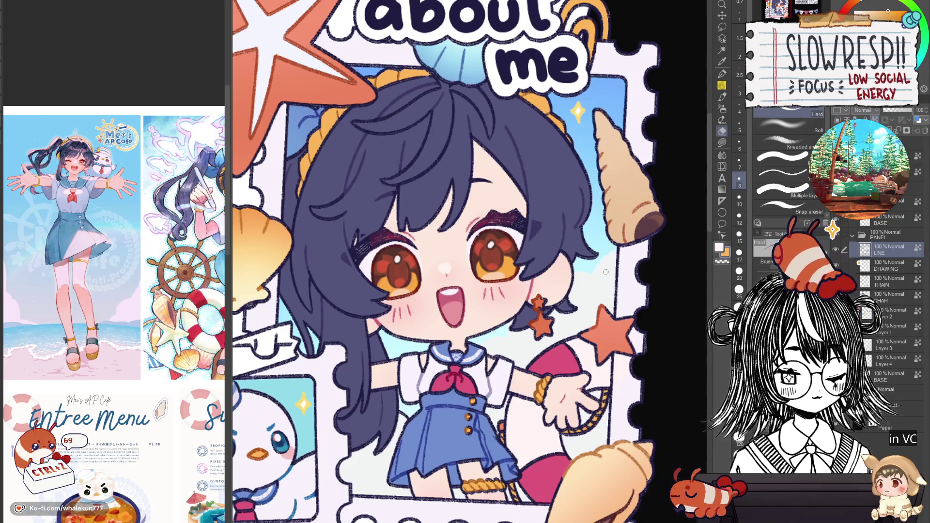
left_click_drag(402, 411, 456, 388)
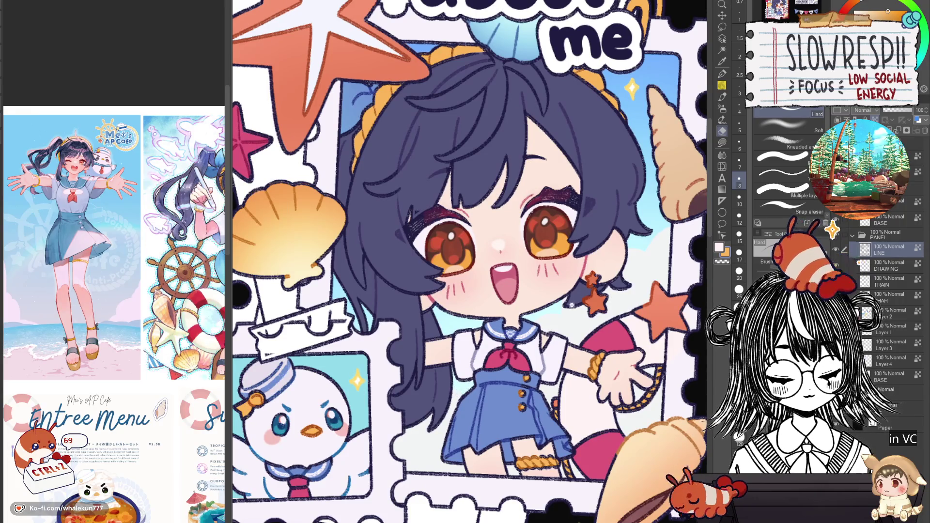
key("ctrl+minus")
key("ctrl+minus")
key("ctrl+plus")
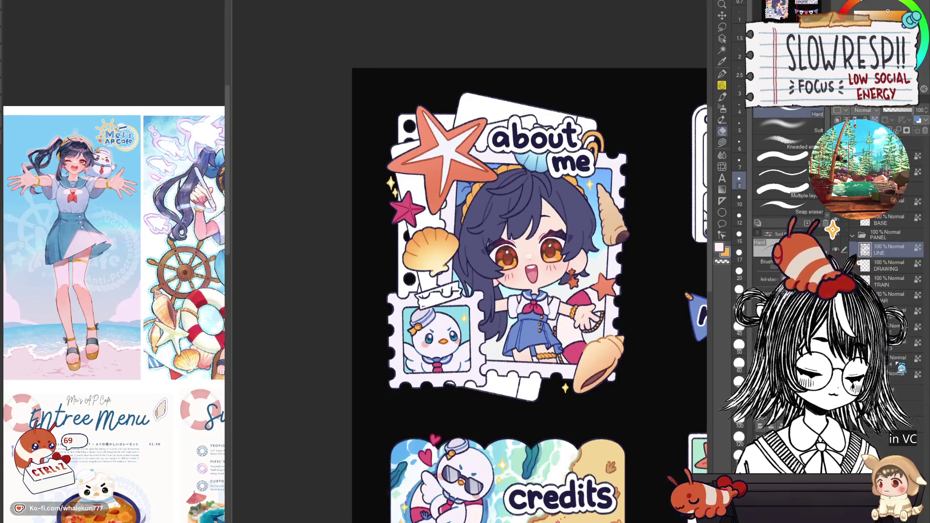
scroll(567, 244, "up", 2)
Auto-select the area around the character, adding the hair and starfish to the selection
key("w")
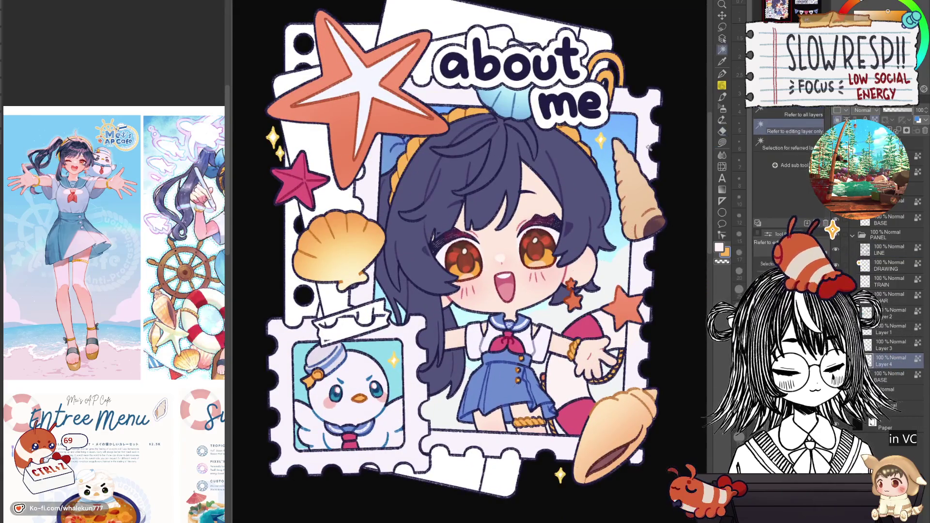
left_click(600, 376)
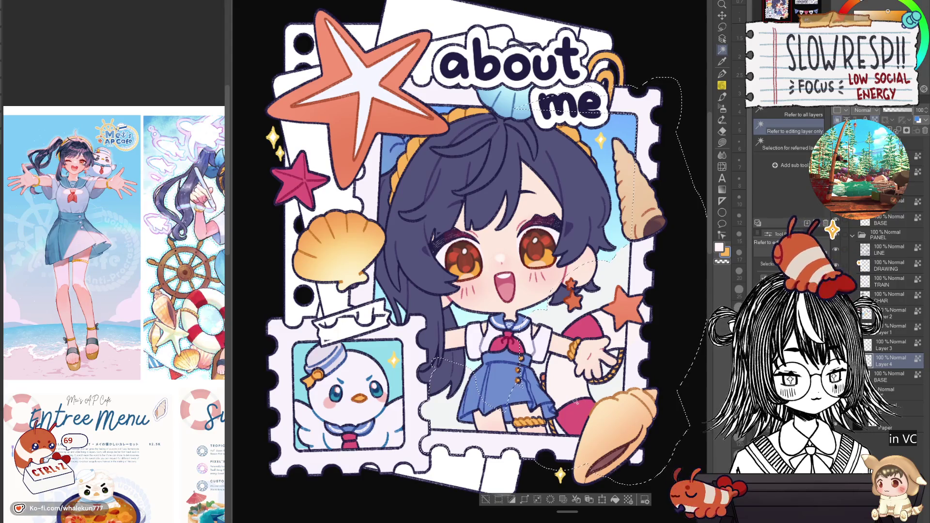
left_click(590, 394)
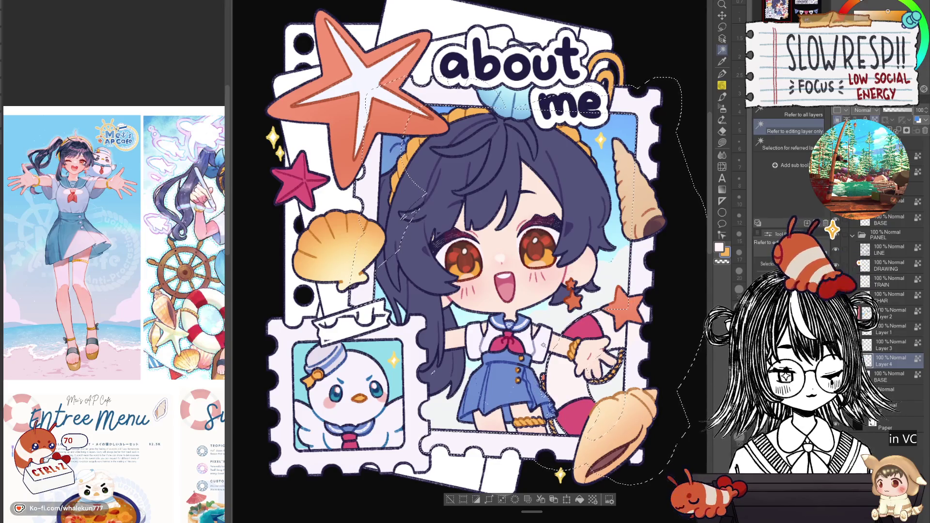
left_click(722, 27)
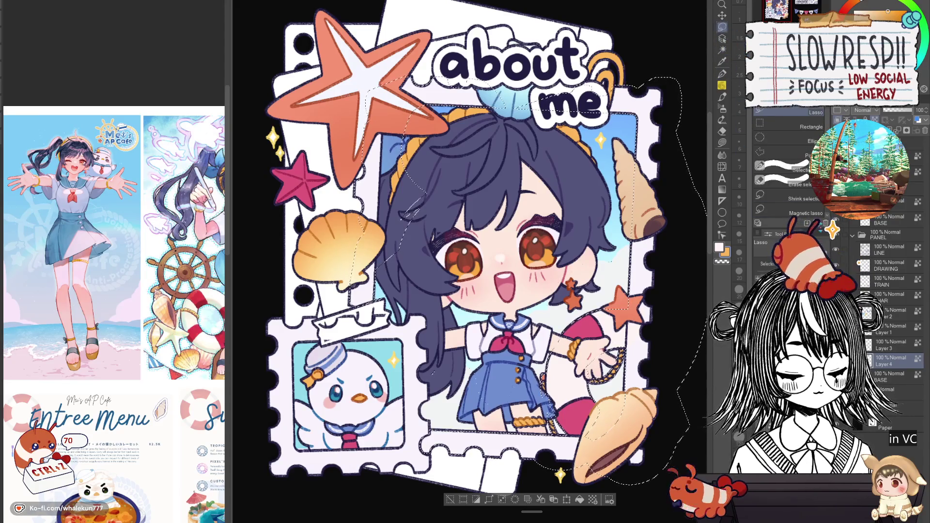
left_click(721, 49)
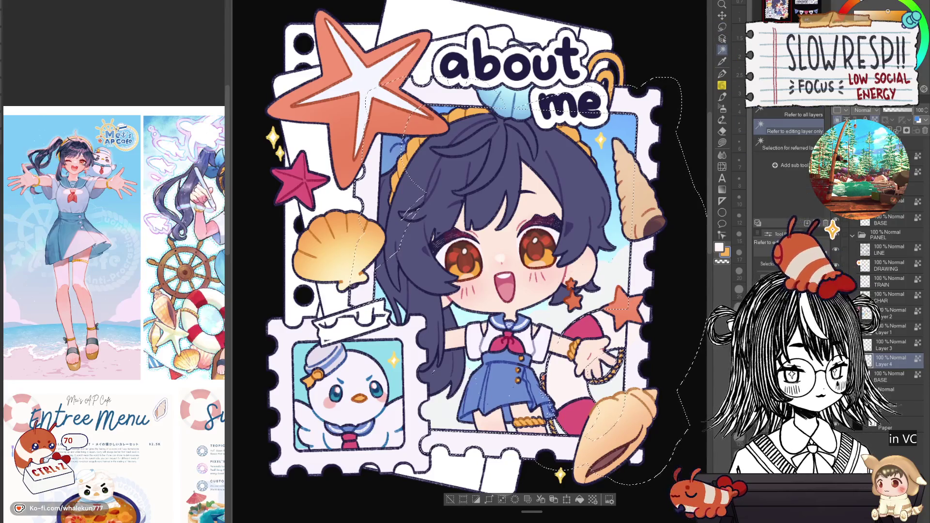
left_click(722, 28)
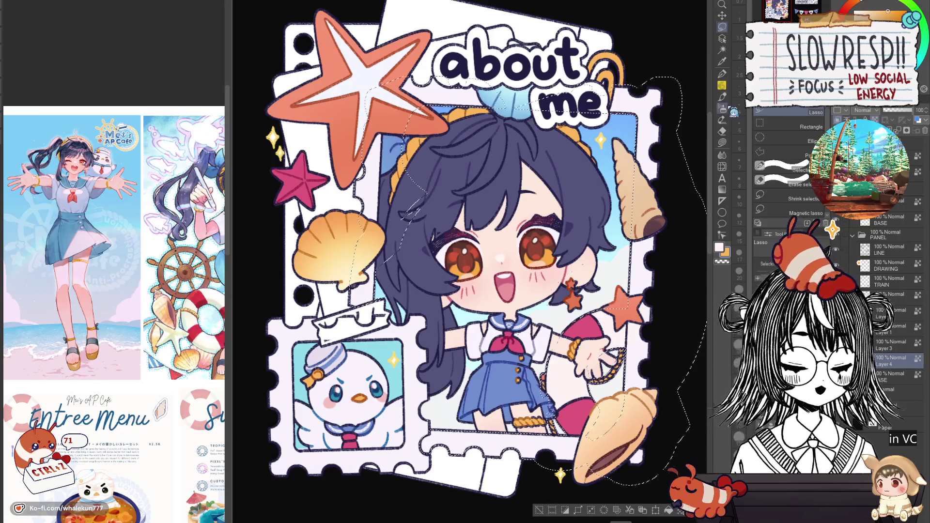
key("p")
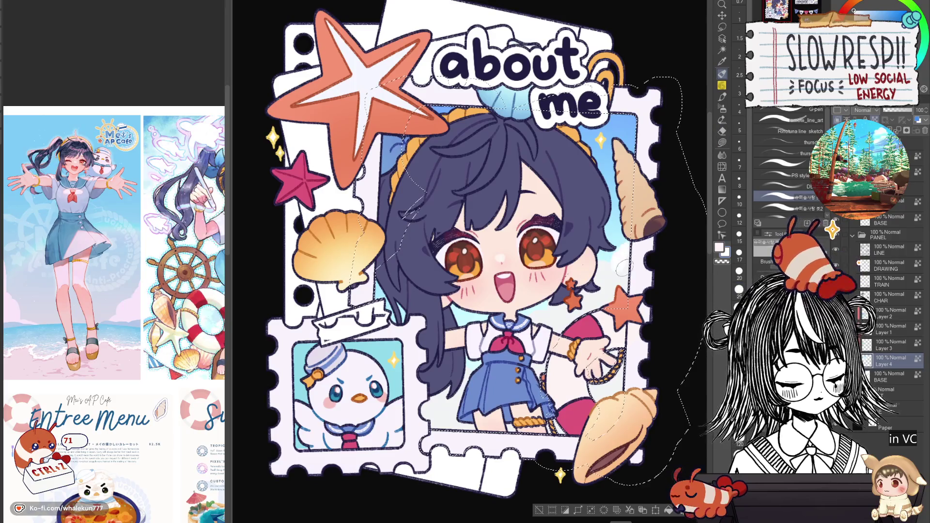
Set the pen size to 25 and choose the DB brush
left_click(738, 290)
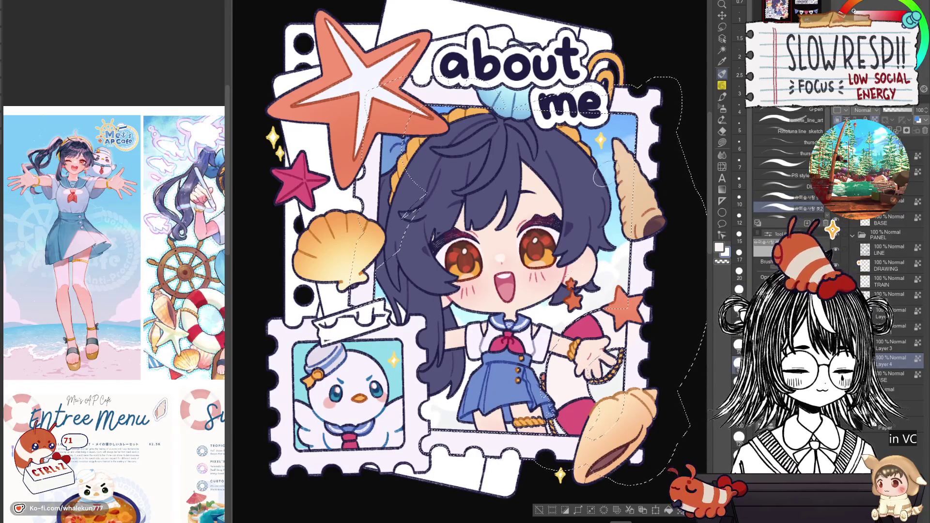
key("comma")
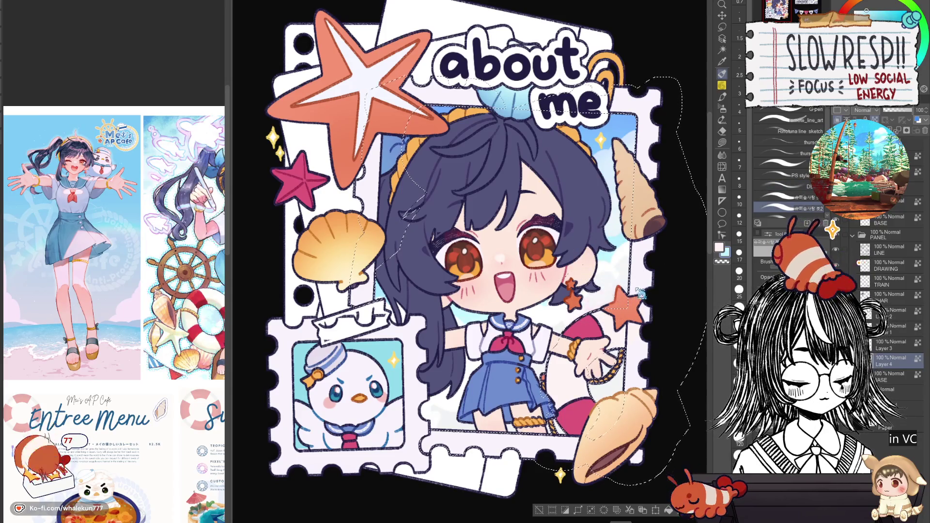
left_click(785, 197)
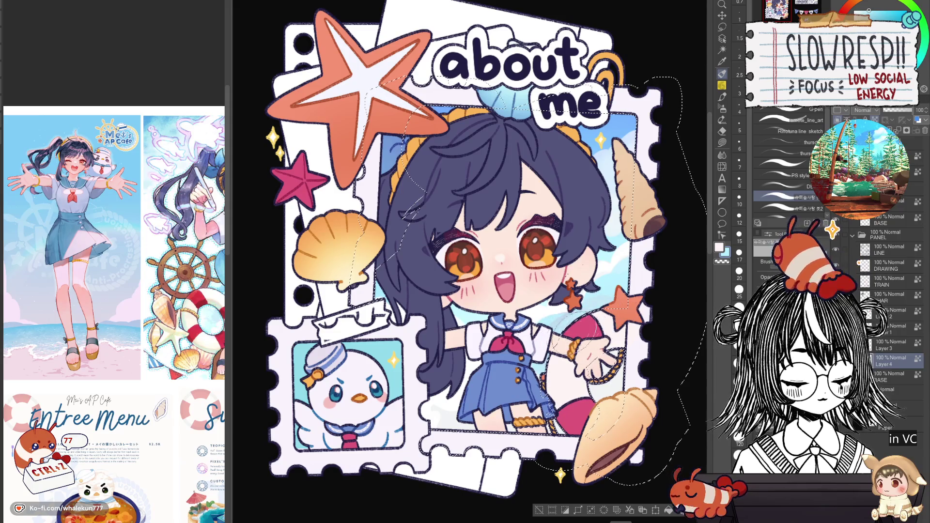
left_click(795, 184)
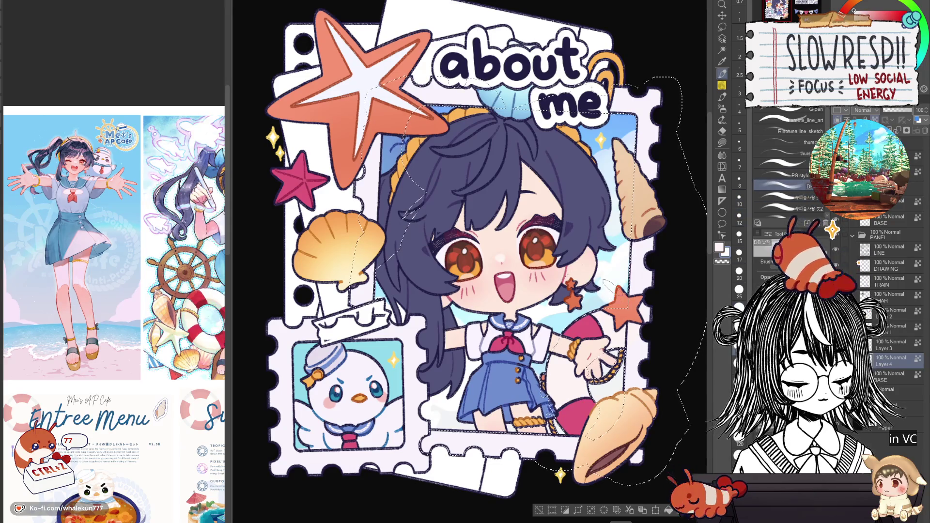
Sample the sky's light blue and paint highlights on the left hair, then sample nearby hair colours
left_click(601, 296, "alt")
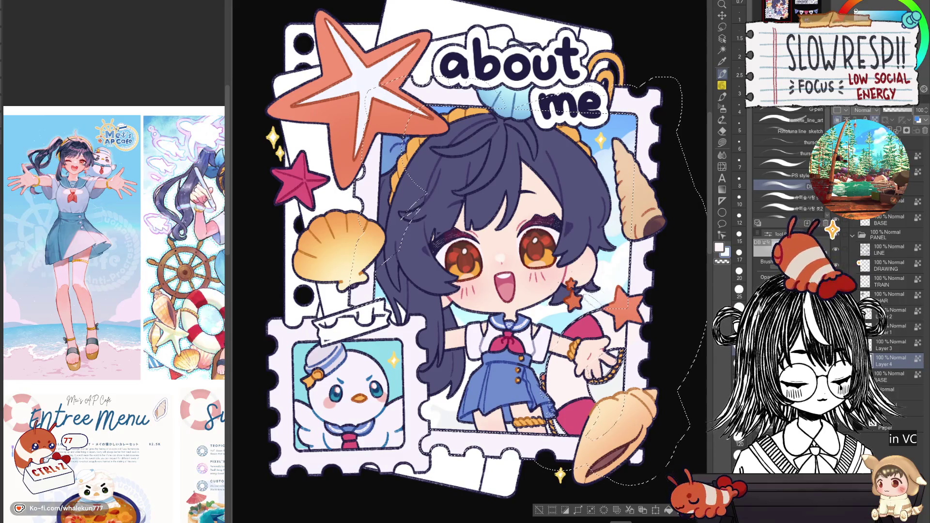
left_click(581, 309, "alt")
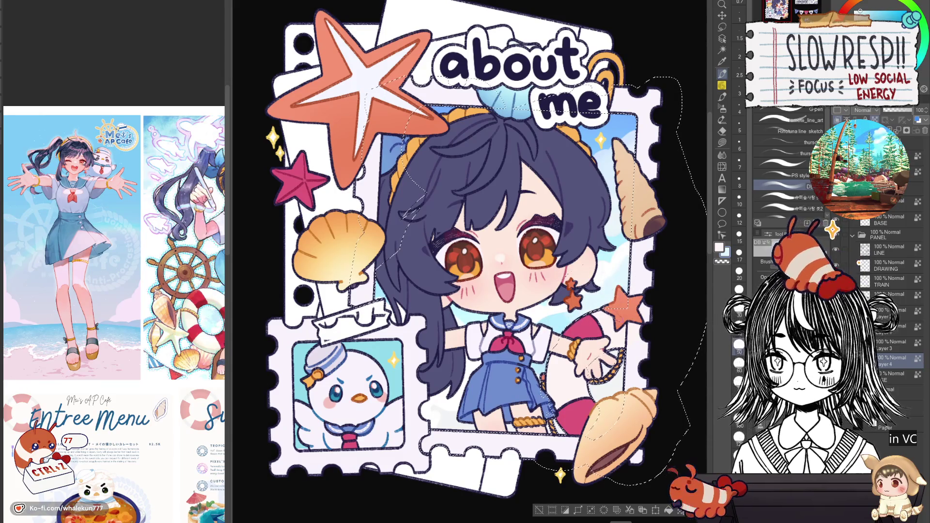
left_click_drag(424, 194, 387, 264)
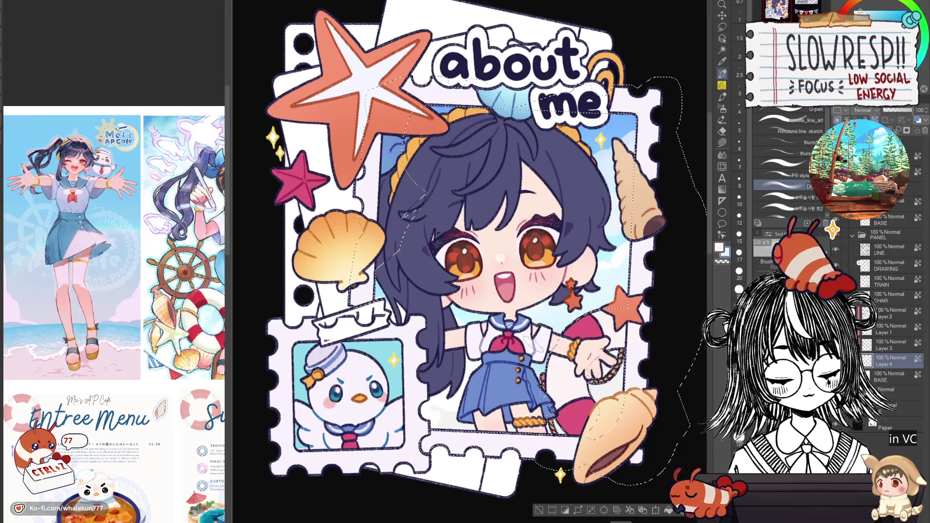
left_click(594, 238, "alt")
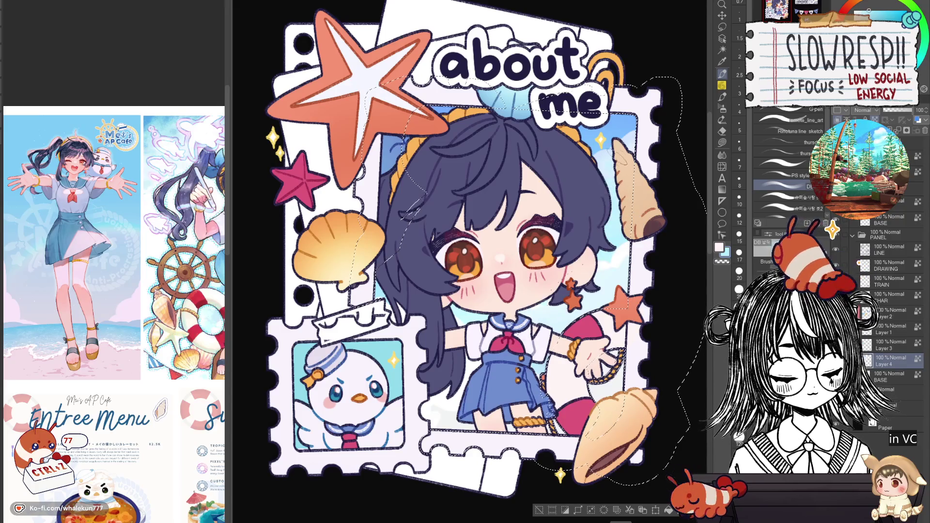
left_click(607, 154, "alt")
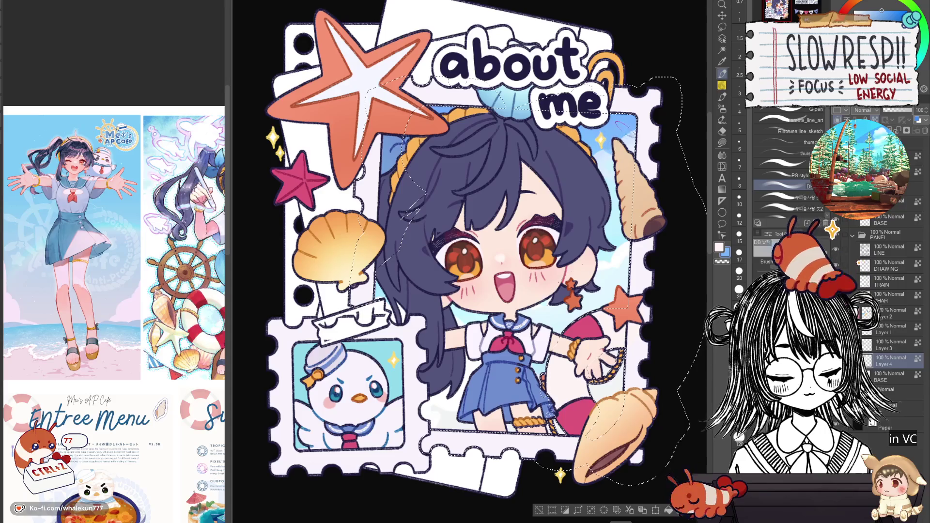
left_click(598, 157, "alt")
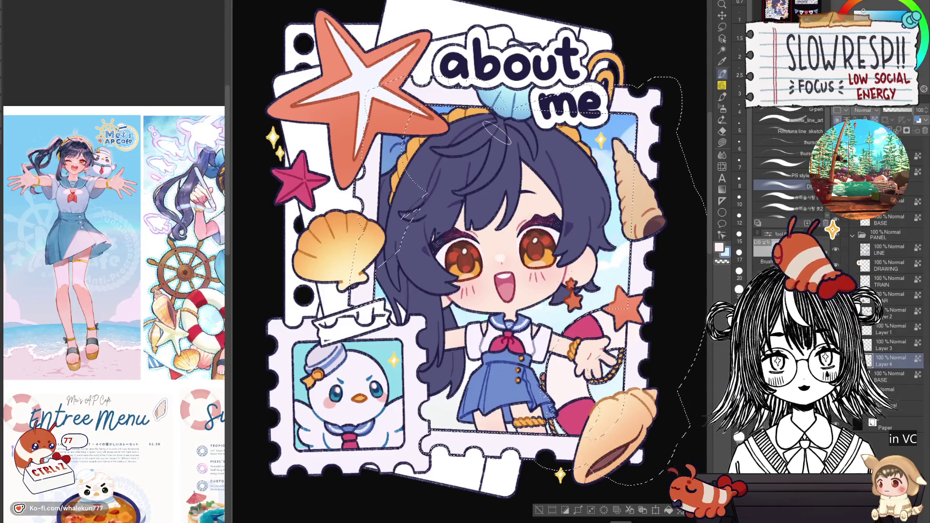
left_click_drag(584, 372, 563, 356)
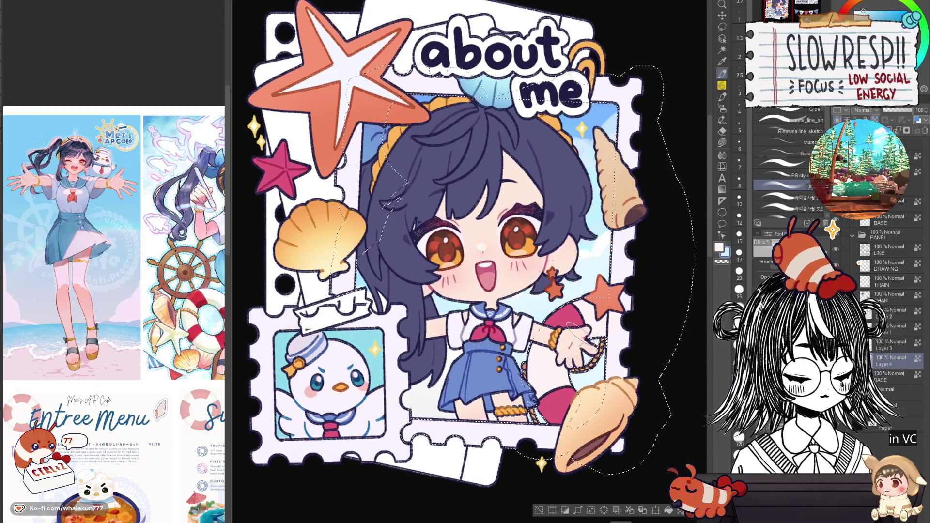
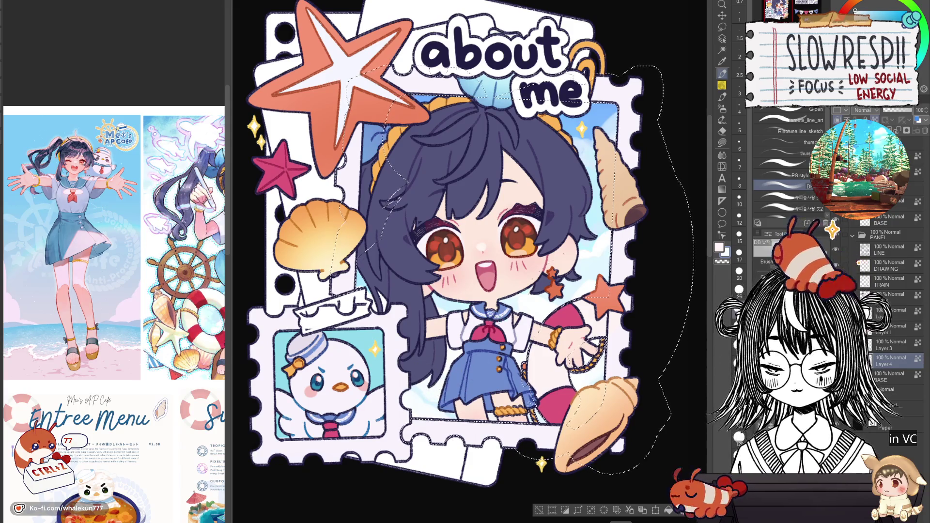
Undo the stray grey stroke near the chibi's arm
scroll(445, 242, "up", 1)
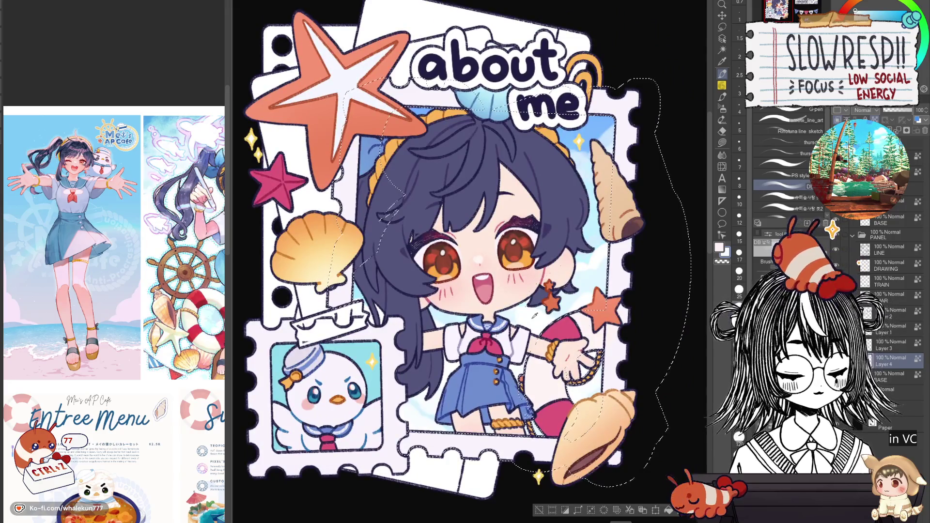
key("ctrl+z")
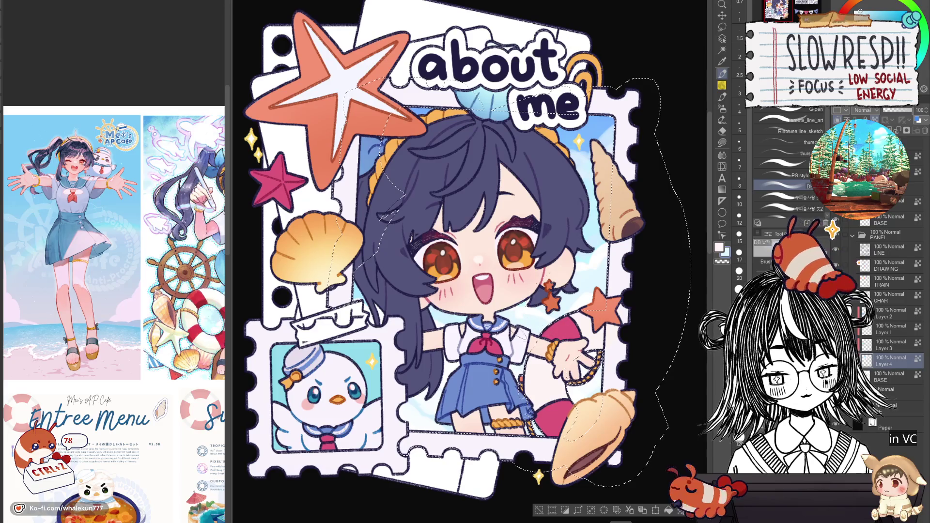
left_click(592, 258, "alt")
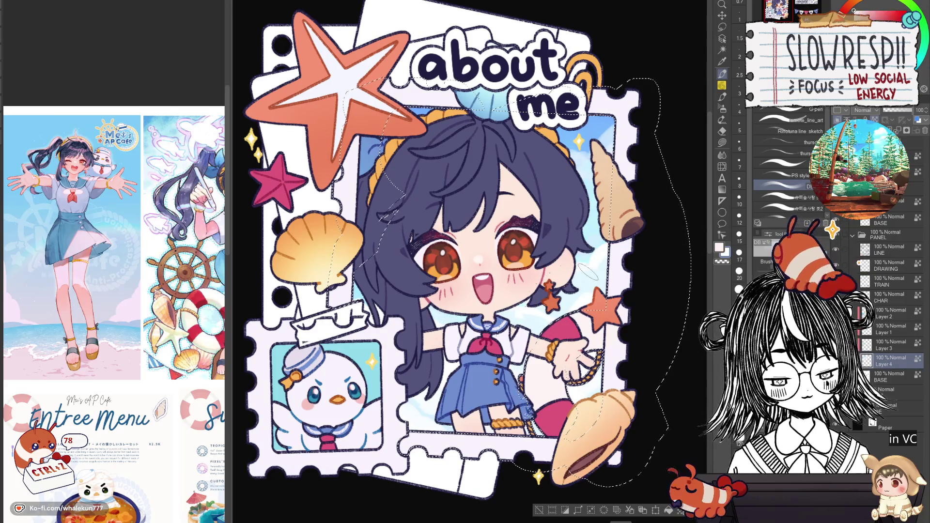
Switch to the PS style brush at size 20 and sample the light teal from the artwork
key("comma")
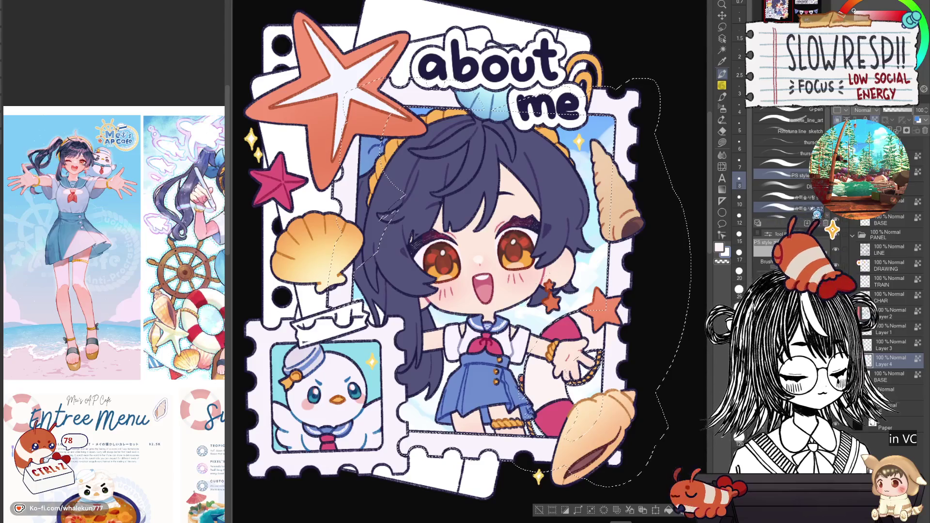
left_click(817, 212)
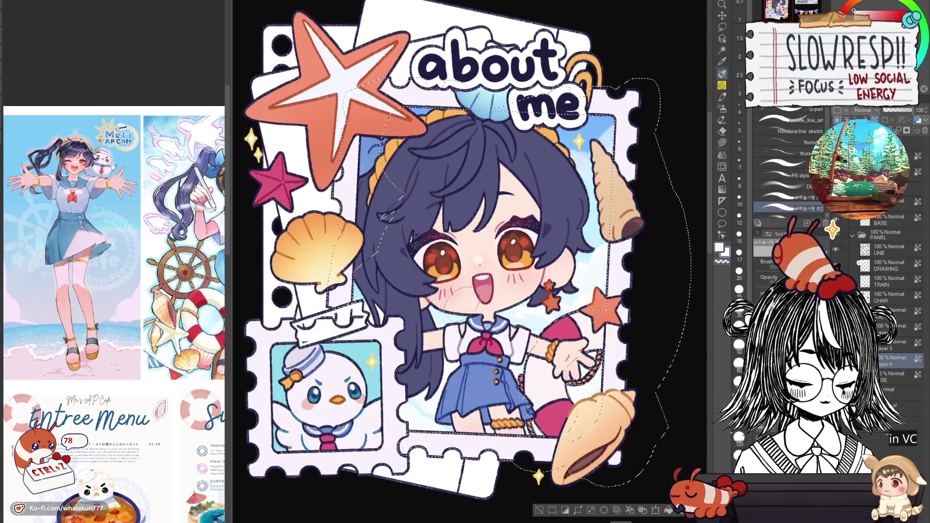
left_click(790, 163)
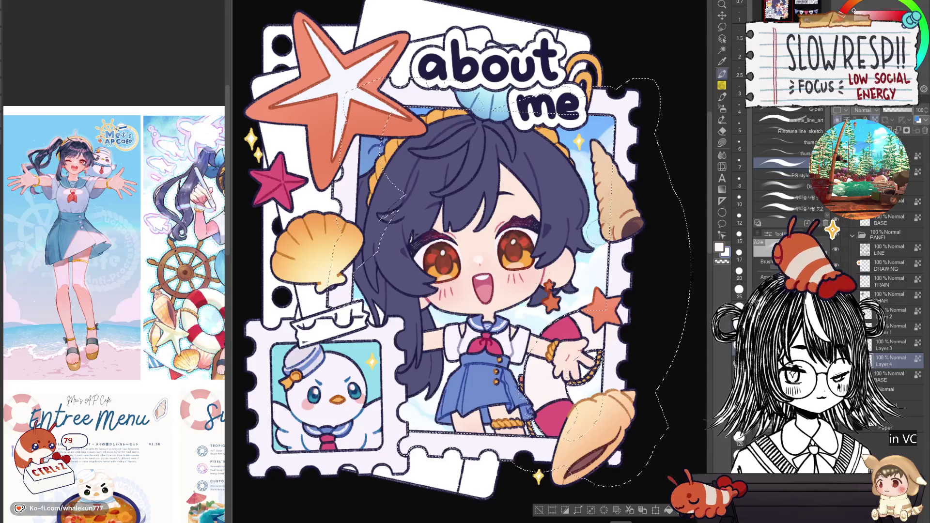
key("bracketleft")
key("bracketleft")
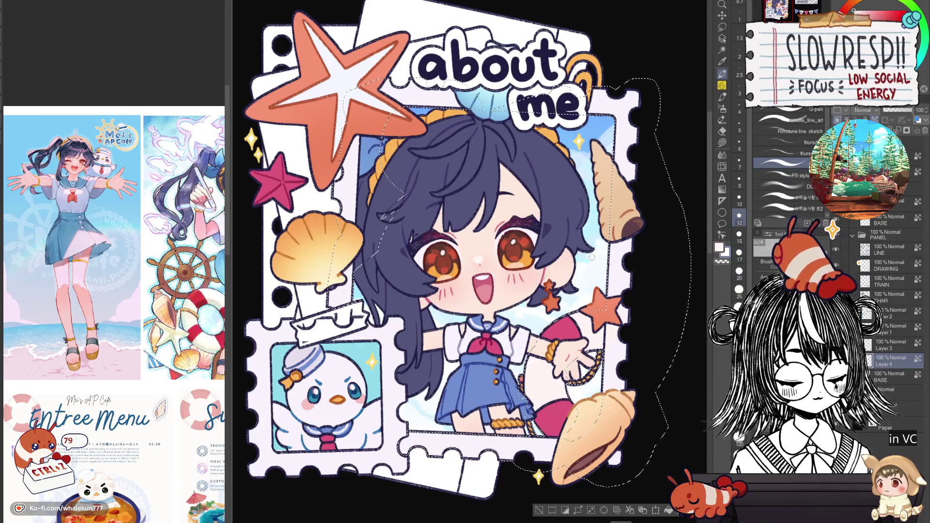
key("bracketright")
key("bracketright")
key("bracketright")
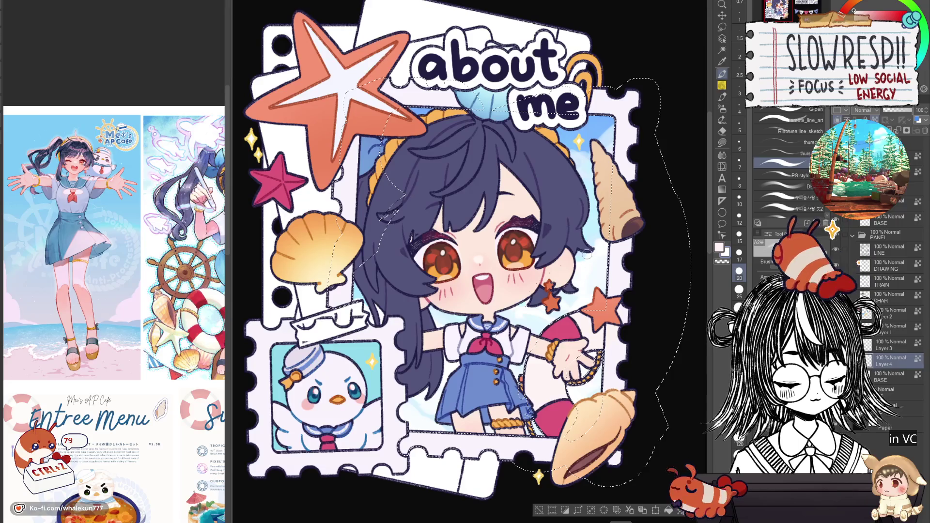
left_click(585, 265, "alt")
left_click(580, 269, "alt")
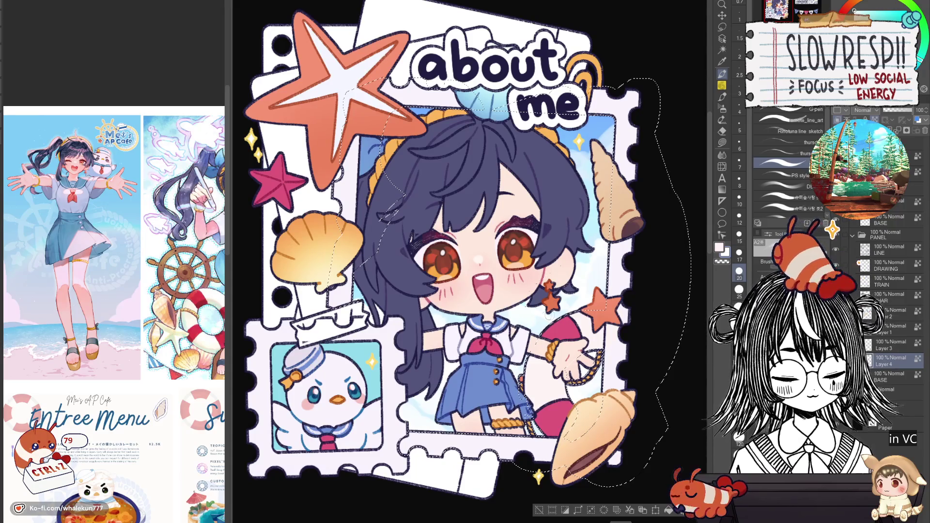
Try the G-pen and airbrush, then undo the last three strokes
scroll(593, 307, "down", 5)
scroll(594, 307, "up", 3)
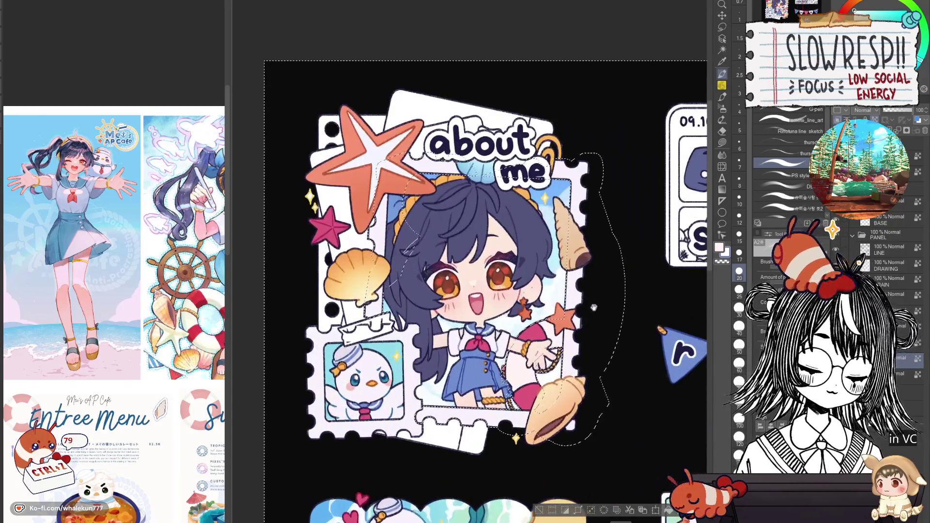
scroll(594, 307, "up", 2)
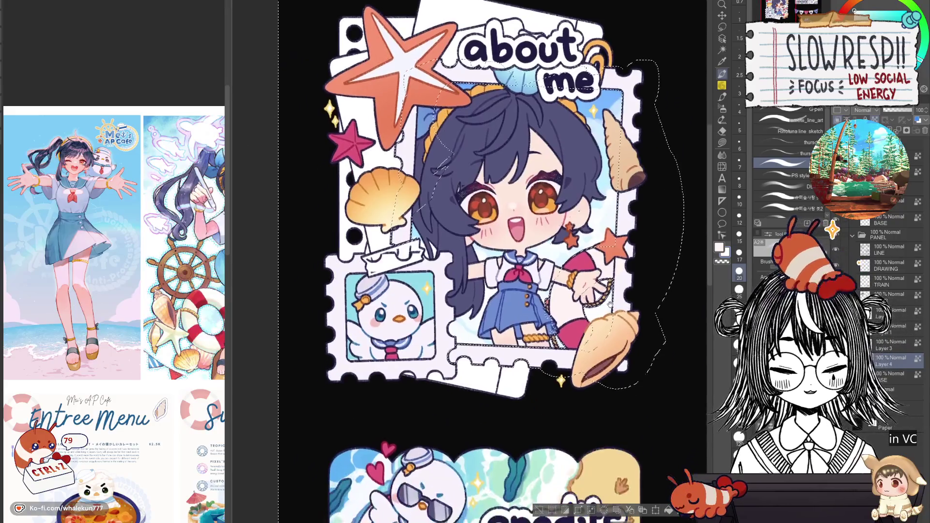
scroll(610, 304, "down", 2)
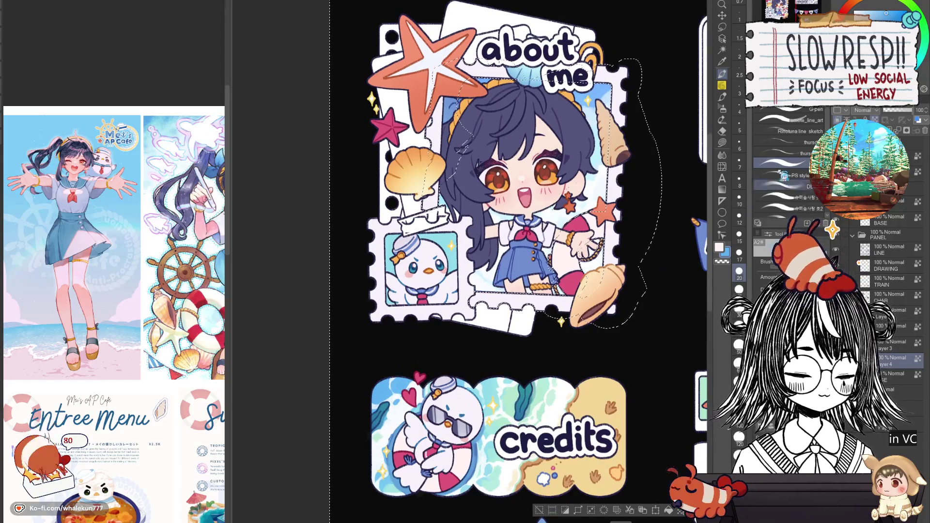
left_click(789, 110)
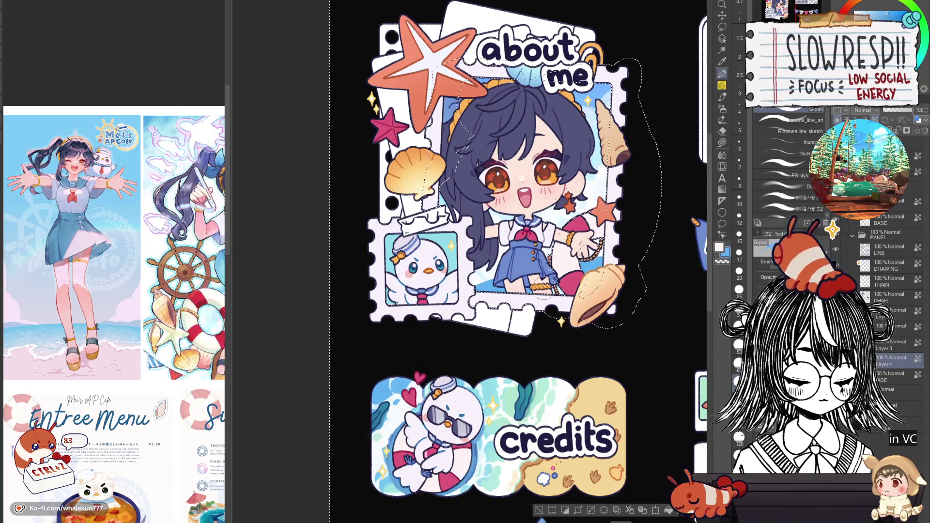
left_click(782, 163)
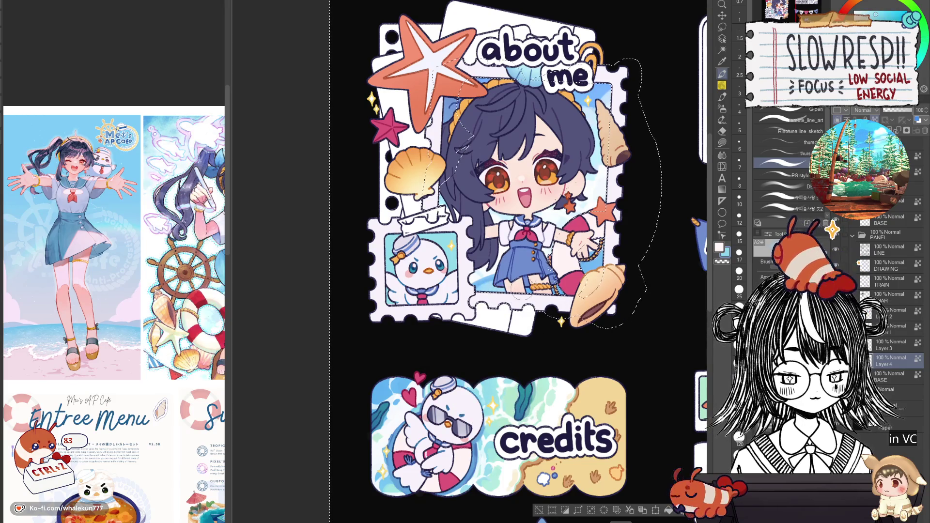
left_click(722, 108)
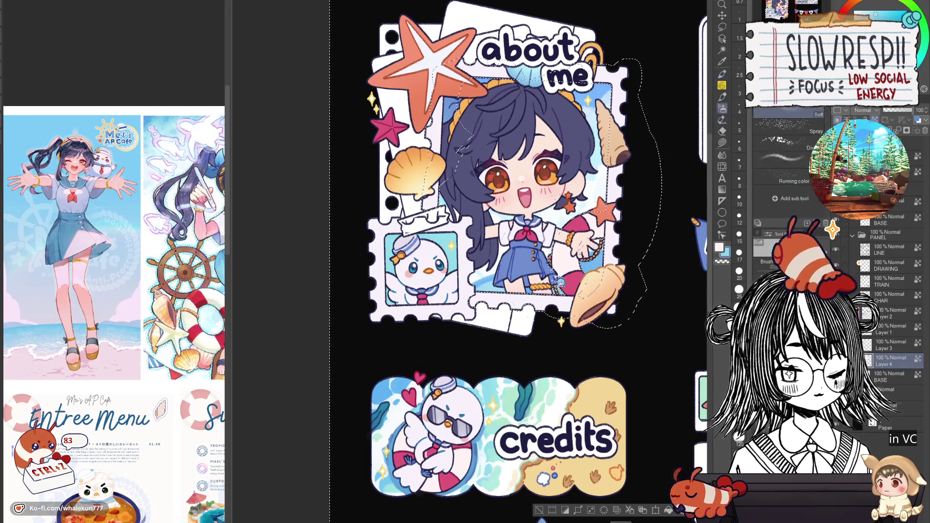
key("ctrl+z")
key("ctrl+z")
key("ctrl+z")
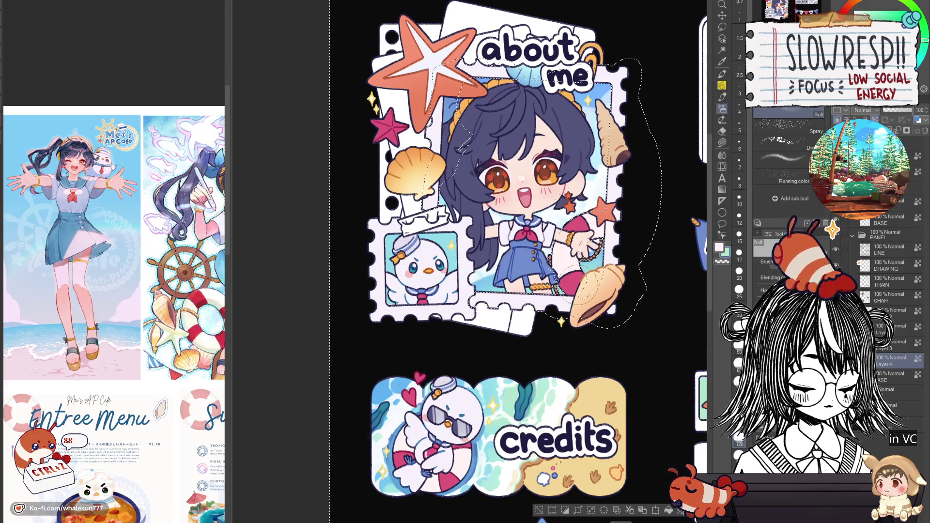
Return to the pen at brush size 10, zoomed in and centred on the about-me stamp
key("p")
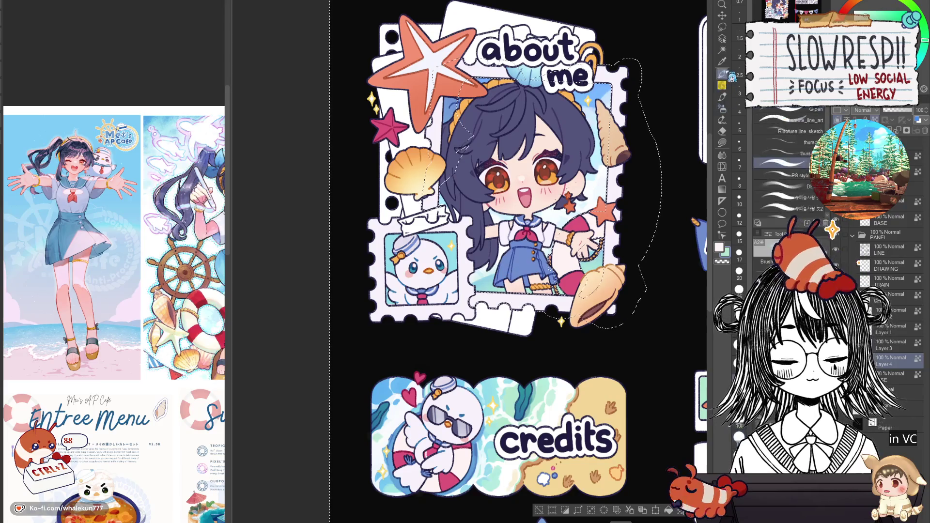
key("ctrl+plus")
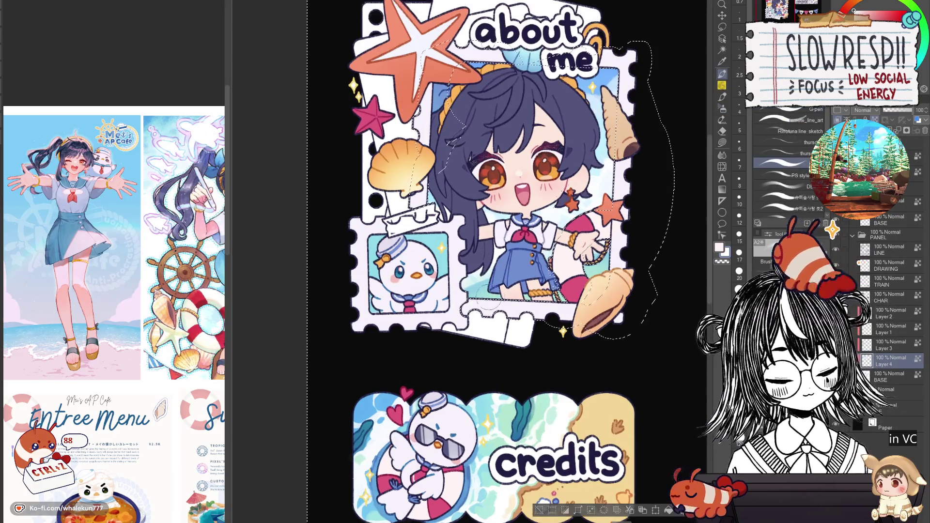
key("bracketleft")
key("bracketleft")
key("bracketleft")
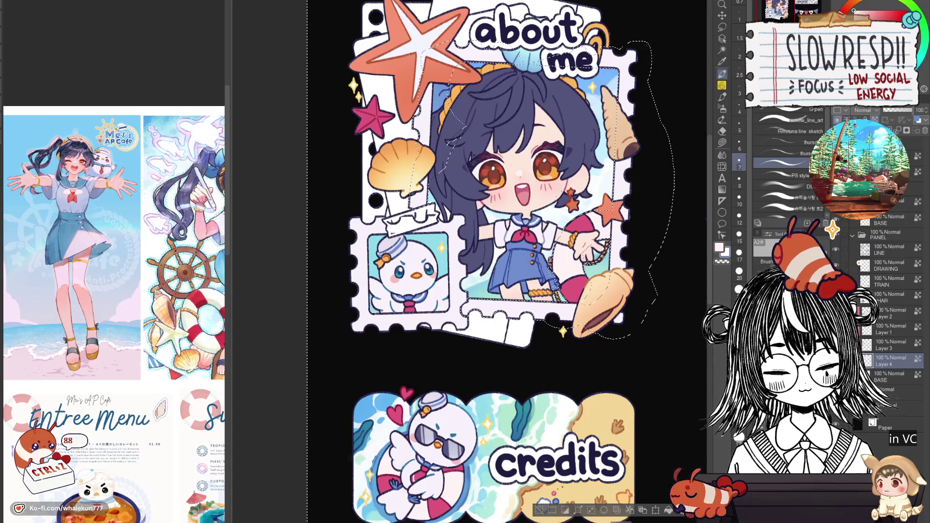
key("bracketleft")
key("bracketleft")
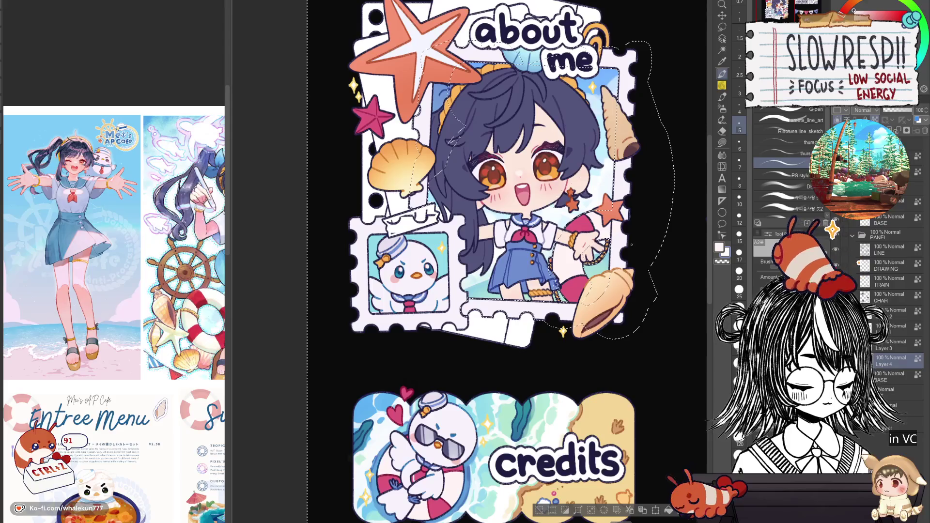
key("bracketright")
key("bracketright")
key("bracketright")
key("bracketright")
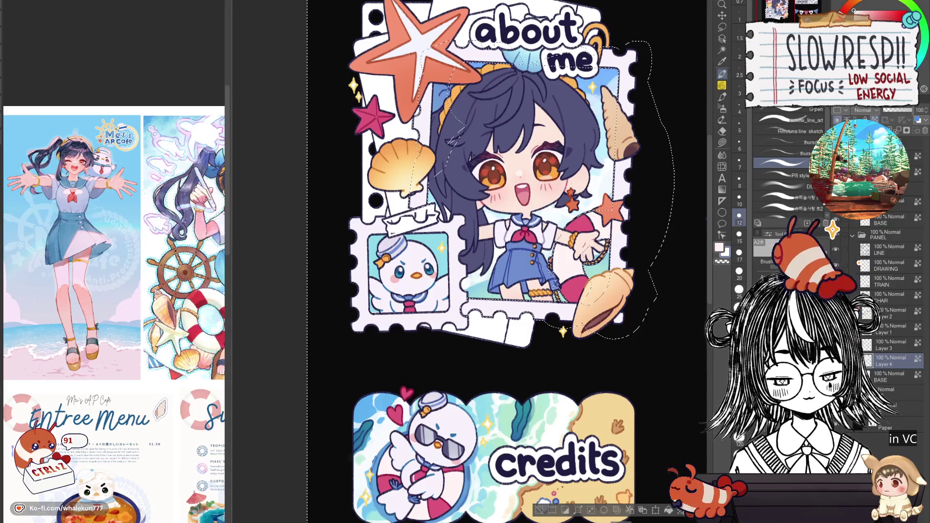
key("bracketright")
key("bracketright")
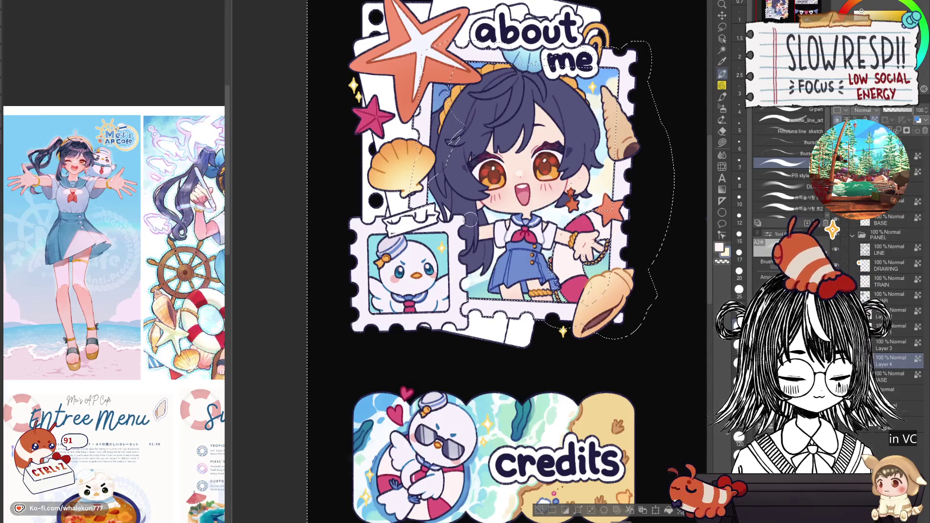
scroll(469, 253, "down", 3)
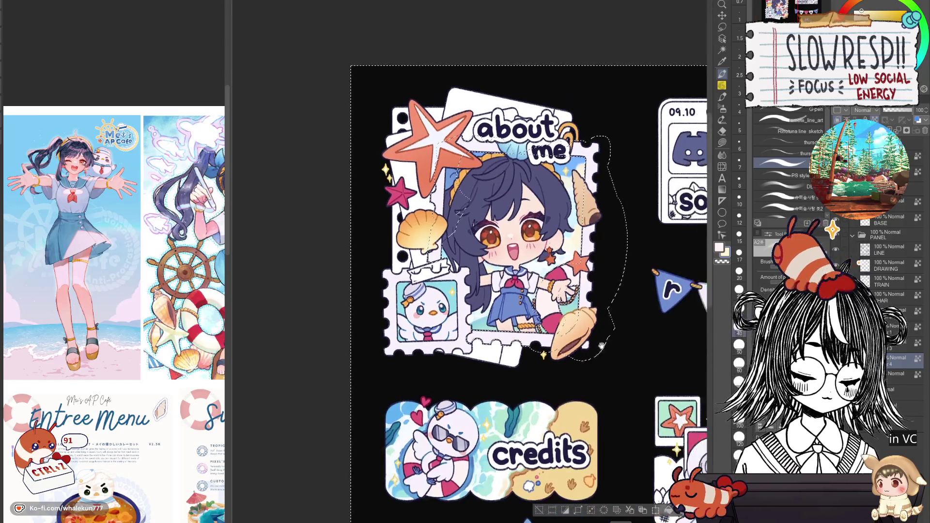
scroll(470, 253, "up", 2)
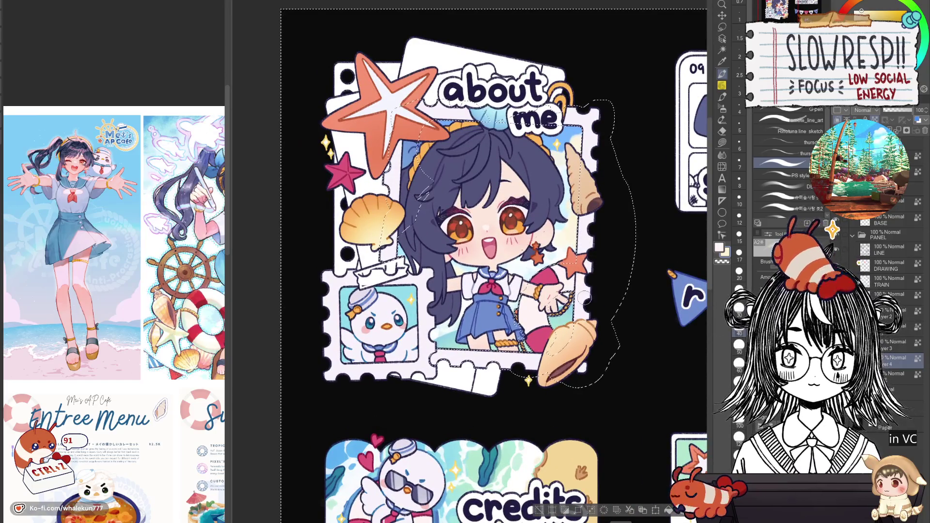
left_click_drag(483, 348, 538, 302)
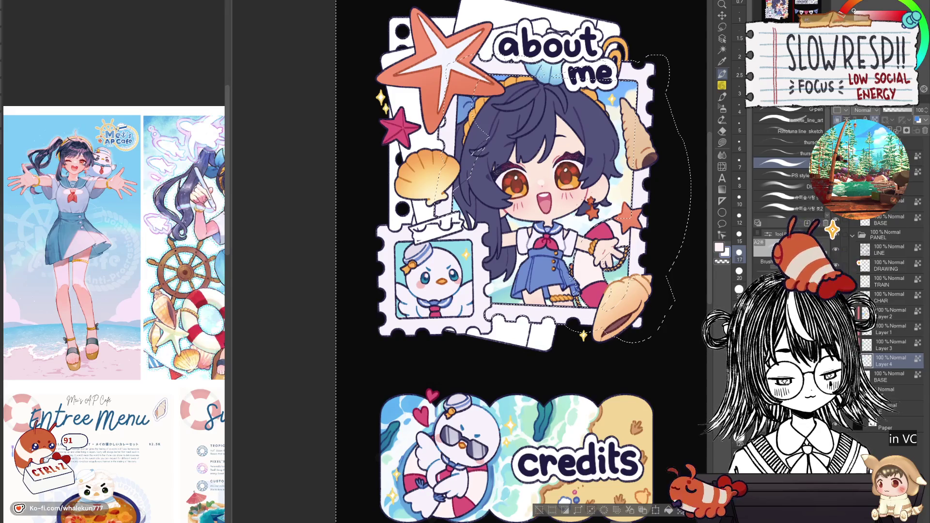
left_click(739, 197)
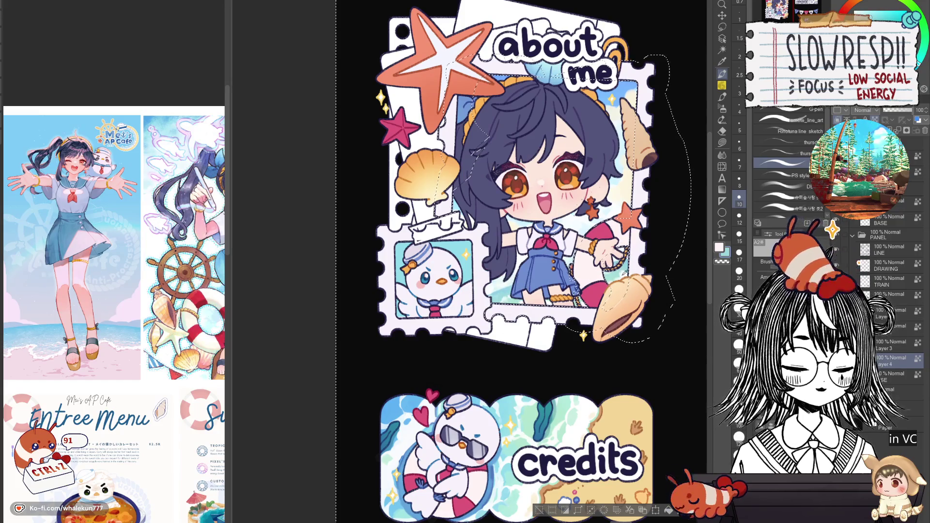
Look over the socials and support panels, then clear and restore the duck stamp selection
scroll(661, 235, "down", 3)
left_click_drag(661, 234, 585, 272)
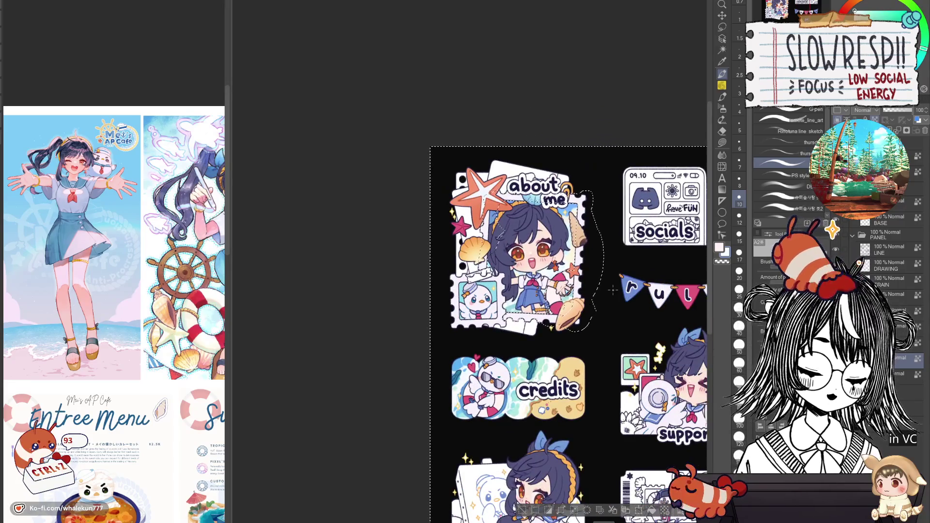
scroll(557, 294, "up", 1)
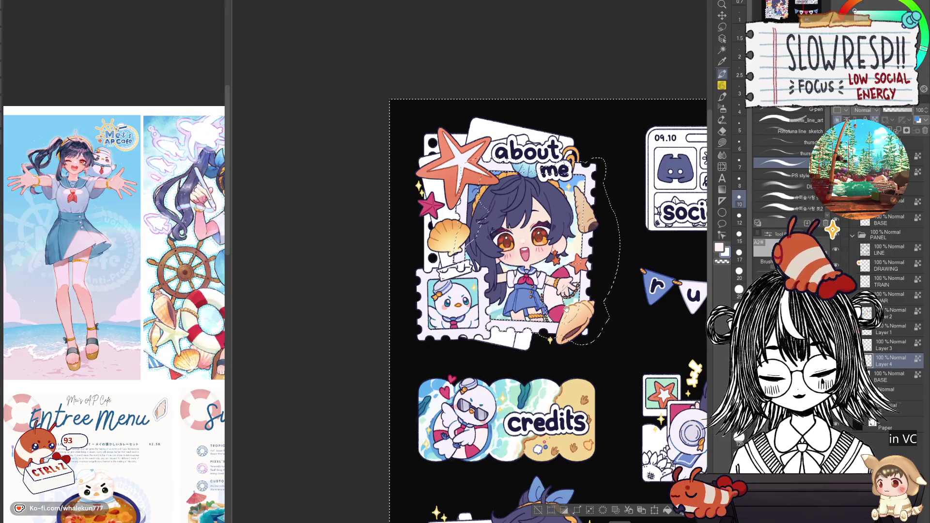
key("ctrl+d")
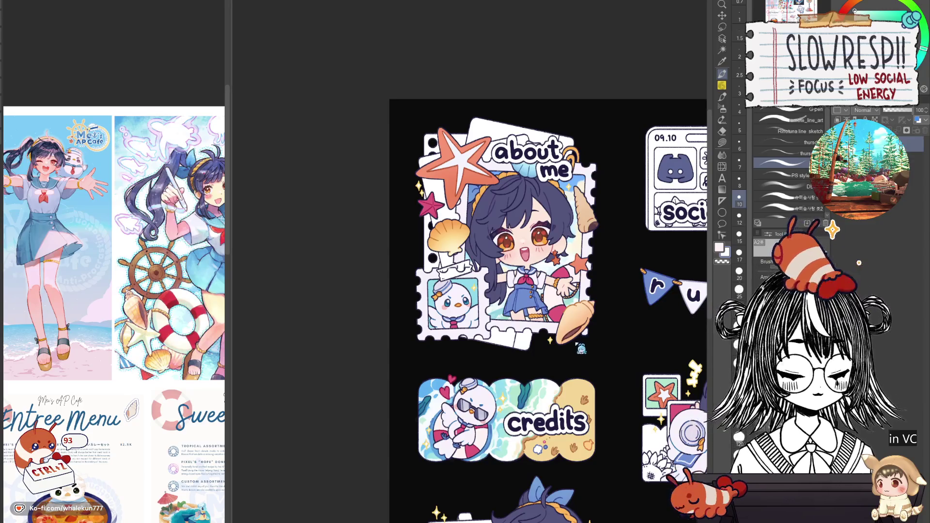
key("ctrl+shift+d")
scroll(584, 346, "up", 1)
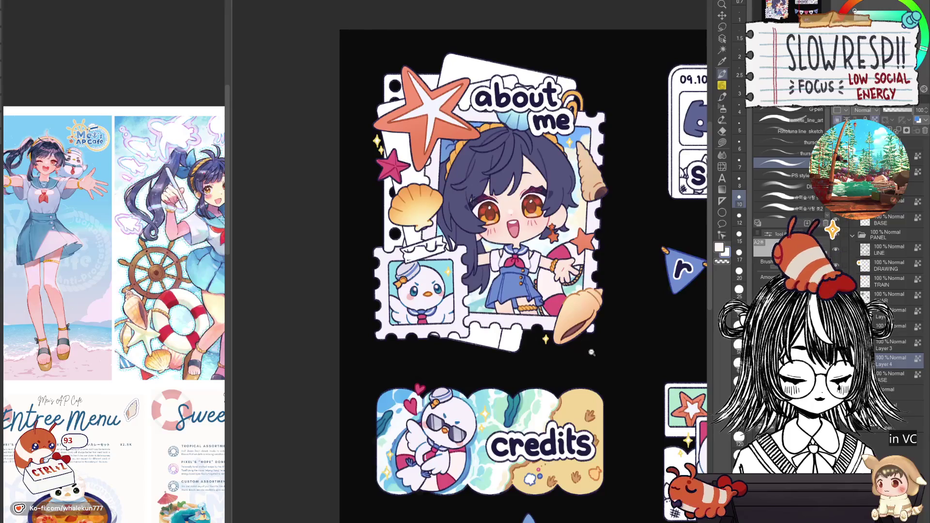
scroll(584, 349, "down", 5)
scroll(552, 388, "up", 5)
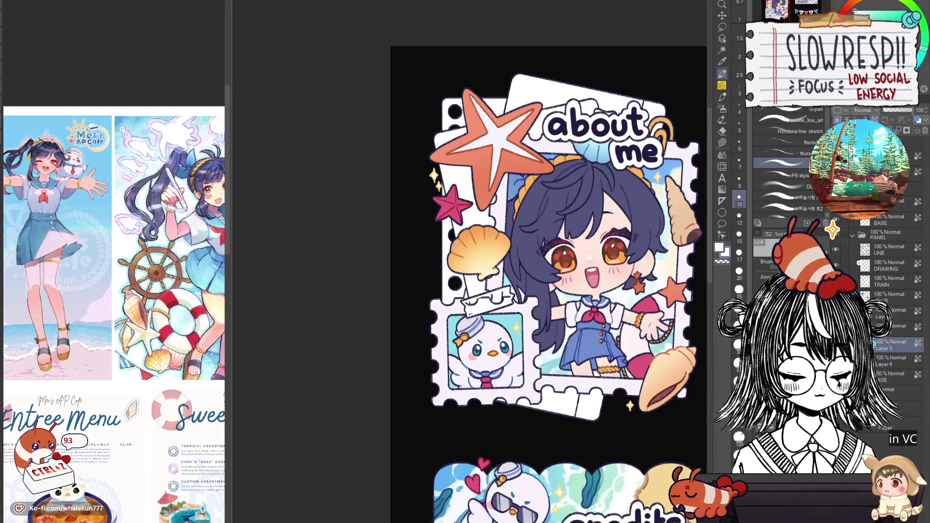
Move to Layer 3 with the duck stamp and sample the light cyan and pale lavender
left_click(865, 345, "ctrl")
scroll(533, 261, "down", 2)
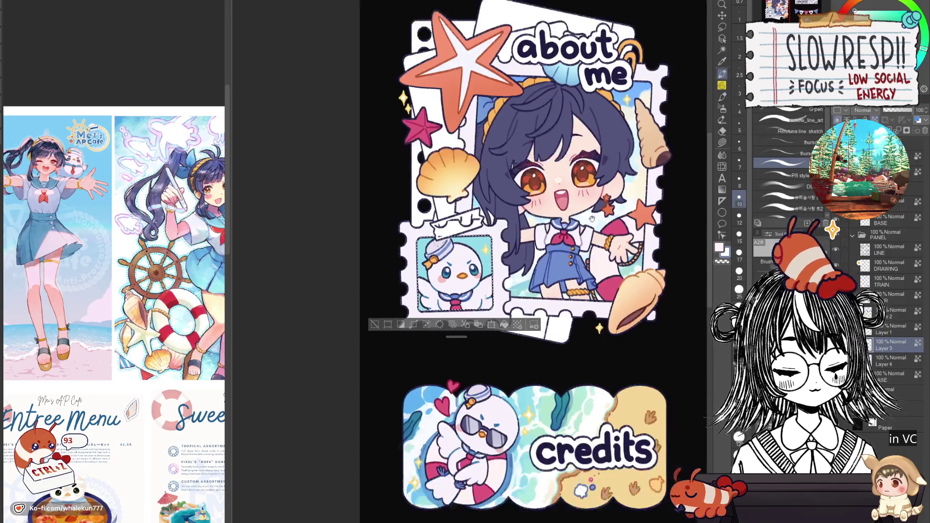
scroll(532, 261, "up", 1)
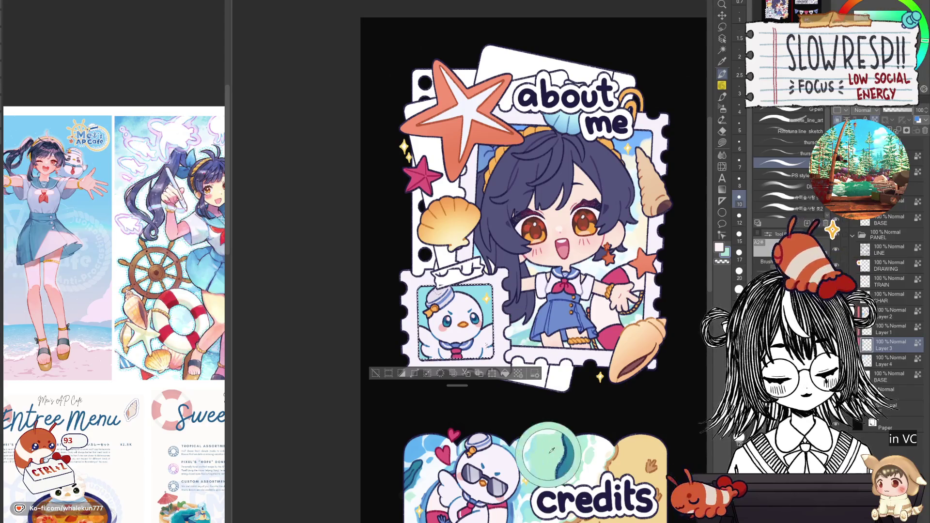
key("b")
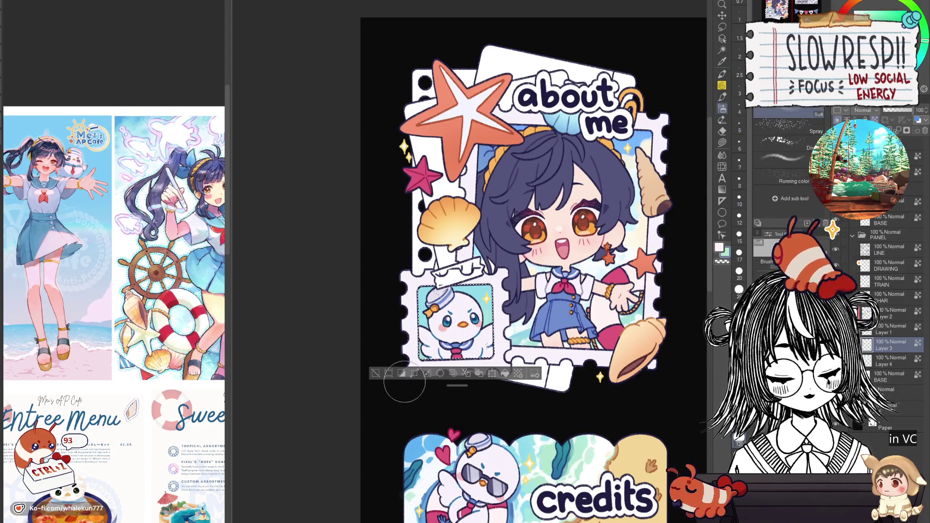
key("p")
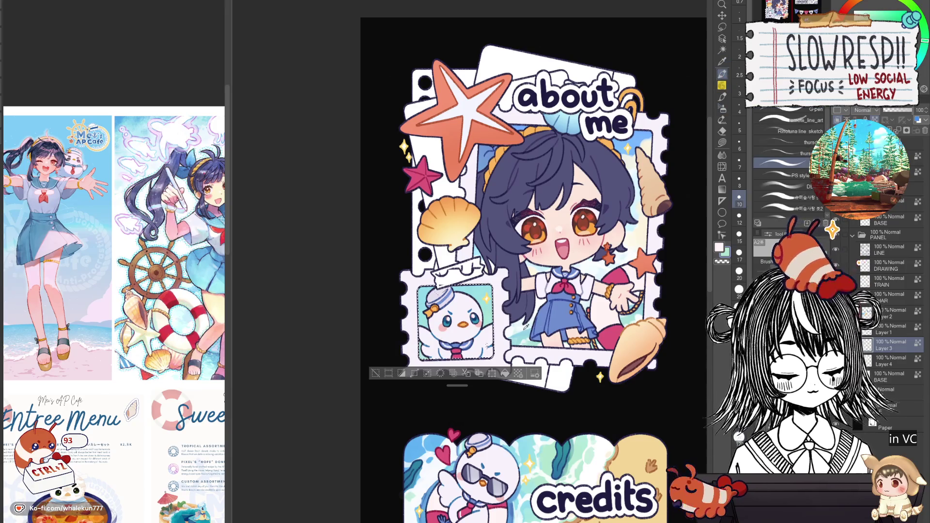
key("bracketright")
key("bracketright")
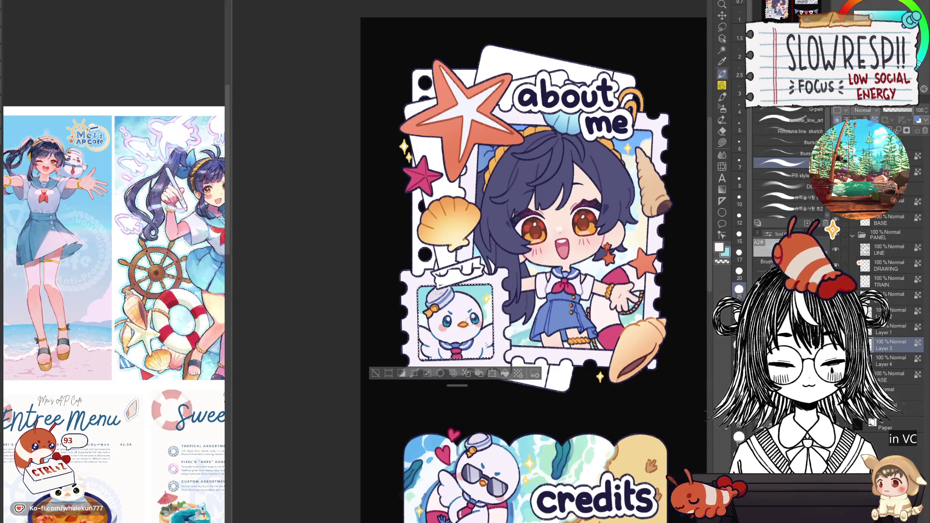
left_click(429, 318, "alt")
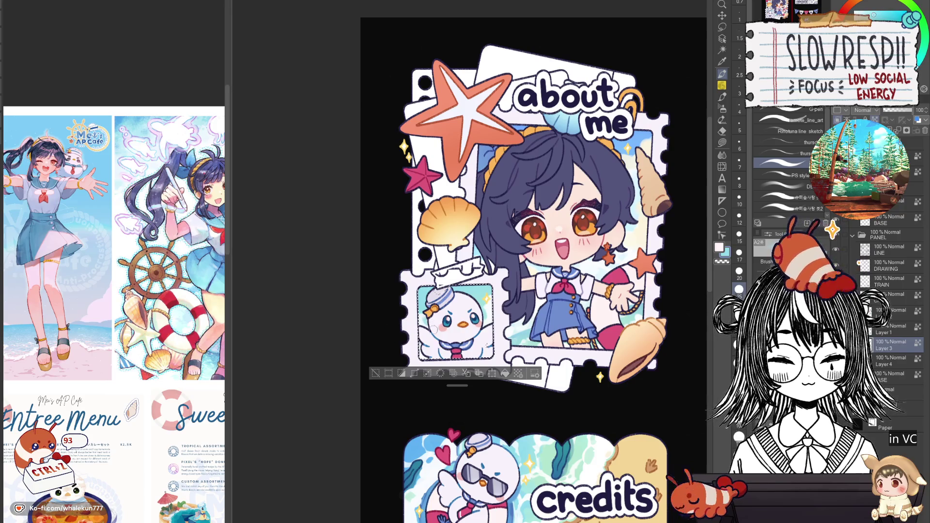
left_click(425, 331, "alt")
Undo the last two edits, zoom out to the whole sheet, and switch to Auto Select
key("ctrl+z")
key("ctrl+z")
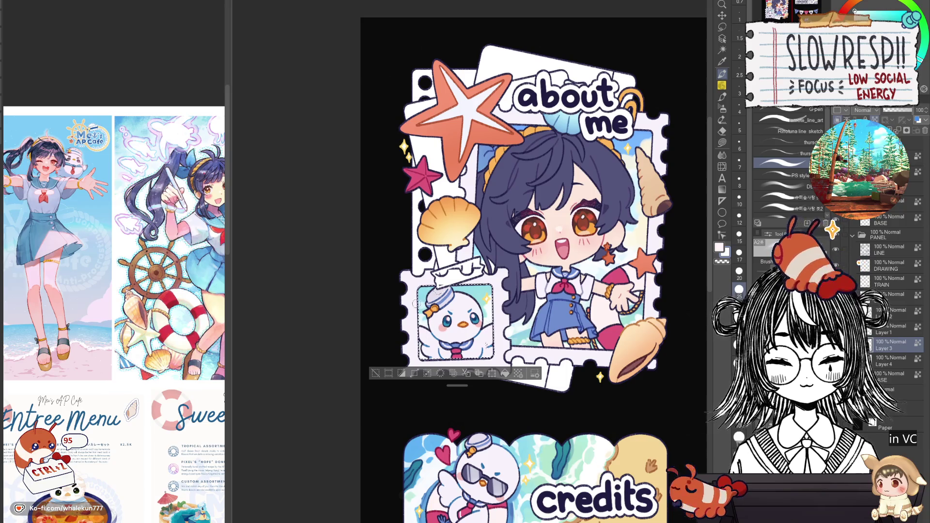
key("ctrl+minus")
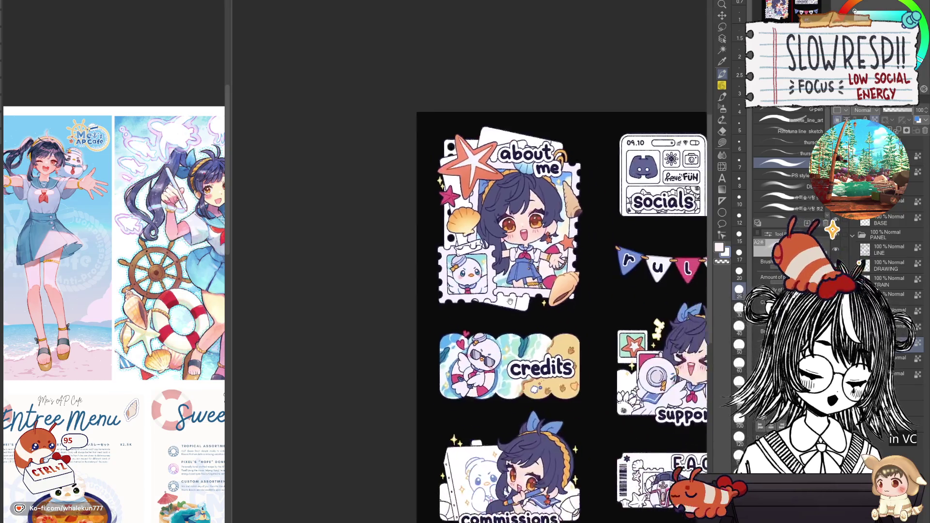
key("w")
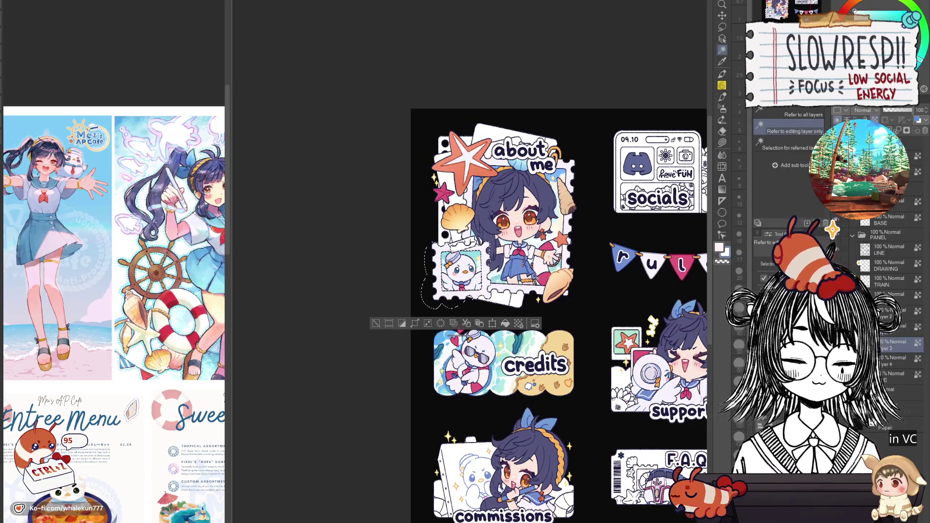
Try blue and gold lasso fills on the duck stamp frame, then undo them
left_click(723, 143)
key("ctrl+plus")
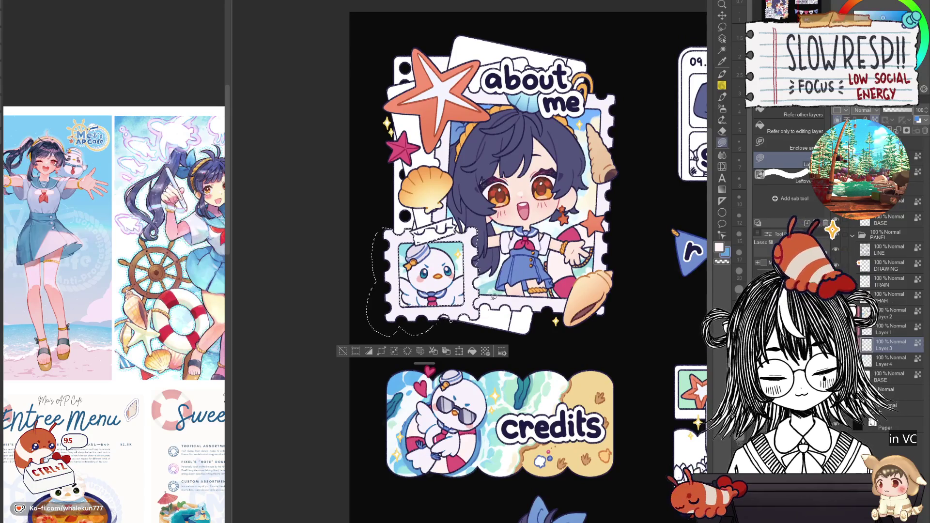
mouse_move(368, 213)
left_mouse_down()
mouse_move(612, 322)
mouse_move(613, 336)
left_mouse_up()
scroll(552, 410, "down", 3)
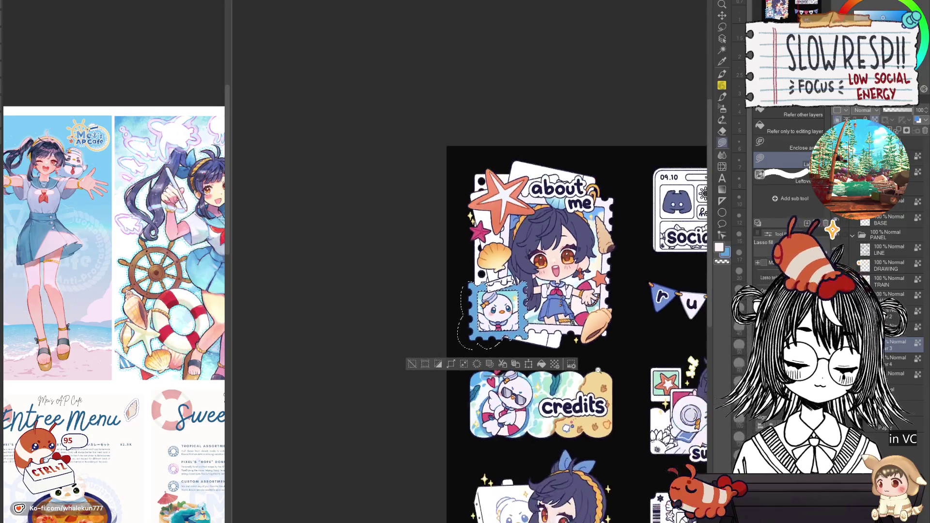
scroll(552, 410, "up", 2)
scroll(552, 410, "up", 1)
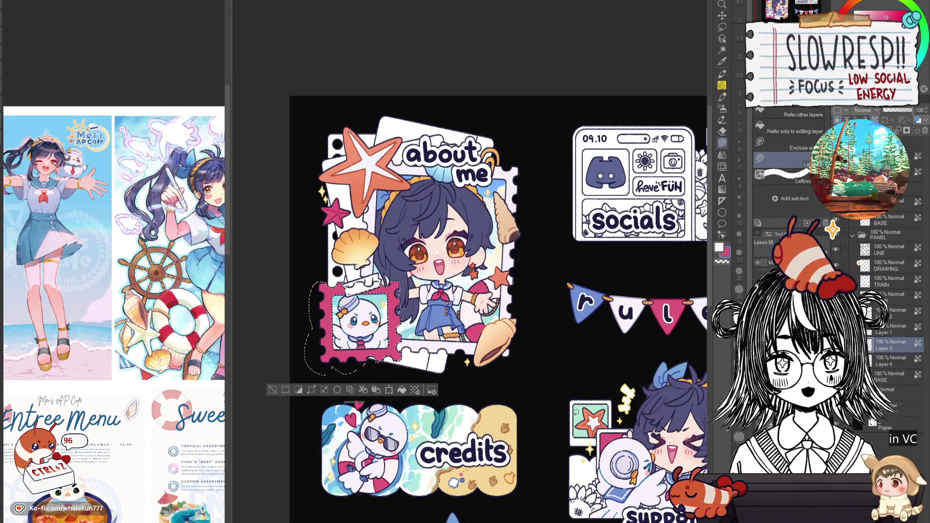
scroll(484, 199, "down", 1)
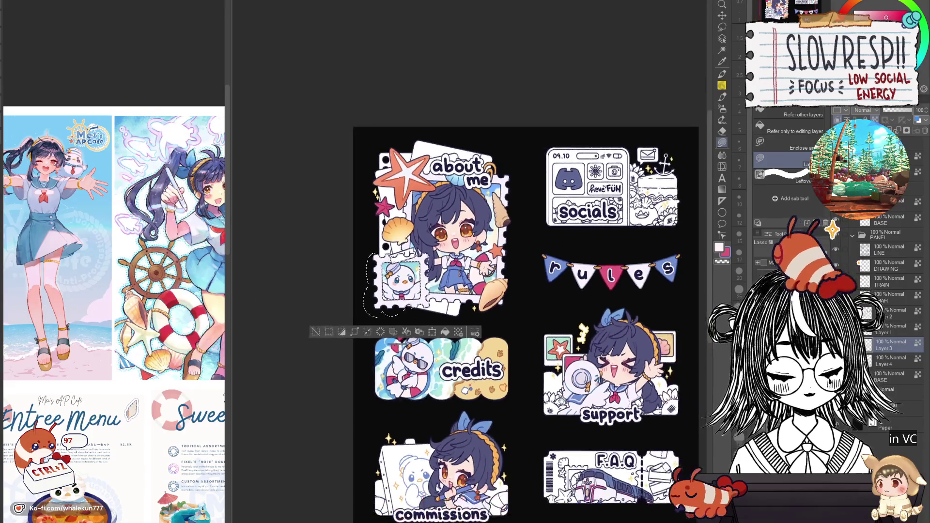
scroll(477, 308, "up", 1)
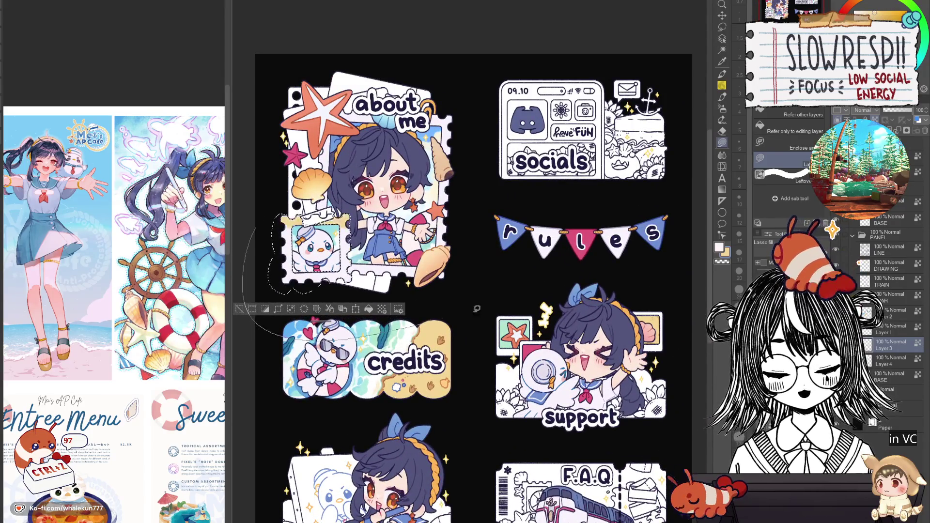
key("alt+BackSpace")
left_click_drag(465, 291, 508, 304)
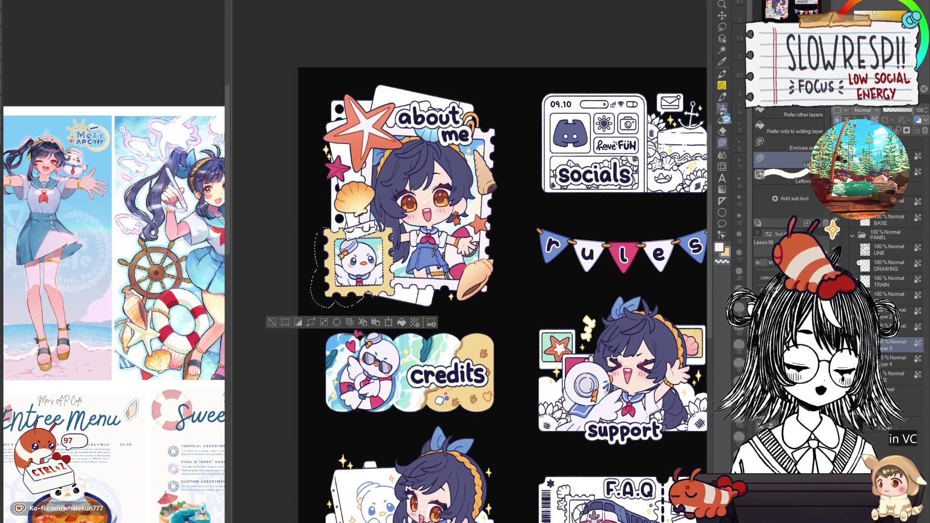
key("ctrl+z")
key("ctrl+z")
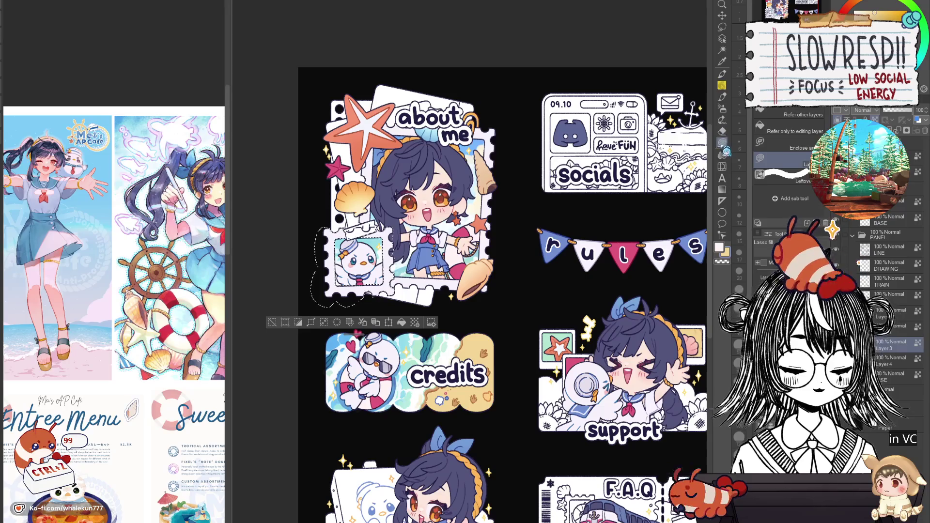
Sample the credits panel's water blue and fill the duck stamp frame with it
scroll(481, 311, "up", 2)
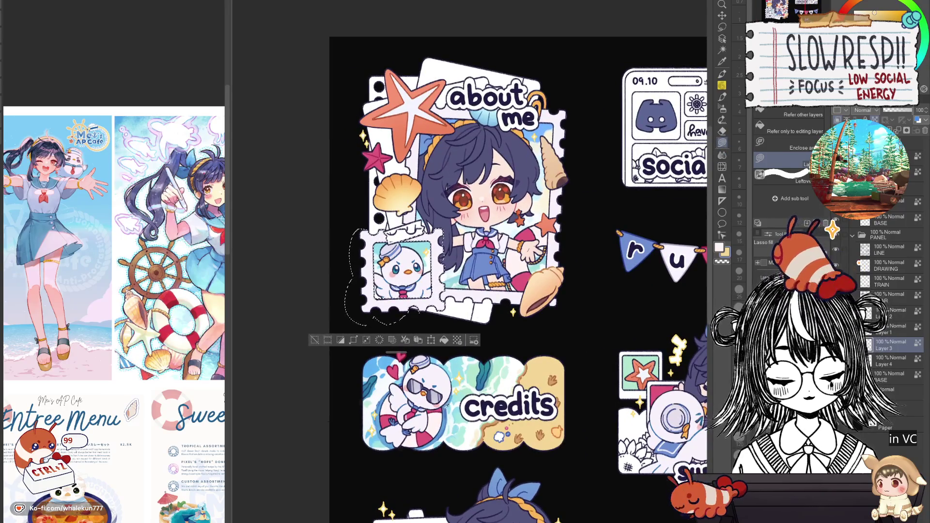
left_click(445, 412, "alt")
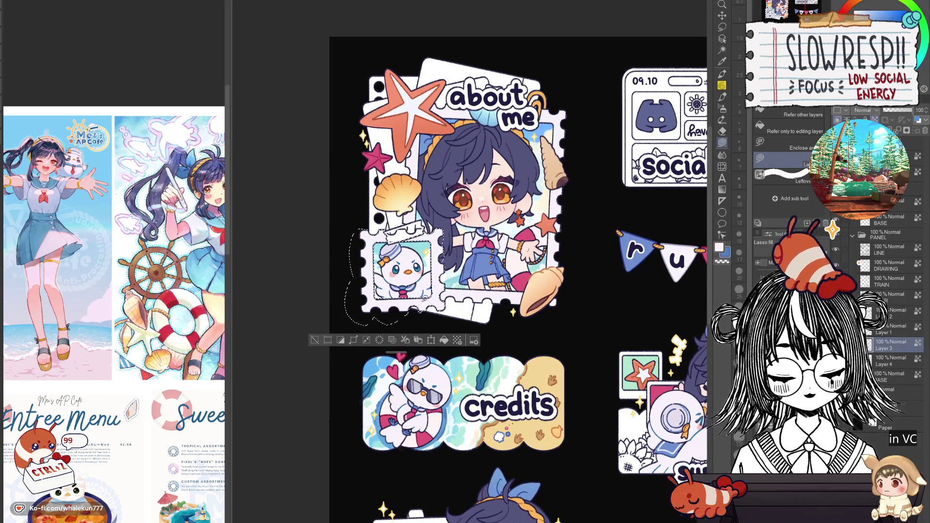
mouse_move(368, 320)
left_mouse_down()
mouse_move(339, 227)
mouse_move(368, 320)
left_mouse_up()
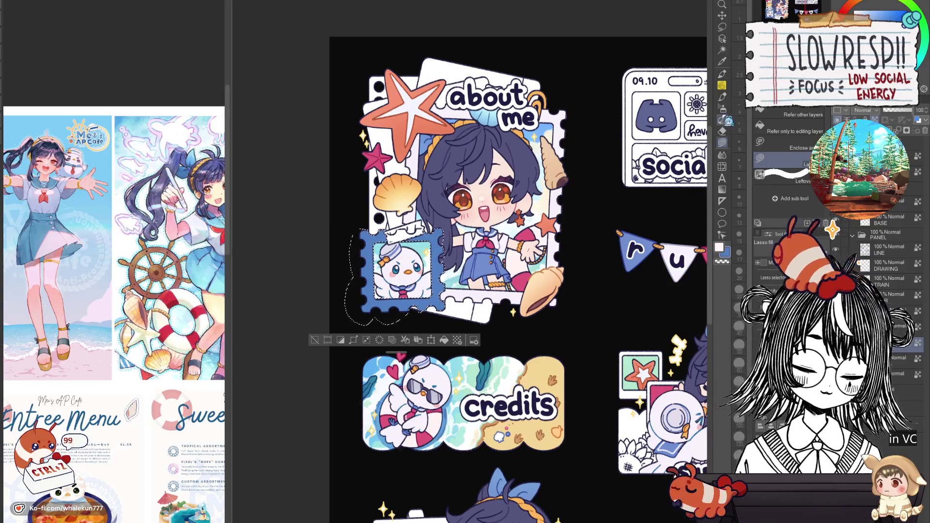
key("p")
scroll(431, 283, "up", 3)
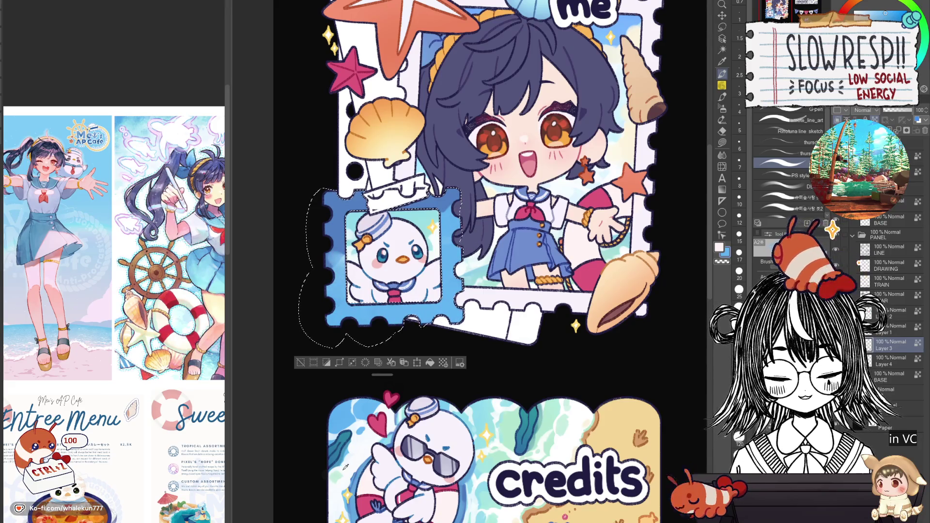
Lighten the area left of the bird at size 25 and sample stamp and credits blues
left_click(335, 268, "alt")
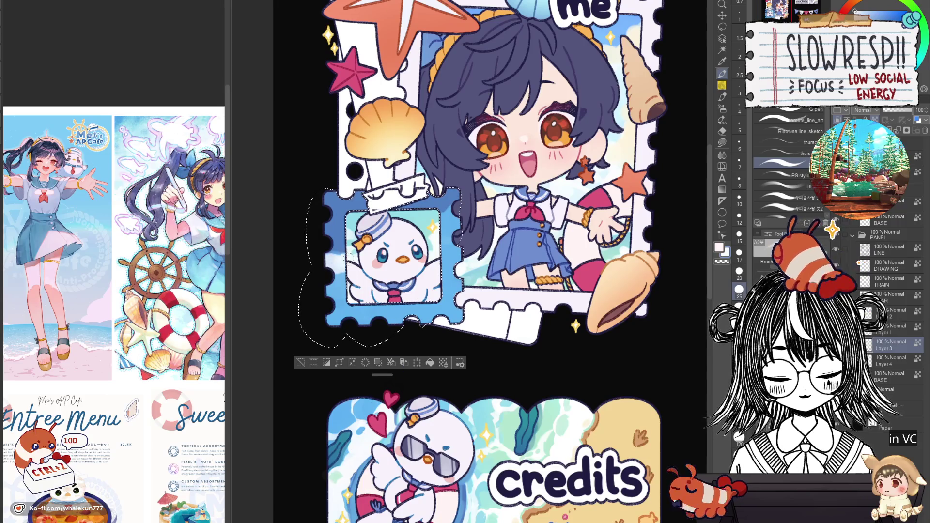
left_click_drag(346, 257, 334, 273)
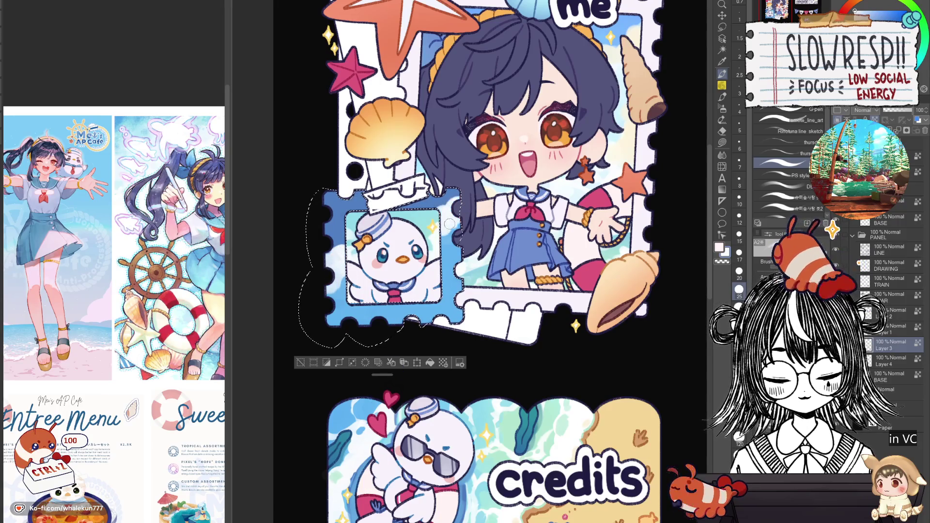
key("bracketleft")
key("bracketleft")
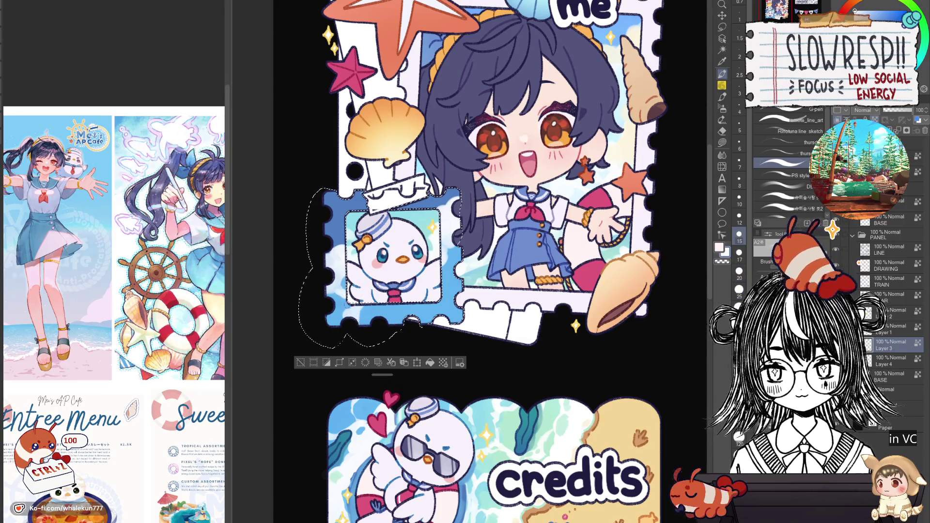
left_click(397, 308, "alt")
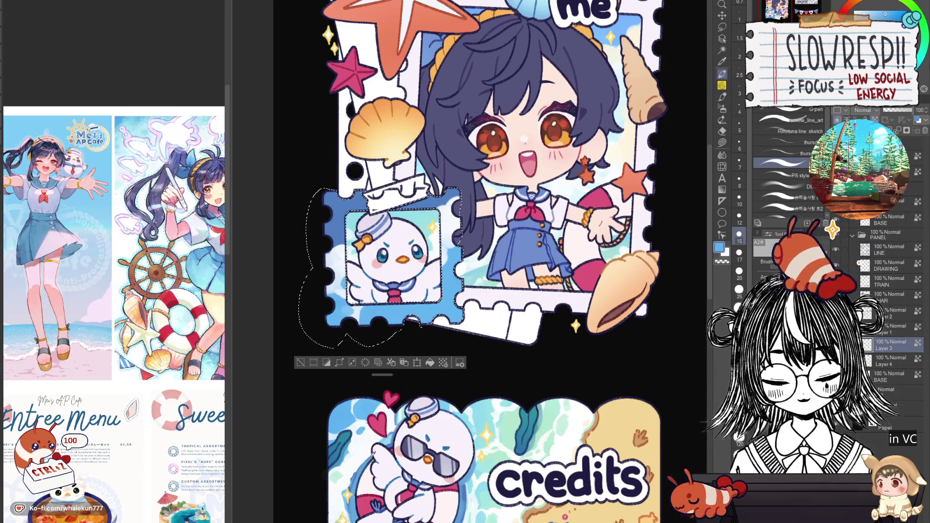
left_click(366, 319, "alt")
key("bracketright")
key("bracketright")
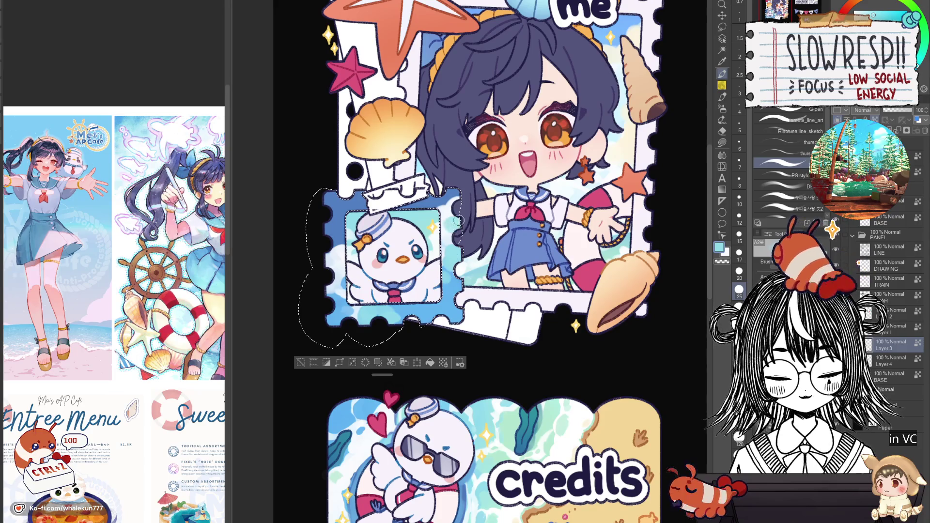
left_click(343, 421, "alt")
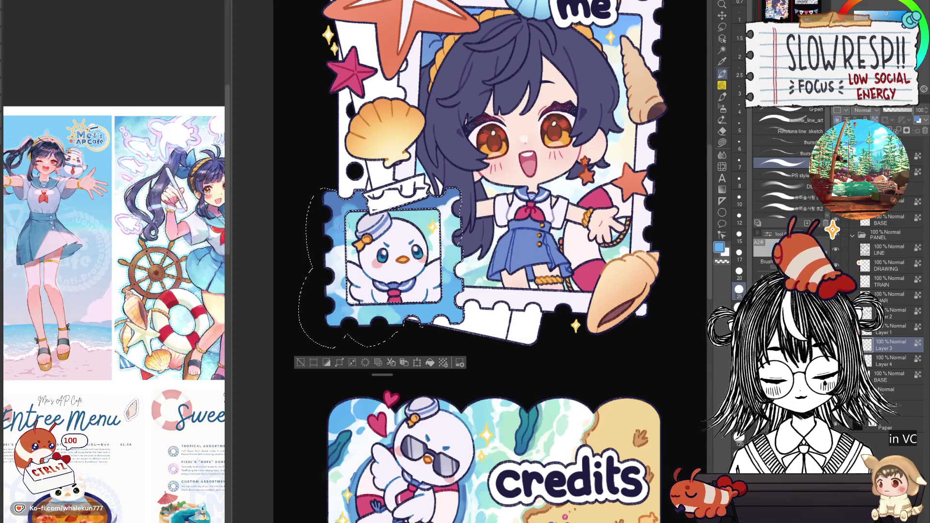
Try white and different brush sizes, then choose a lighter teal blue from the colour wheel
key("x")
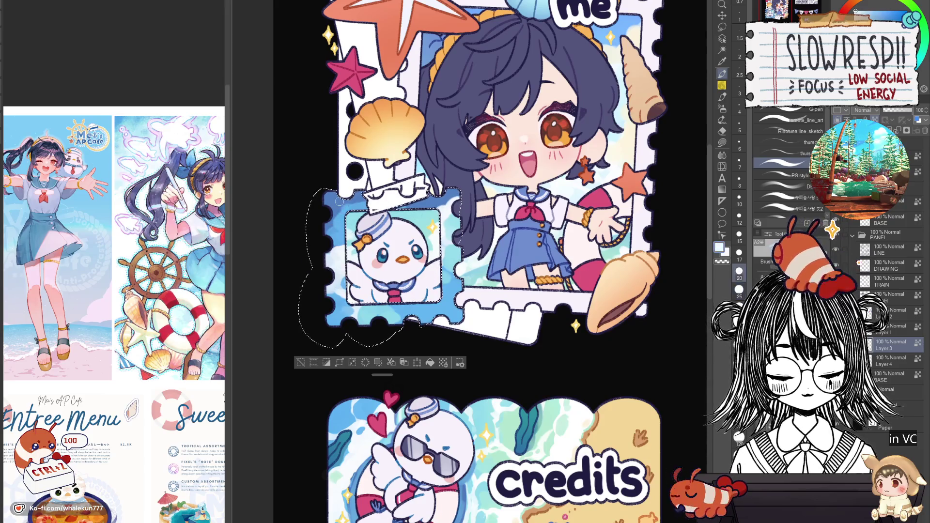
key("bracketleft")
key("bracketleft")
key("bracketleft")
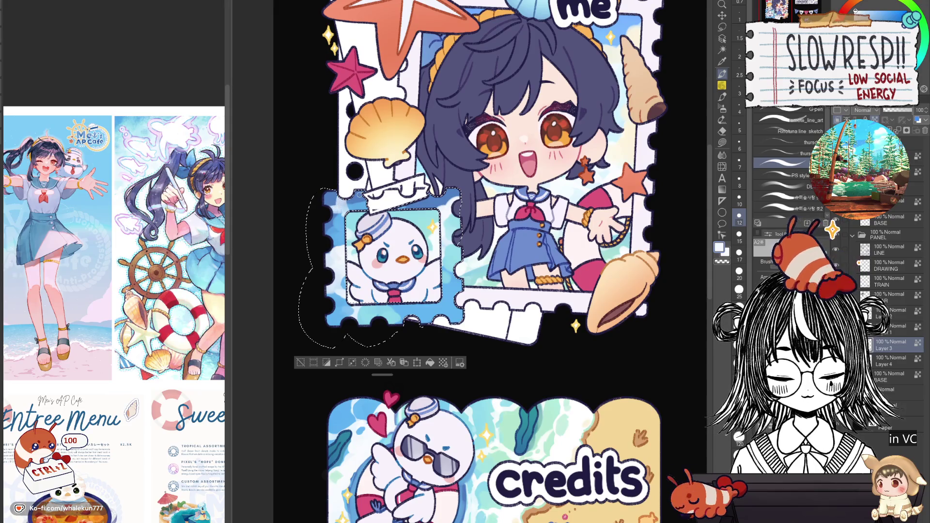
key("bracketright")
key("bracketright")
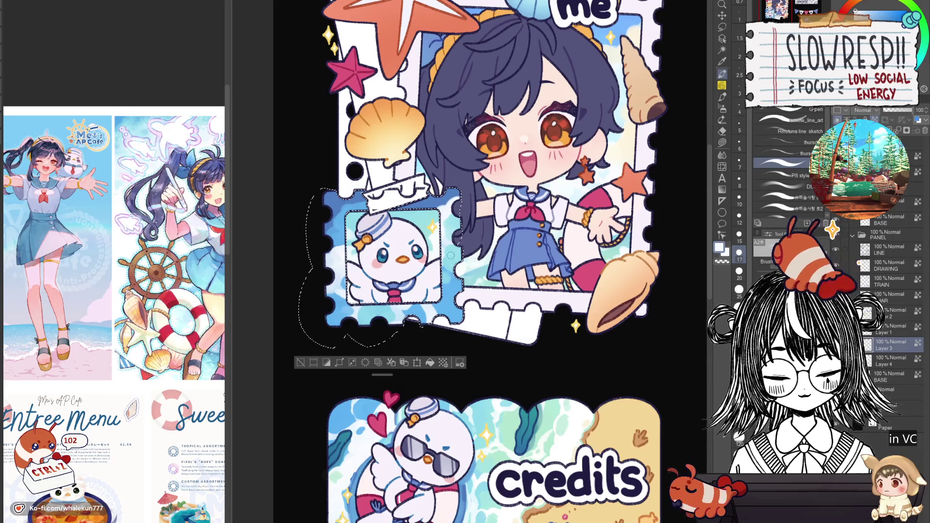
key("bracketleft")
key("bracketleft")
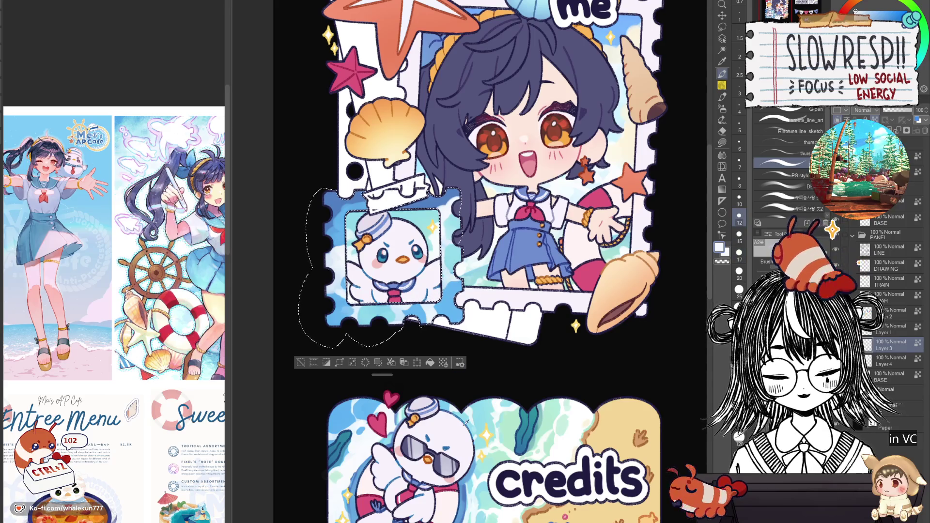
key("bracketright")
key("bracketright")
key("bracketright")
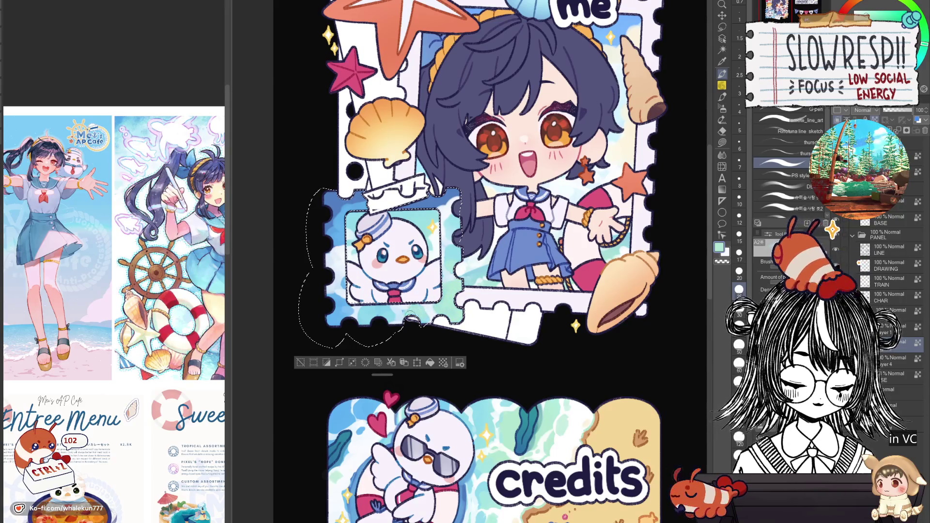
key("ctrl+0")
scroll(411, 333, "up", 3)
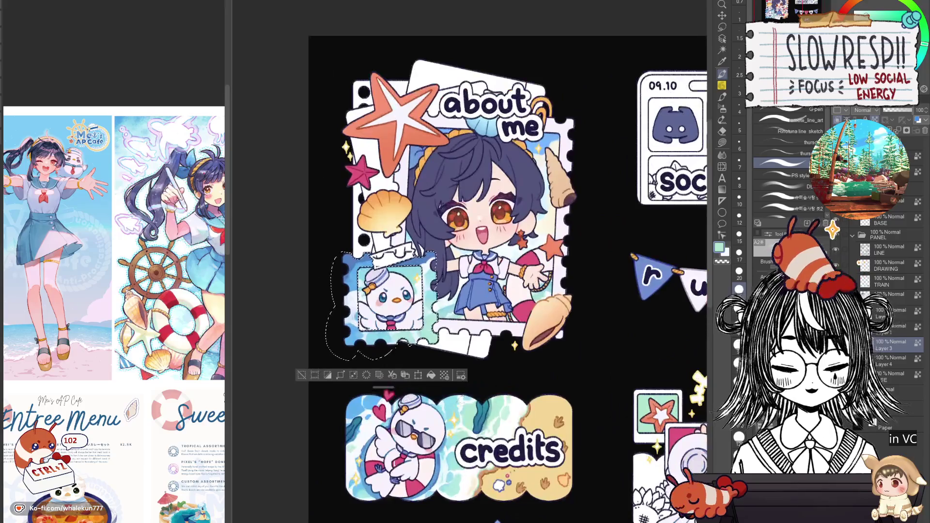
left_click(831, 230)
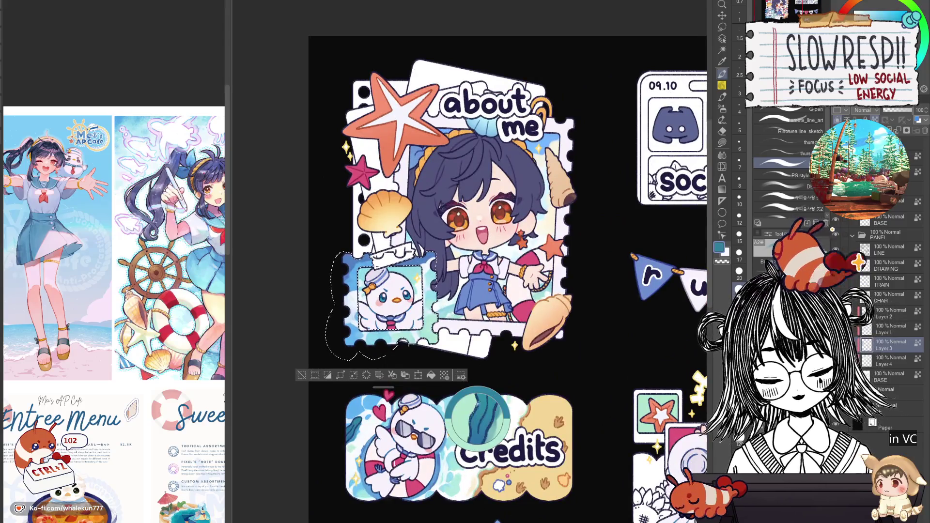
left_click(831, 229)
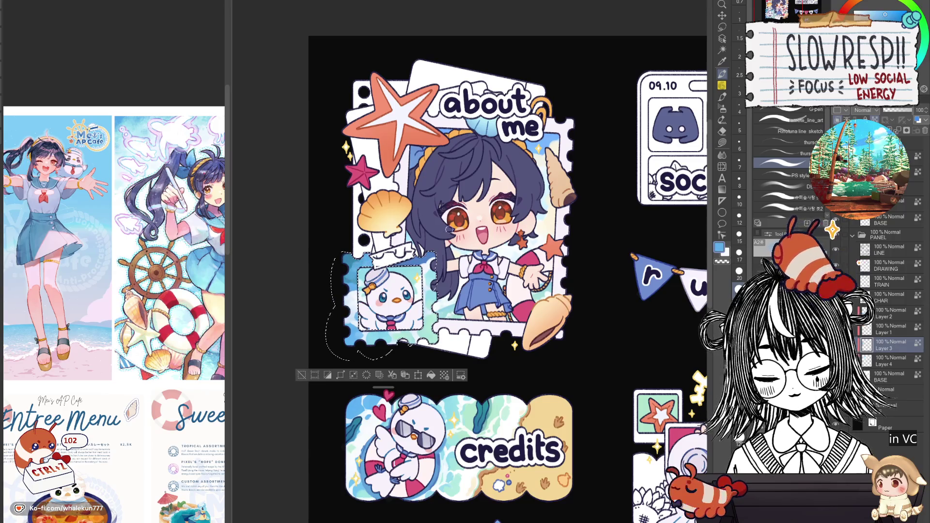
Compare the chick stamp with and without the blue frame, keep it, and clear the selection
key("ctrl+d")
key("ctrl+0")
scroll(416, 286, "up", 3)
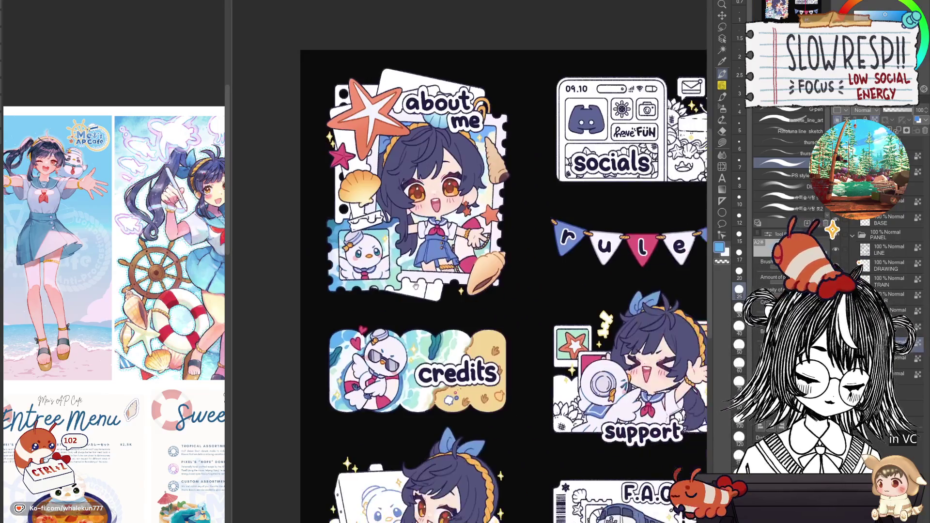
scroll(456, 318, "up", 2)
key("ctrl+z")
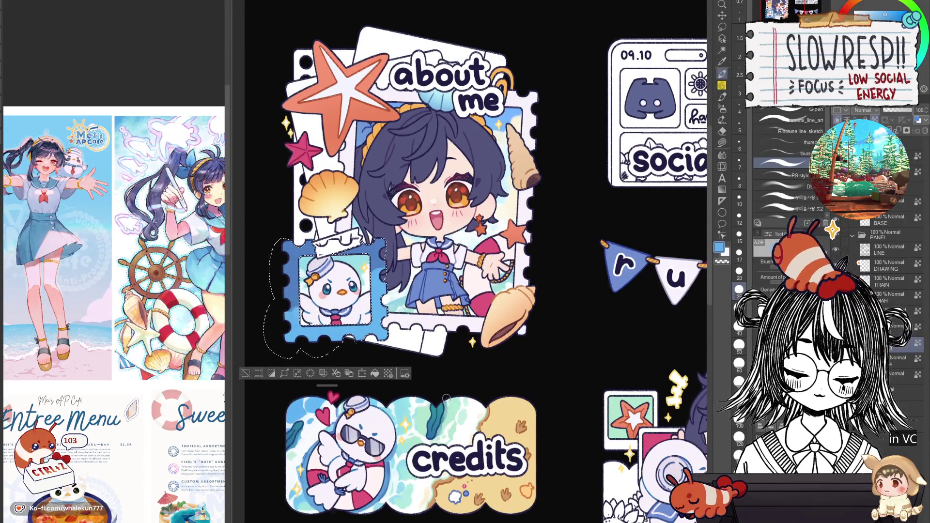
key("ctrl+z")
key("ctrl+z")
key("ctrl+y")
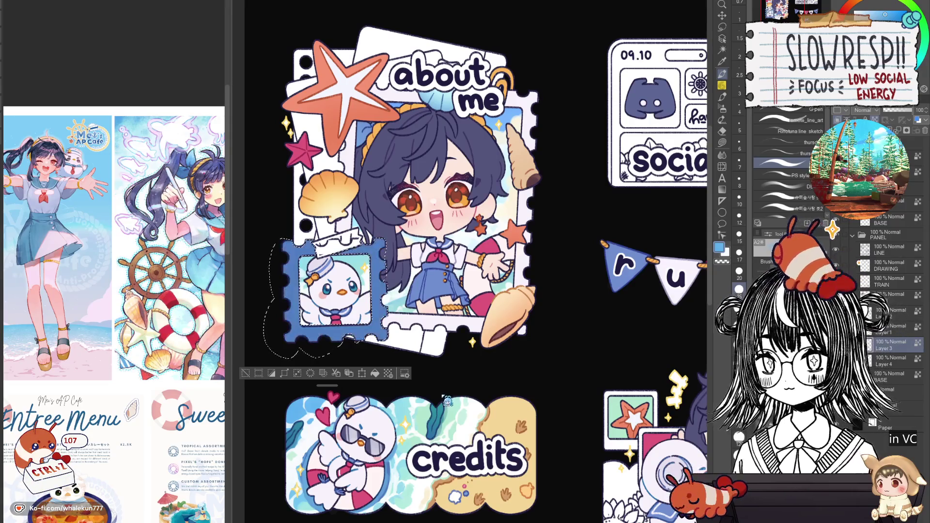
key("ctrl+d")
key("ctrl+z")
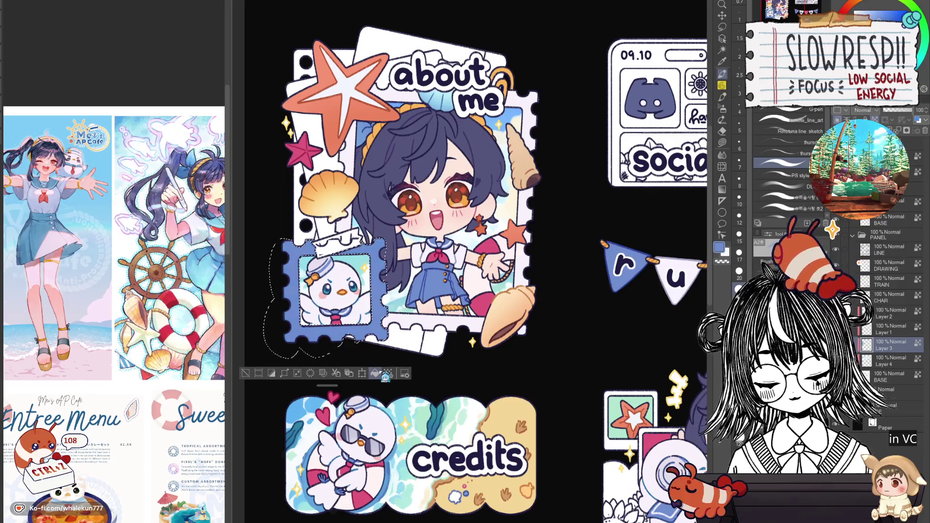
key("ctrl+d")
scroll(474, 340, "down", 5)
scroll(474, 340, "up", 4)
Auto-select the frame's right edge, switch to Lasso fill in a light colour, deselect, and choose BASE
left_click_drag(475, 341, 532, 399)
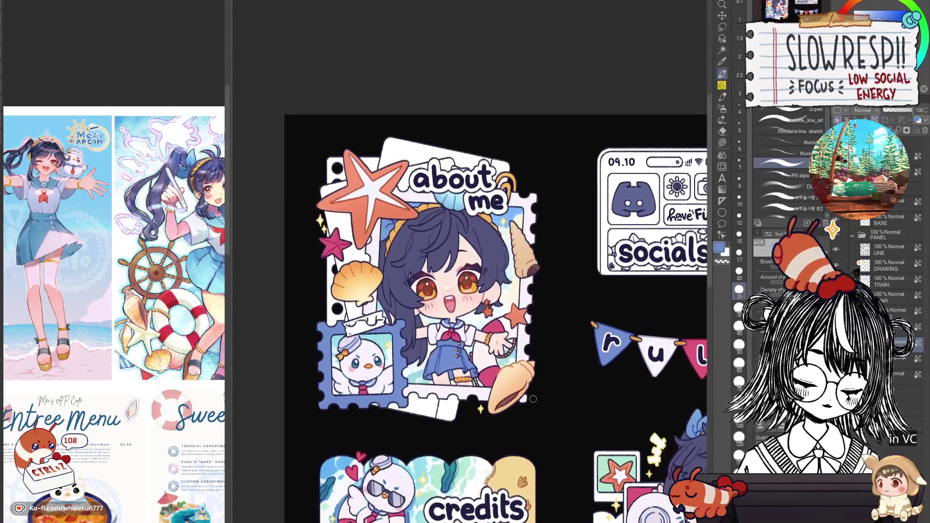
key("w")
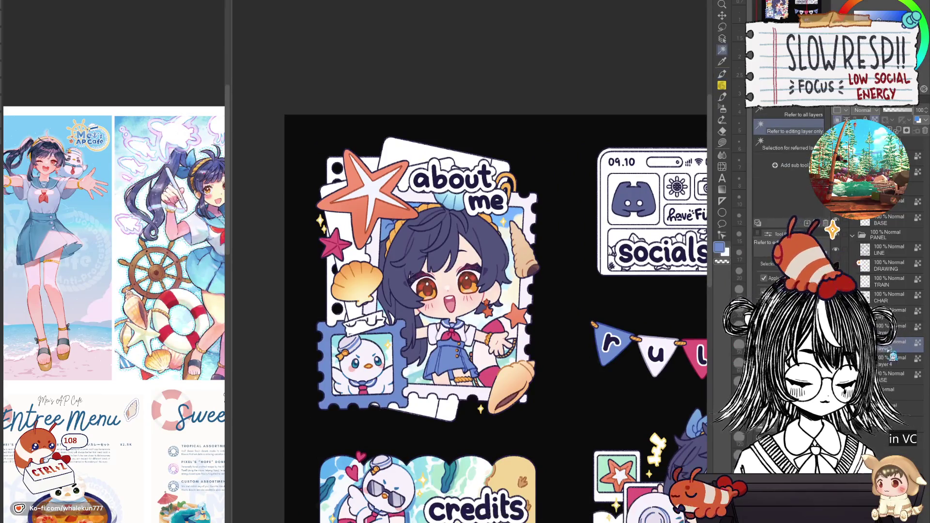
left_click(558, 317)
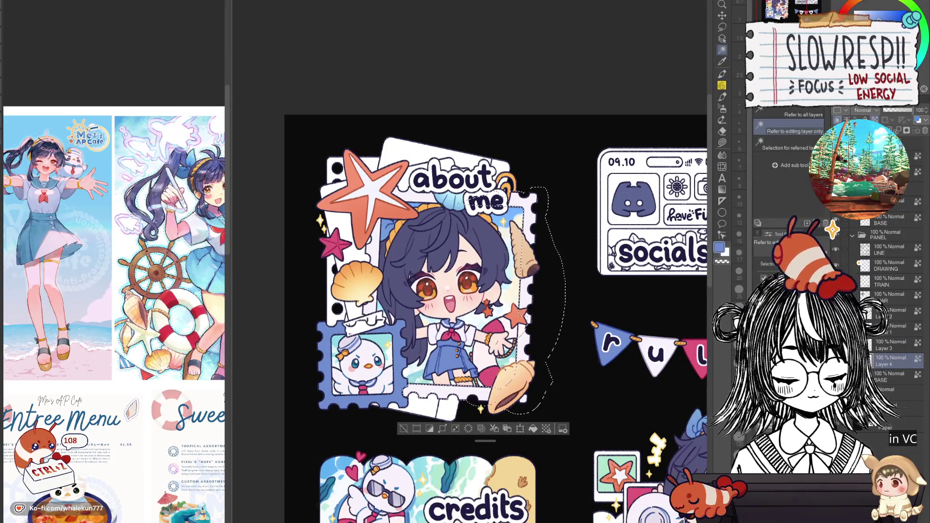
left_click(721, 142)
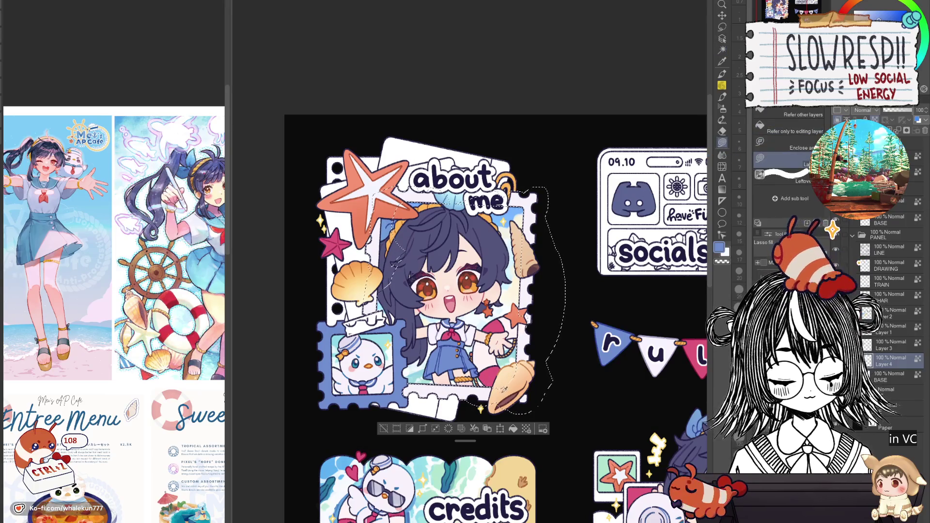
left_click(469, 337, "alt")
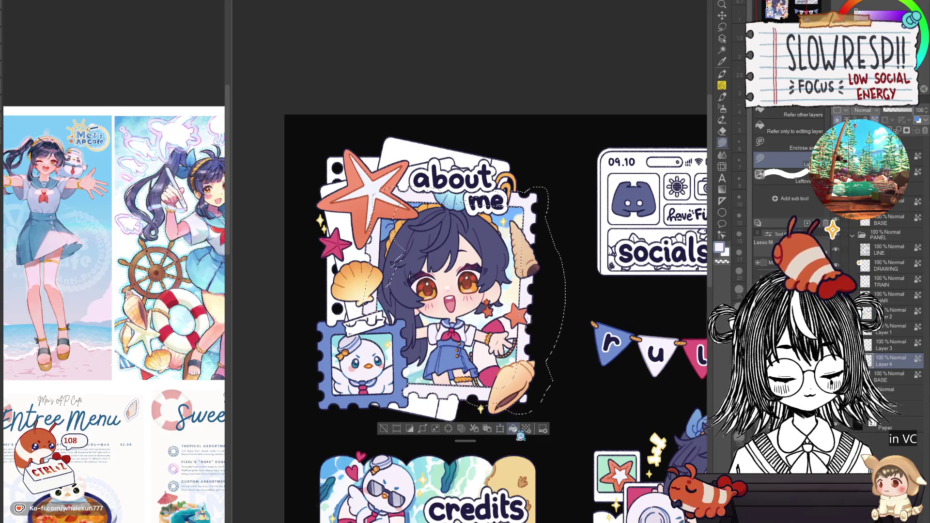
key("ctrl+d")
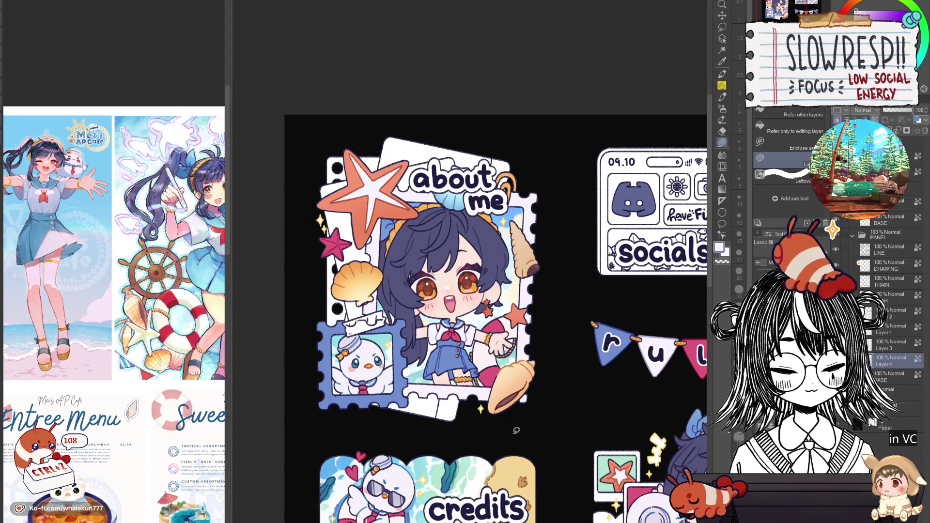
left_click(891, 375)
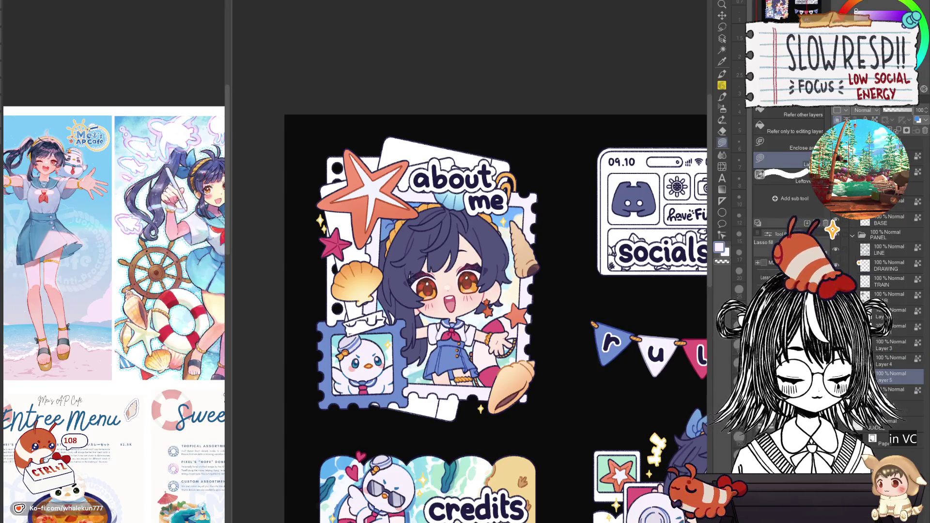
Lasso-fill the area below the starfish in mint green
scroll(510, 431, "down", 2)
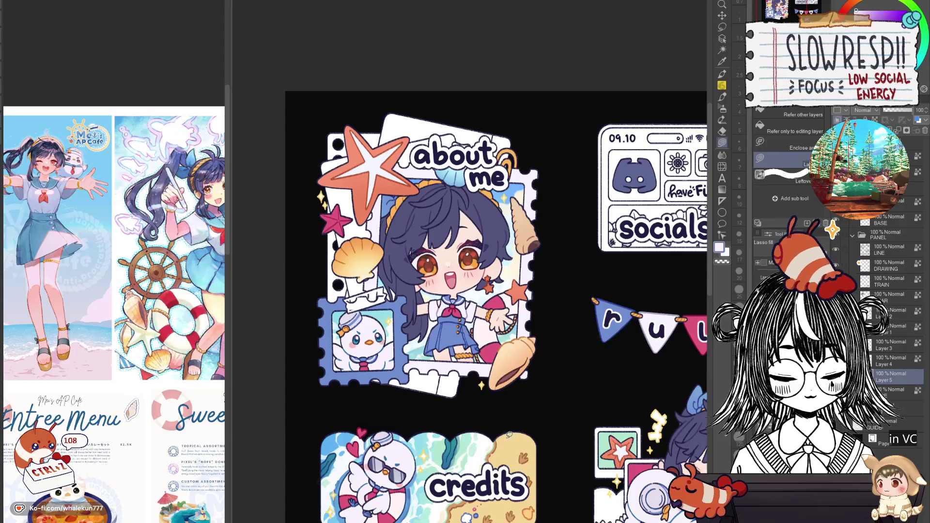
scroll(513, 437, "down", 3)
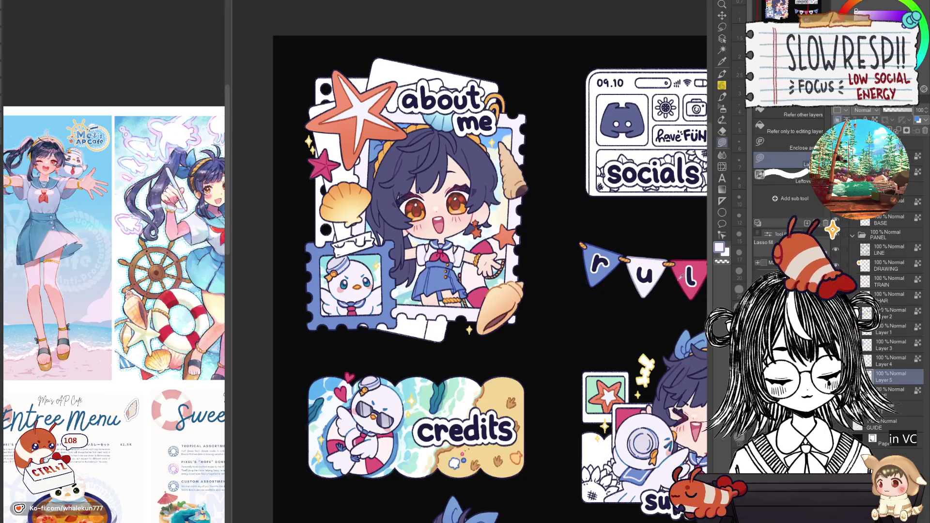
scroll(415, 375, "up", 6)
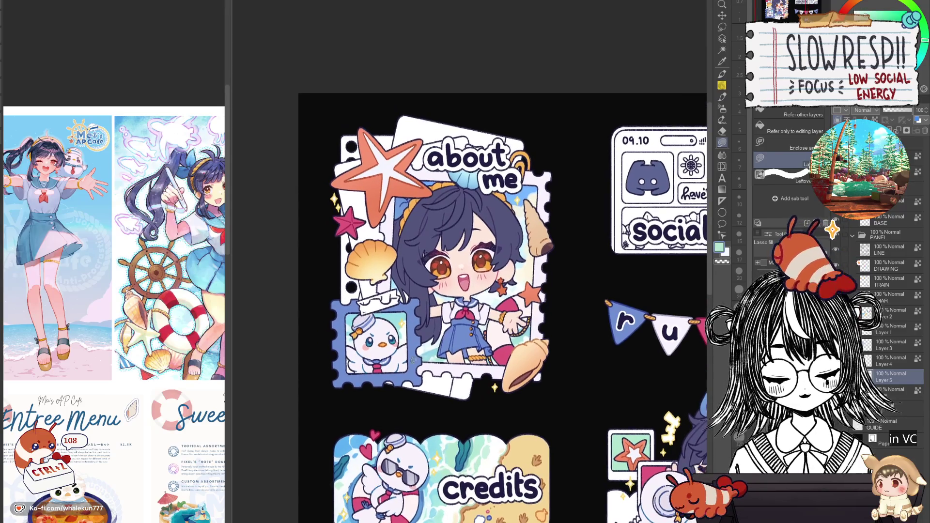
scroll(415, 376, "up", 3)
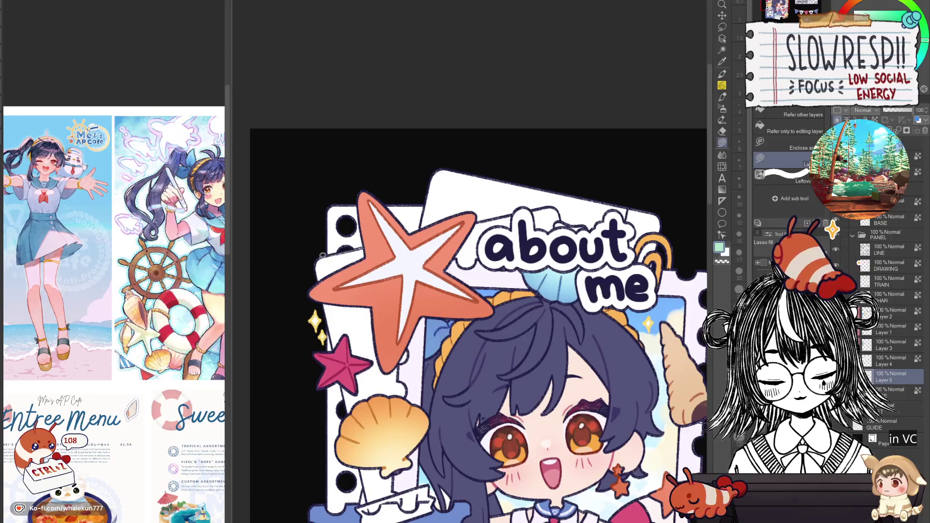
scroll(429, 287, "down", 3)
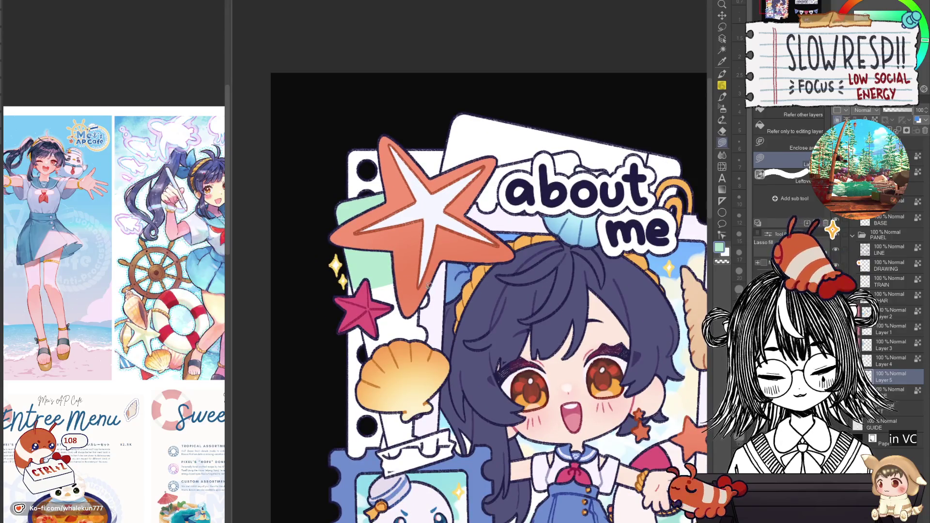
left_click_drag(428, 286, 454, 398)
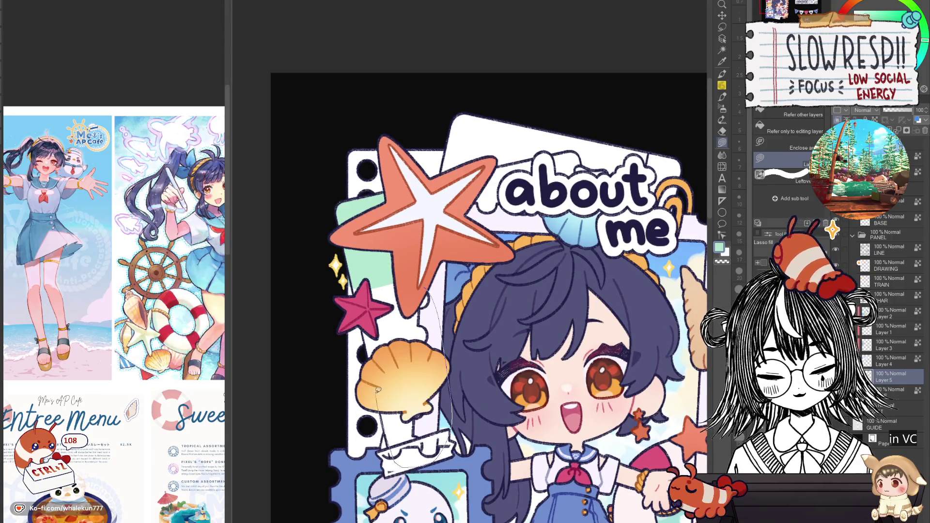
left_click_drag(357, 301, 360, 291)
Lasso-fill a strip along the about-me card's left edge
left_click_drag(433, 322, 464, 257)
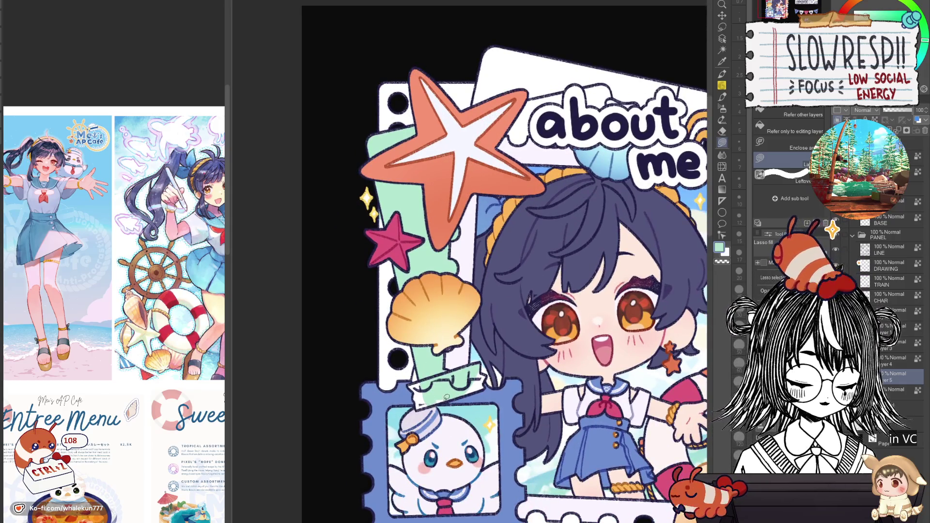
left_click_drag(502, 368, 492, 310)
scroll(565, 363, "down", 5)
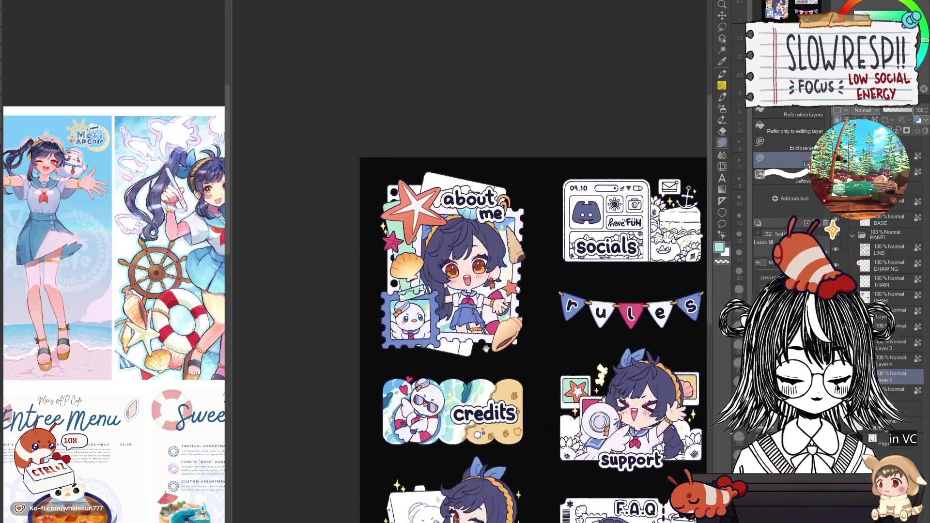
scroll(494, 342, "up", 3)
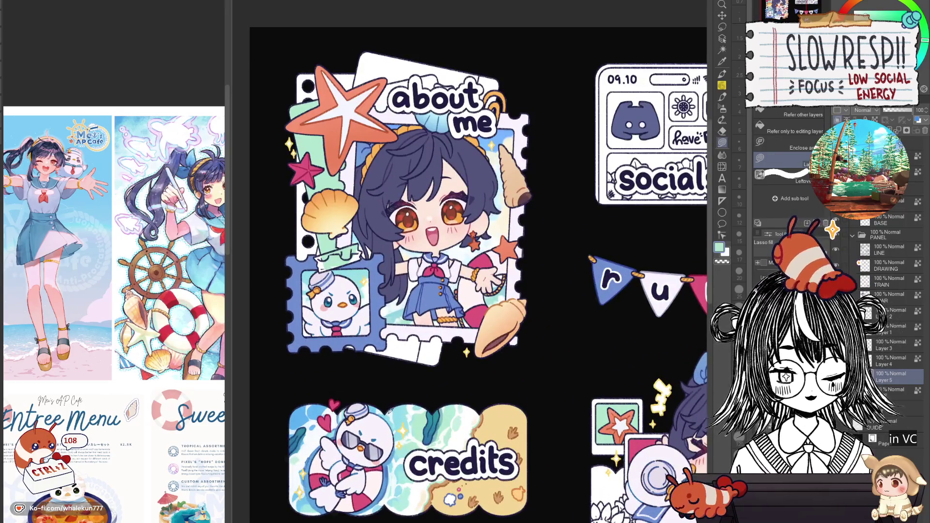
scroll(374, 403, "down", 1)
scroll(387, 392, "up", 4)
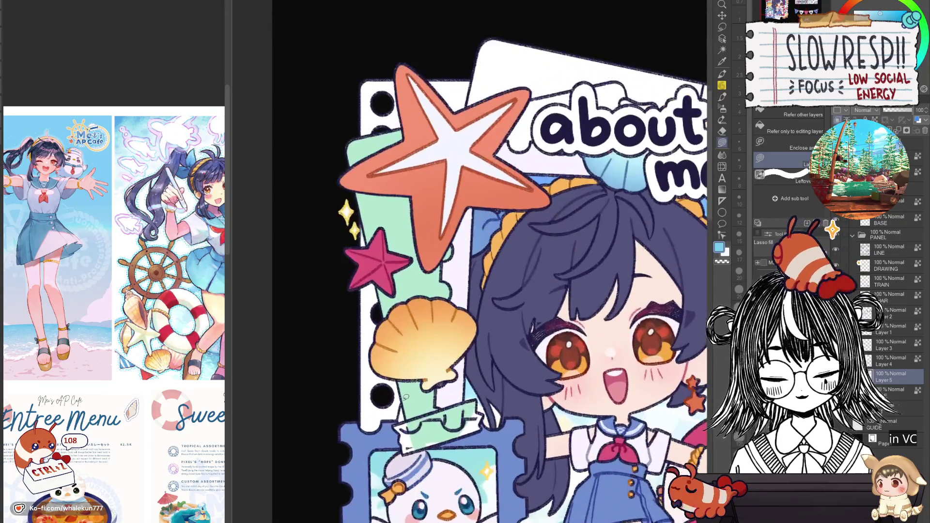
mouse_move(357, 222)
left_mouse_down()
mouse_move(349, 460)
mouse_move(402, 407)
left_mouse_up()
mouse_move(360, 133)
left_mouse_down()
mouse_move(362, 269)
mouse_move(339, 186)
mouse_move(427, 177)
mouse_move(477, 203)
mouse_move(475, 245)
left_mouse_up()
Flip the canvas to check, auto-select an area of the about-me panel, and restore the selection
scroll(436, 252, "up", 1)
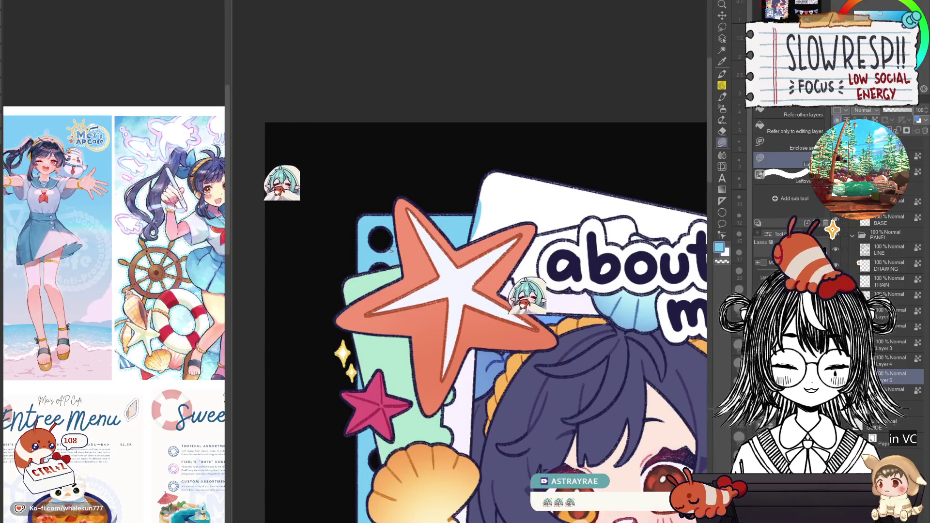
key("h")
key("h")
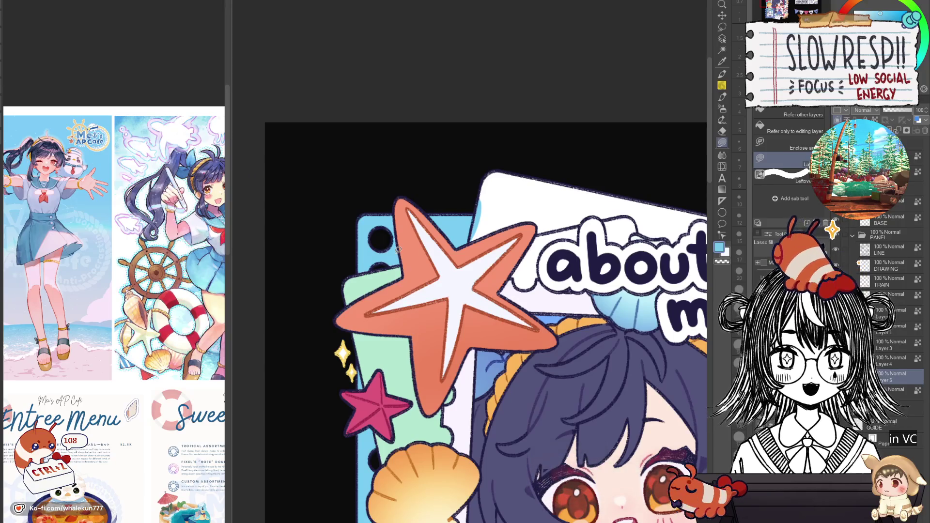
scroll(397, 249, "down", 5)
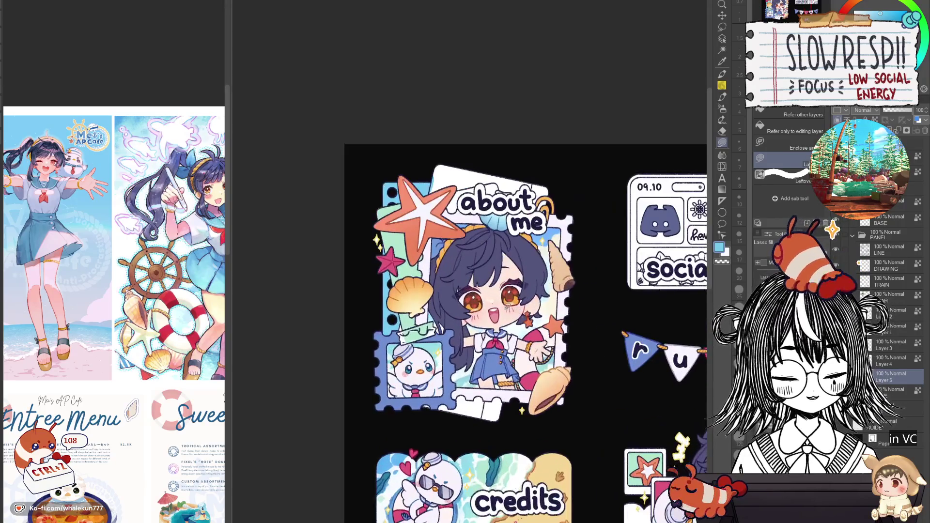
key("w")
left_click(382, 301)
left_click(722, 141)
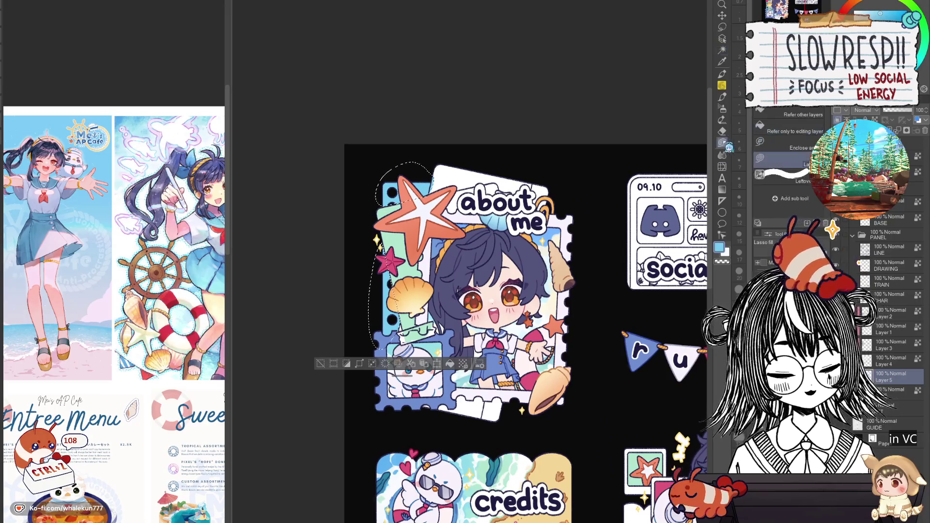
left_click_drag(656, 399, 587, 378)
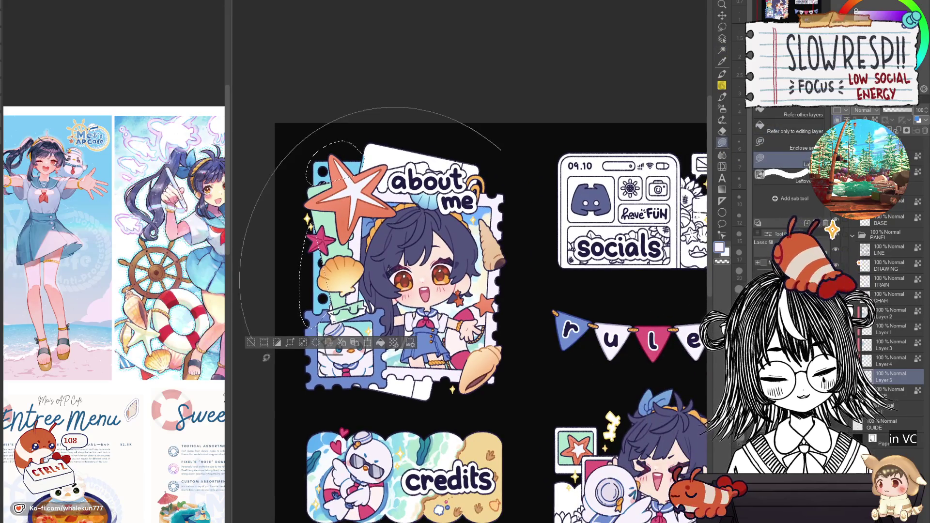
key("ctrl+d")
scroll(340, 266, "up", 2)
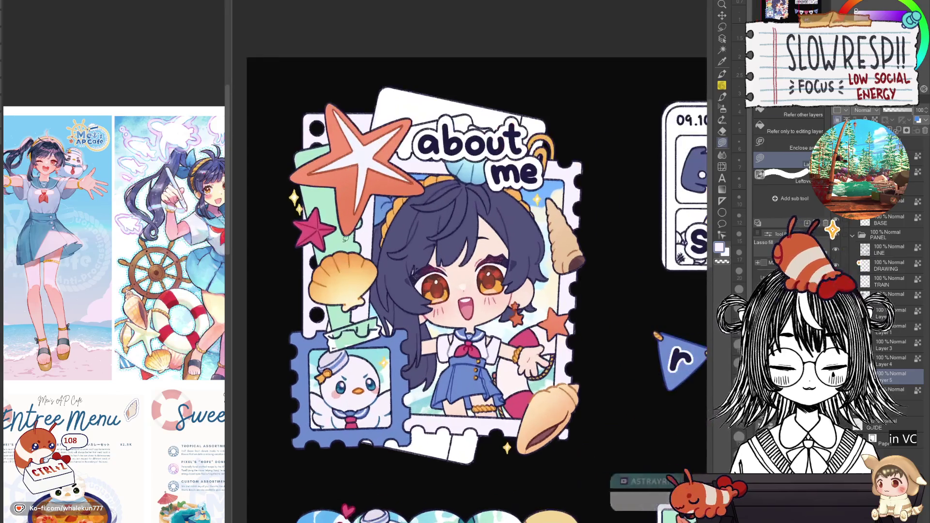
key("ctrl+z")
Pan around the sheet comparing the about-me card with the reference photos, banner and socials card
scroll(573, 267, "down", 4)
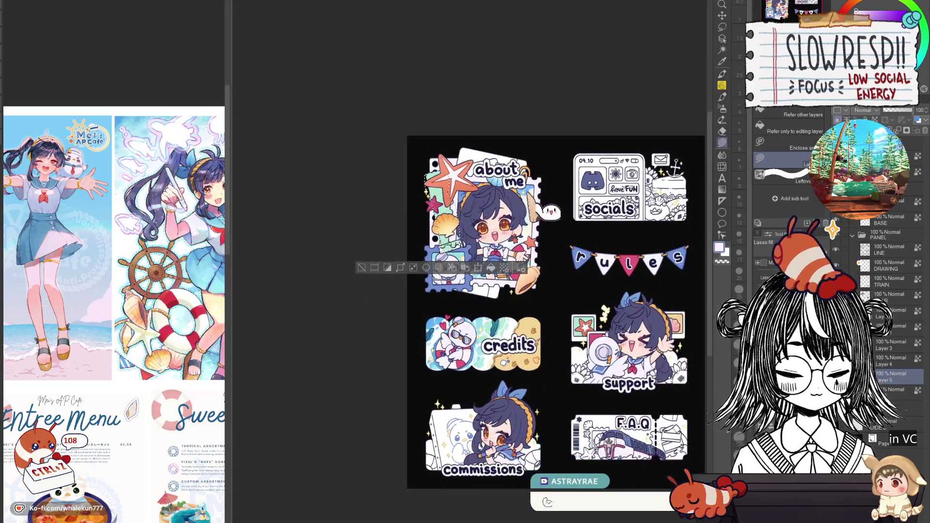
scroll(649, 378, "up", 2)
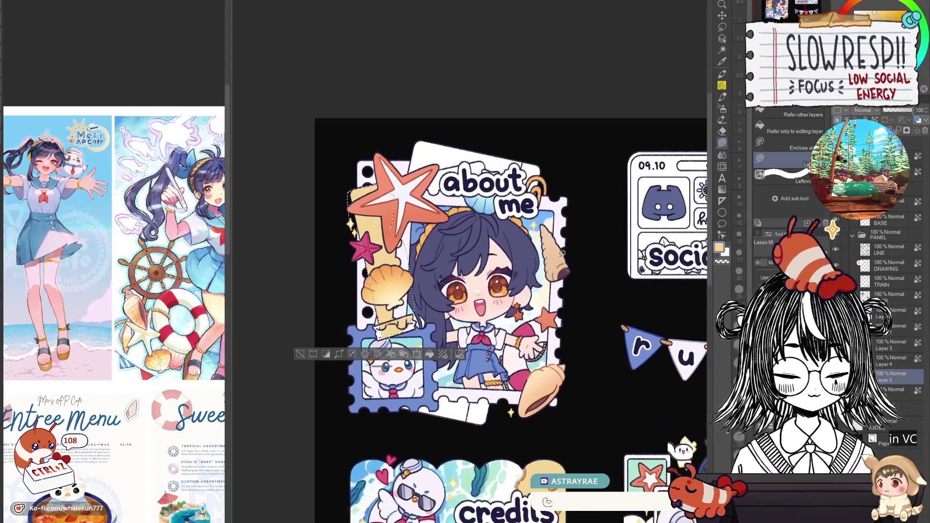
scroll(547, 333, "up", 1)
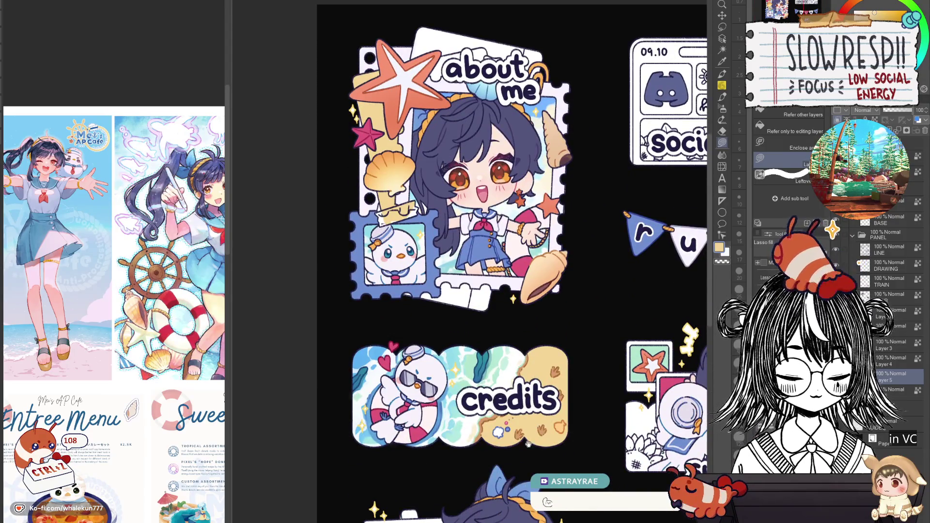
left_click_drag(528, 443, 462, 209)
scroll(144, 418, "down", 8)
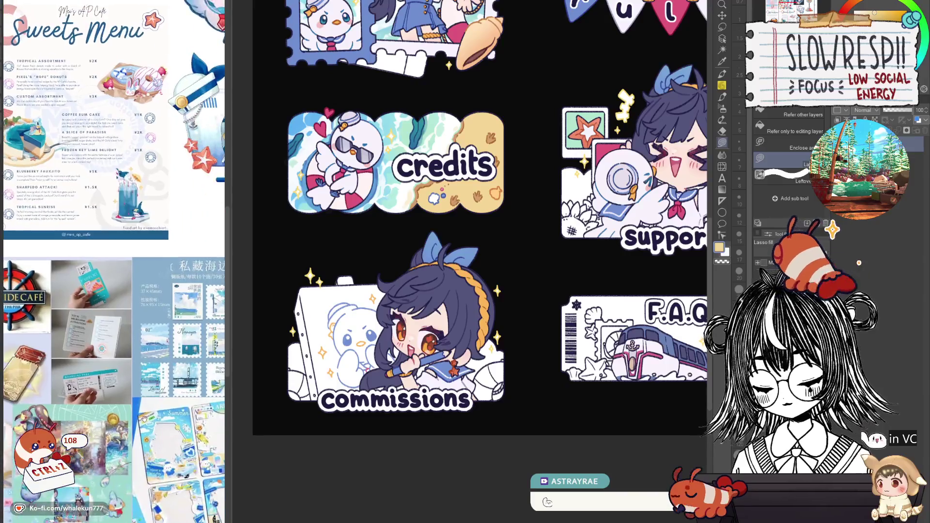
left_click_drag(143, 418, 143, 490)
left_click_drag(421, 355, 434, 431)
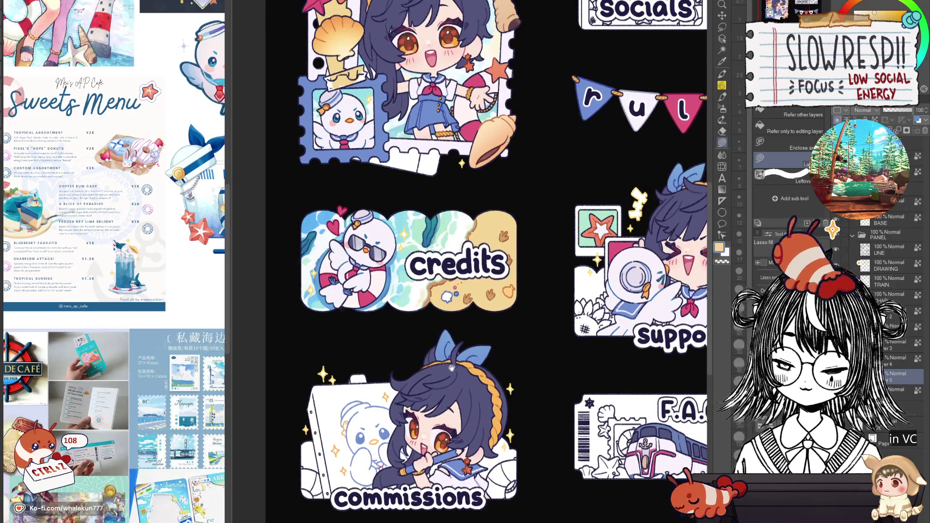
left_click_drag(449, 364, 445, 430)
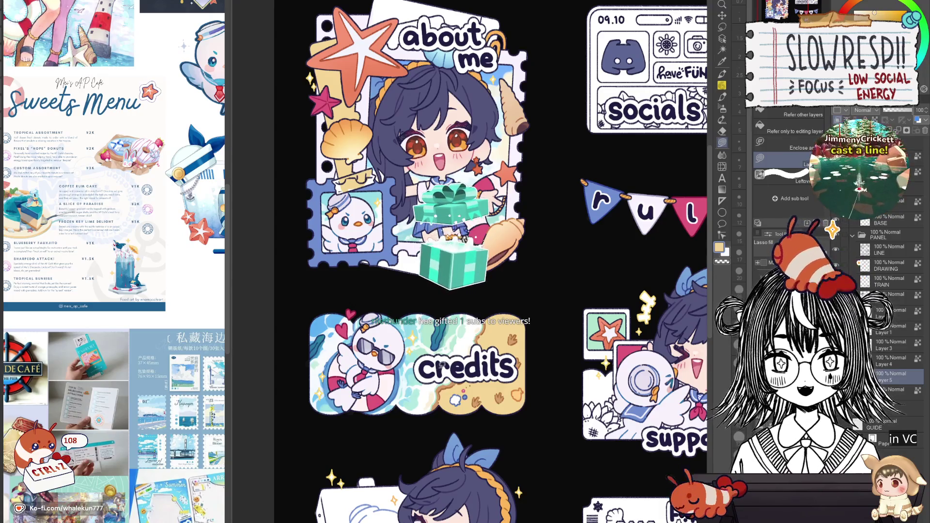
mouse_move(562, 386)
left_mouse_down()
mouse_move(545, 377)
mouse_move(559, 431)
left_mouse_up()
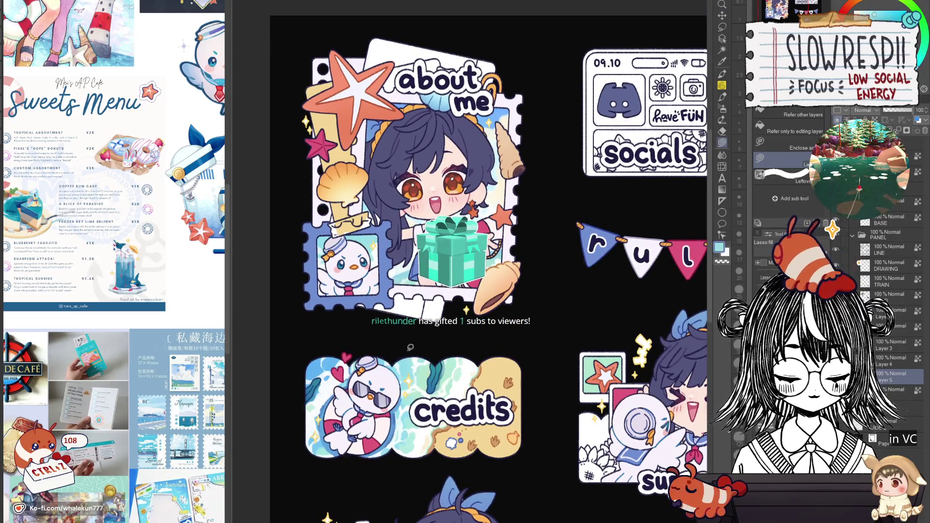
Lasso-fill the gap below the about-me stamp's bottom edge with black
scroll(506, 363, "up", 3)
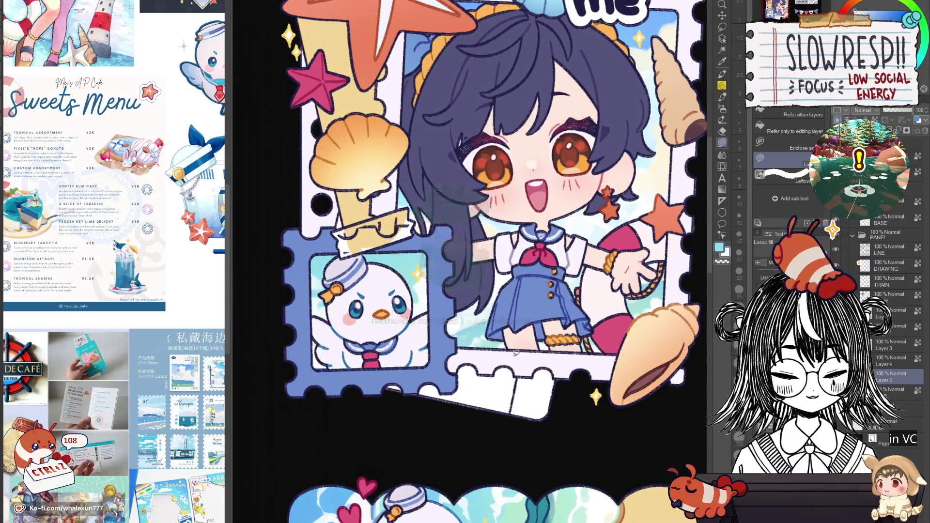
scroll(504, 451, "down", 3)
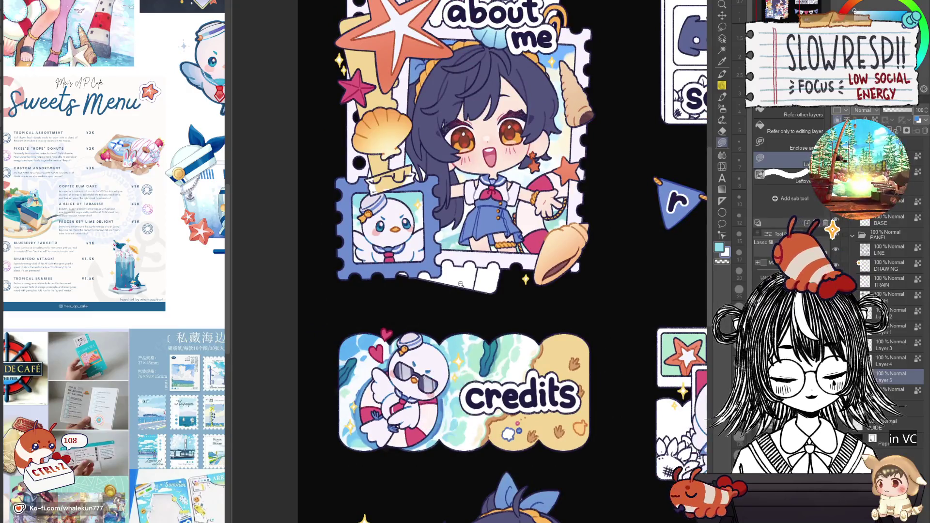
scroll(439, 264, "up", 3)
left_click_drag(412, 212, 457, 341)
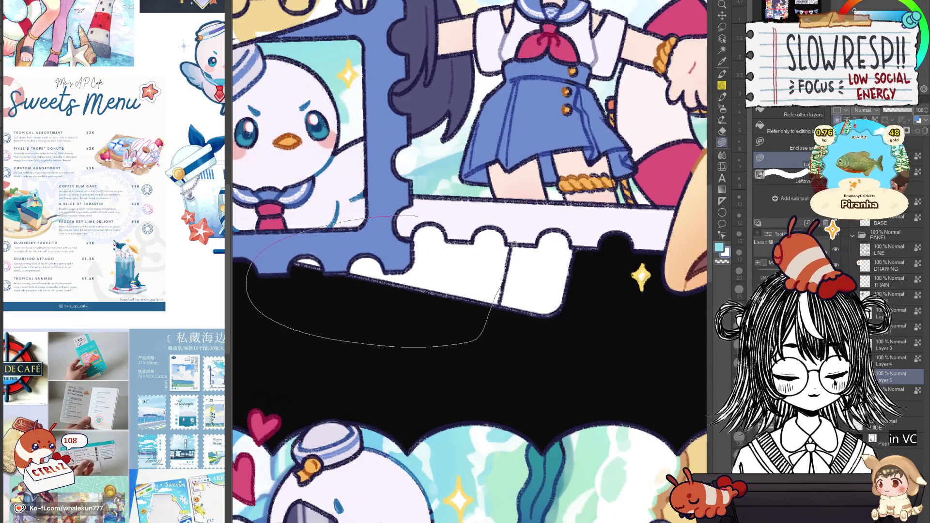
left_click_drag(513, 243, 514, 247)
Lasso-fill the card's top edge and top-right corner with light blue
scroll(456, 262, "down", 3)
scroll(386, 323, "up", 3)
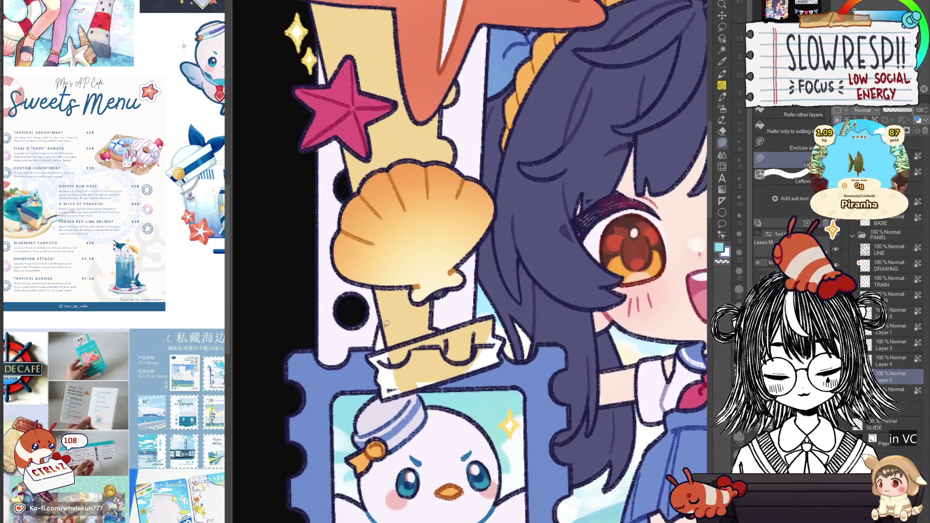
scroll(370, 369, "down", 3)
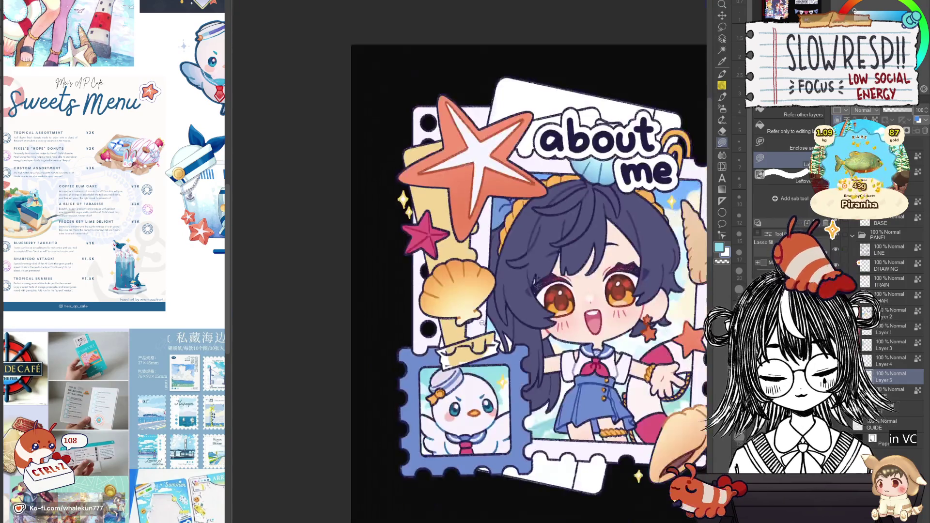
scroll(410, 206, "up", 4)
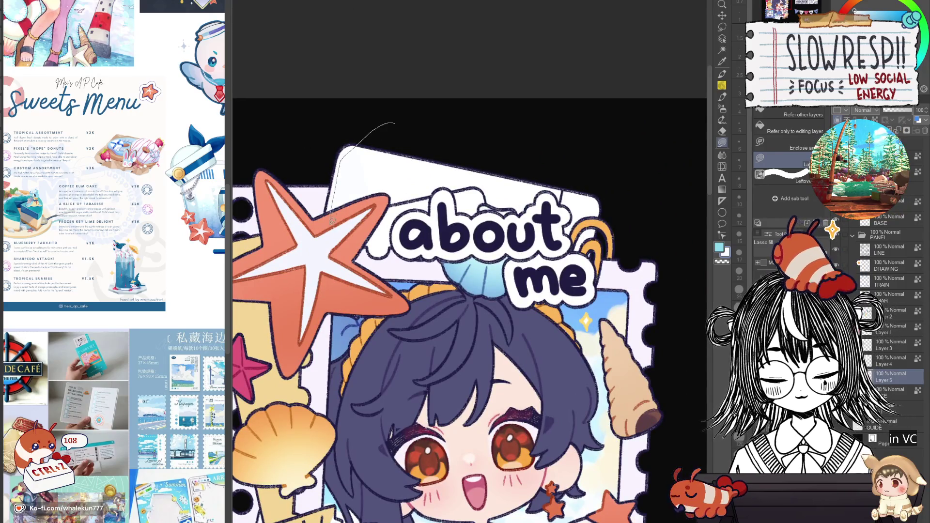
mouse_move(332, 220)
left_mouse_down()
mouse_move(518, 315)
mouse_move(512, 97)
left_mouse_up()
scroll(512, 97, "down", 2)
scroll(519, 227, "up", 2)
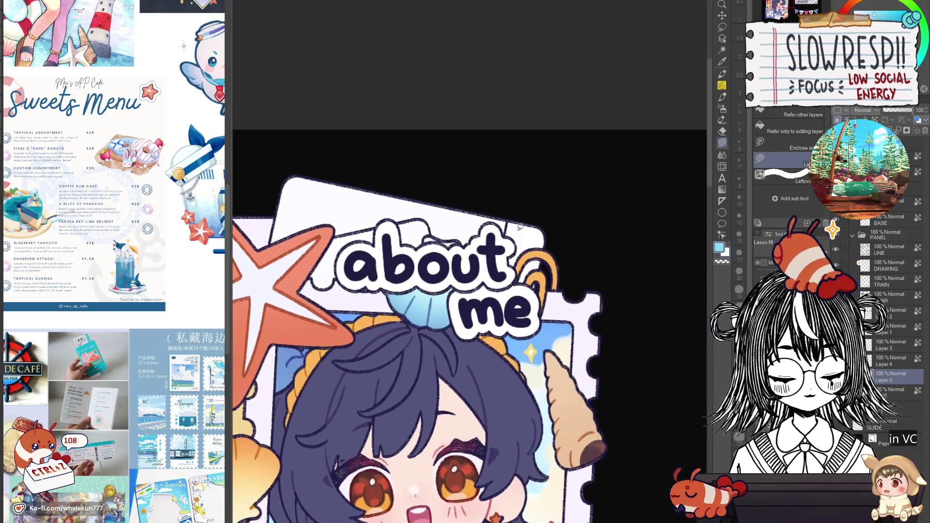
left_click_drag(556, 291, 552, 295)
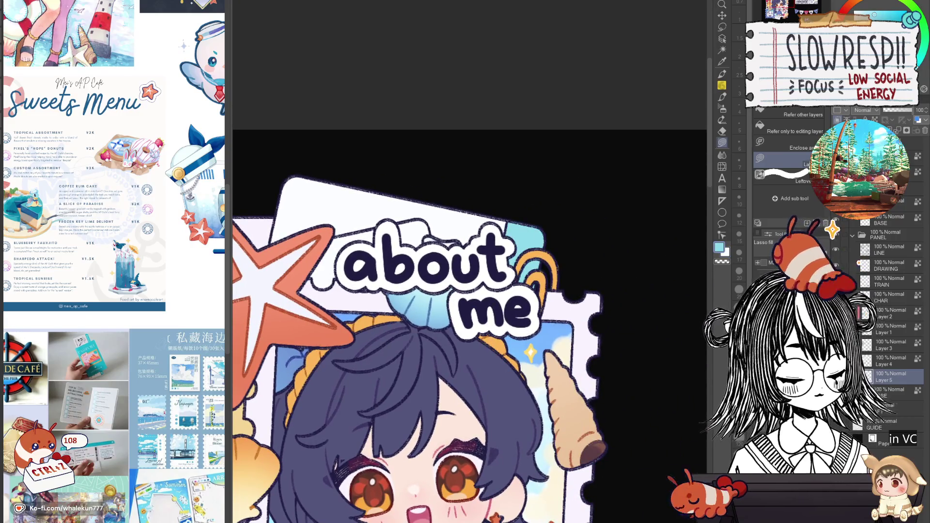
Hide the 'about me' title layer and fill a light-blue patch near the stamp bottom
left_click(835, 201)
left_click_drag(498, 431, 556, 43)
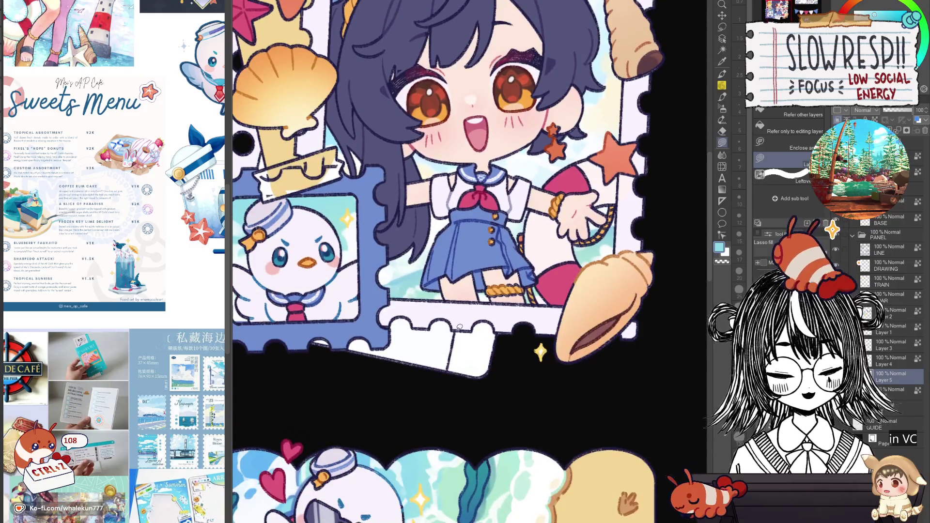
mouse_move(458, 331)
left_mouse_down()
mouse_move(451, 393)
mouse_move(489, 329)
left_mouse_up()
scroll(556, 286, "down", 5)
Auto-select the yellow strip behind the starfish, fill it blue, then deselect
scroll(452, 322, "up", 5)
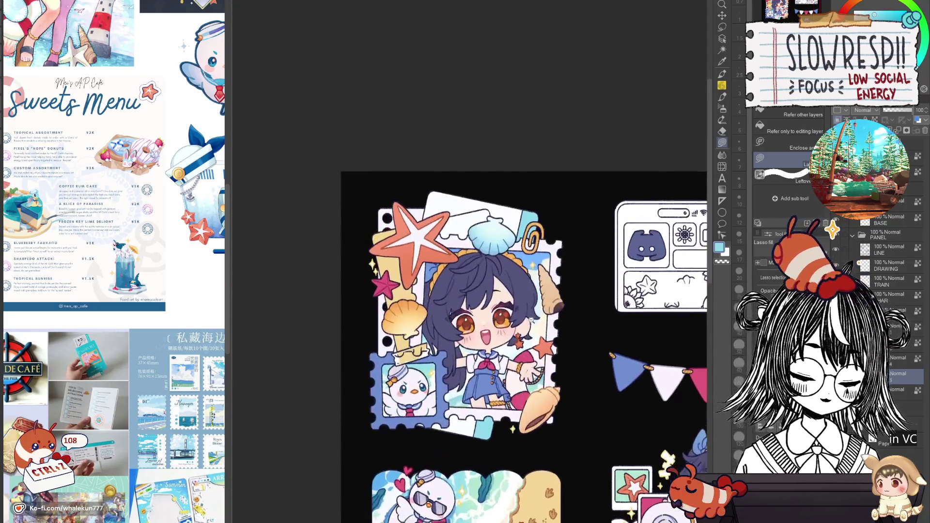
scroll(454, 323, "down", 3)
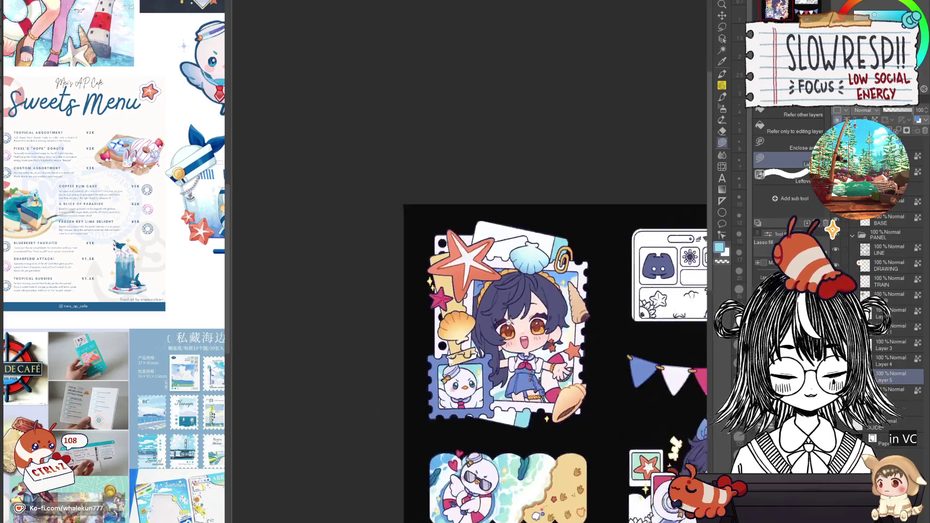
key("w")
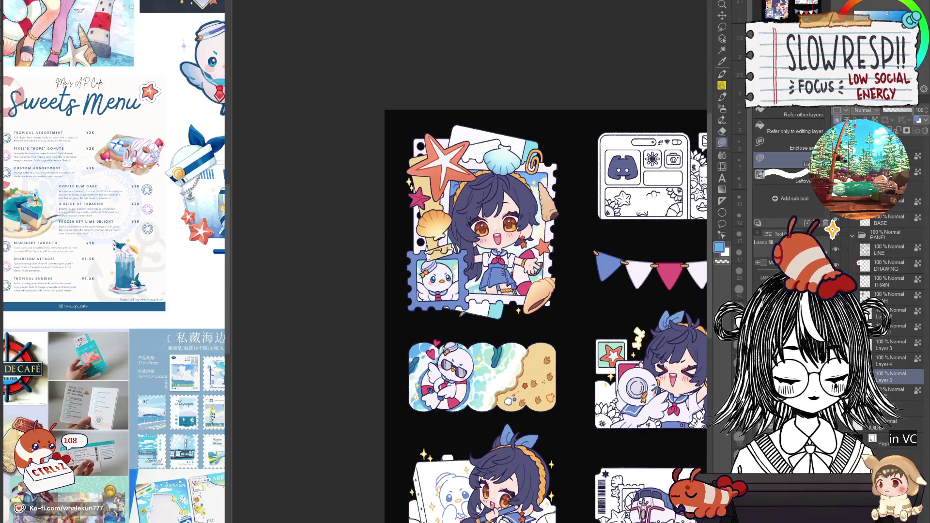
scroll(467, 219, "up", 3)
left_click(426, 235)
left_click(468, 363)
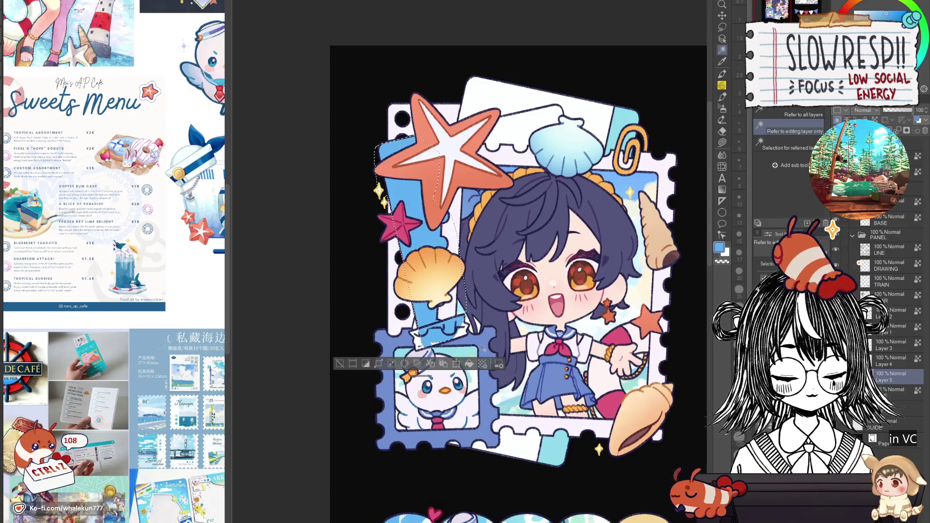
key("ctrl+d")
Restore the strip selection and lasso-fill the ticket card behind the shell blue
scroll(646, 274, "down", 5)
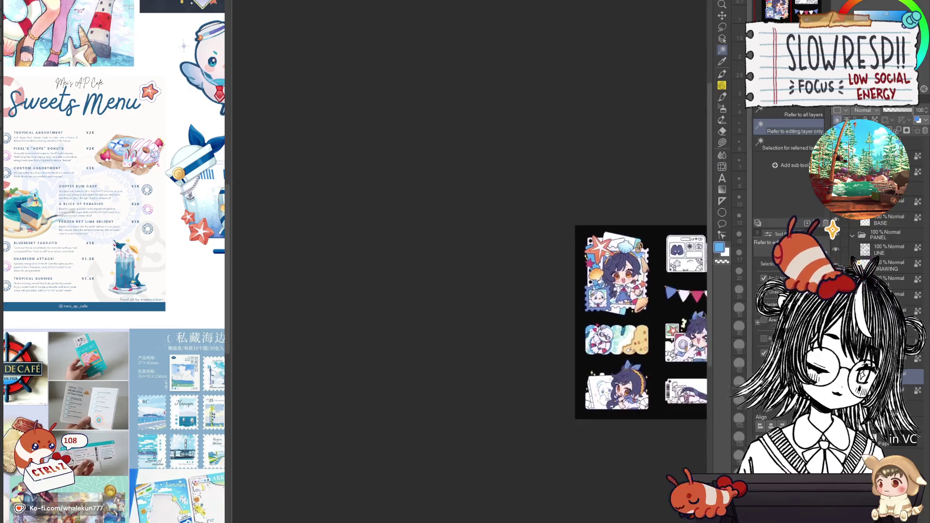
scroll(645, 274, "up", 4)
left_click_drag(589, 296, 501, 248)
key("ctrl+shift+d")
key("g")
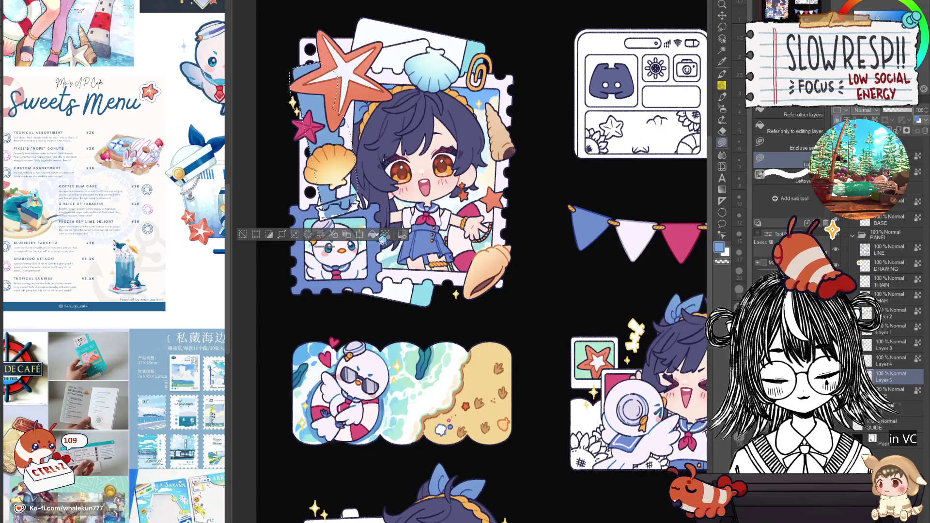
scroll(436, 262, "up", 5)
scroll(495, 283, "up", 4)
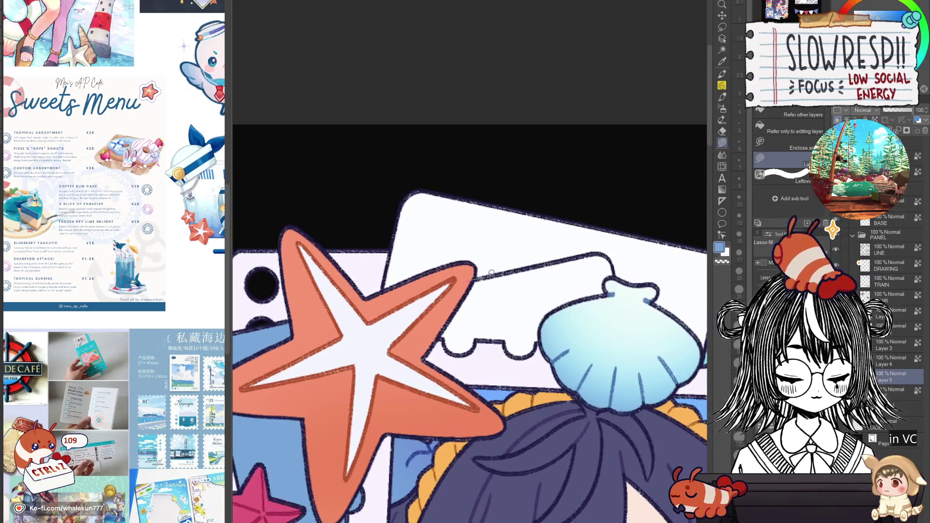
left_click_drag(619, 314, 537, 282)
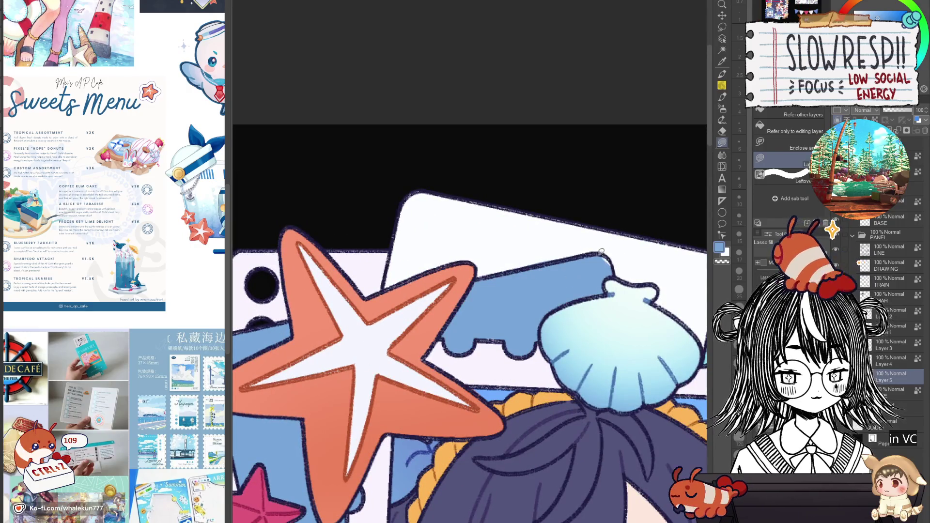
scroll(538, 298, "down", 5)
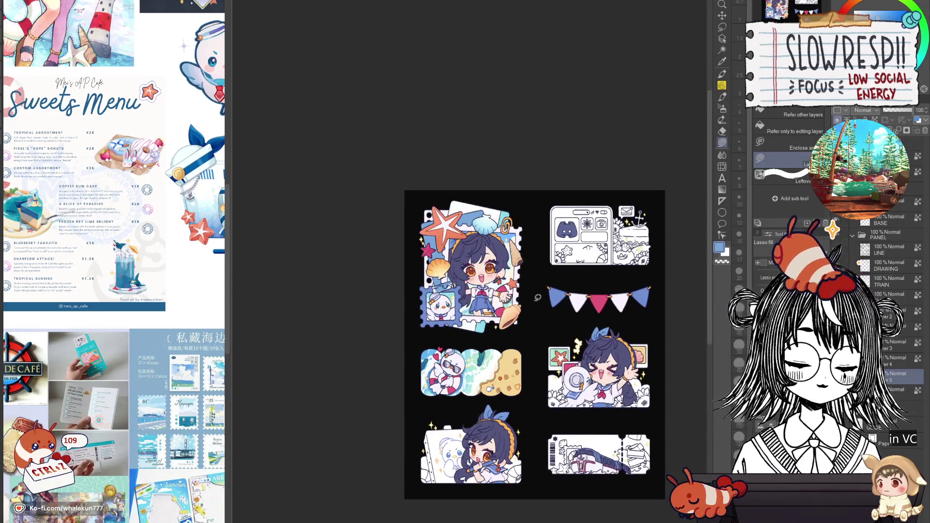
Select an area of the top sticker and undo its last edit
key("w")
left_click(454, 199)
scroll(517, 199, "up", 3)
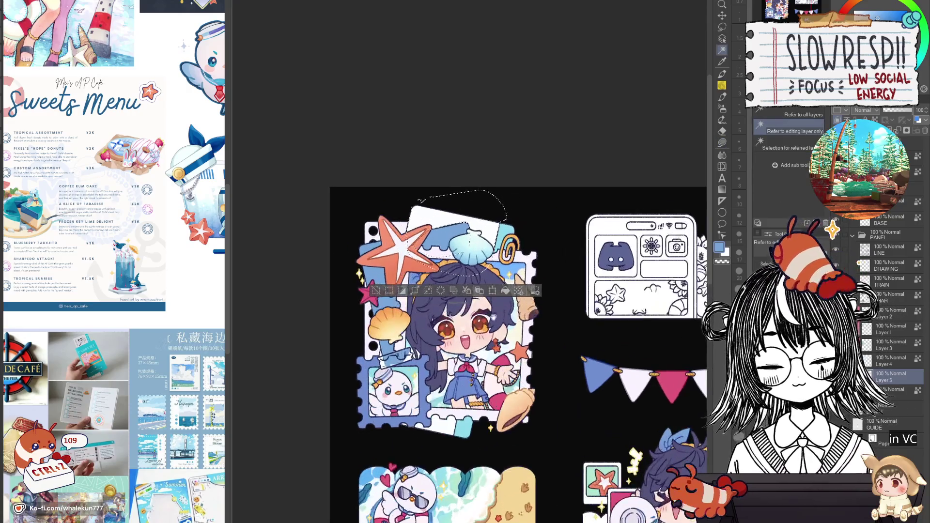
left_click(721, 131)
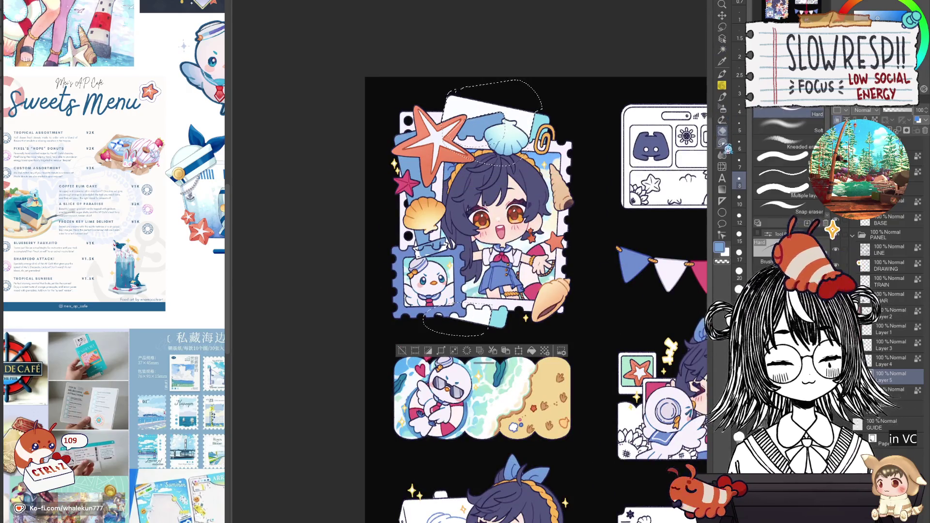
left_click(722, 143)
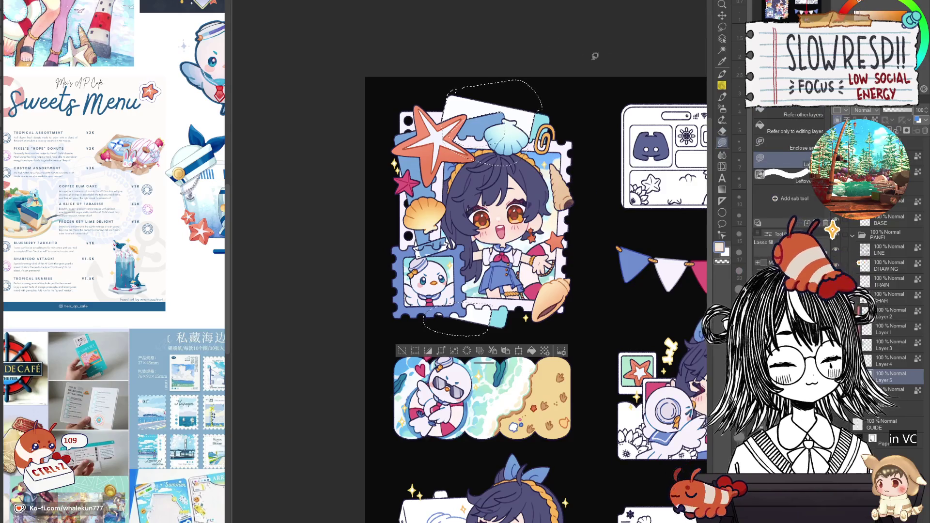
key("ctrl+z")
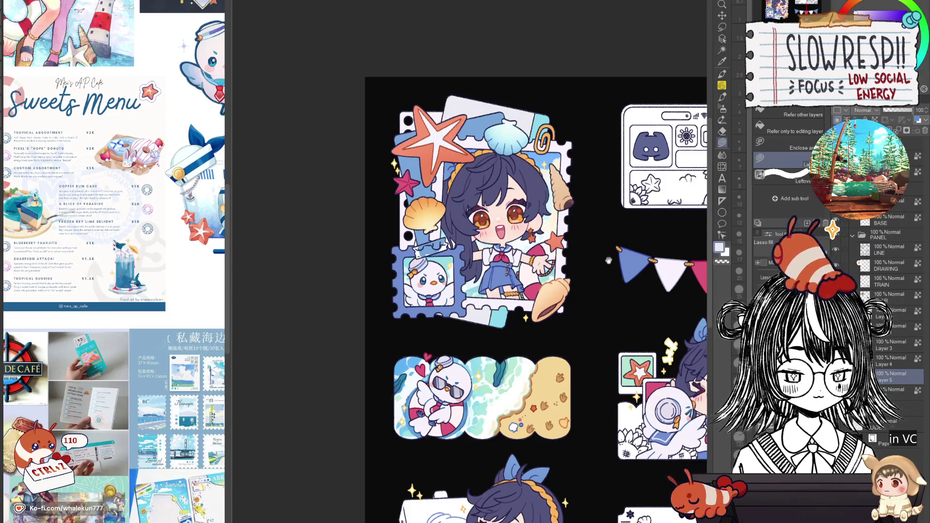
Select the panel left of the character and sample light teal from the ocean sticker
scroll(605, 262, "down", 5)
scroll(594, 189, "up", 4)
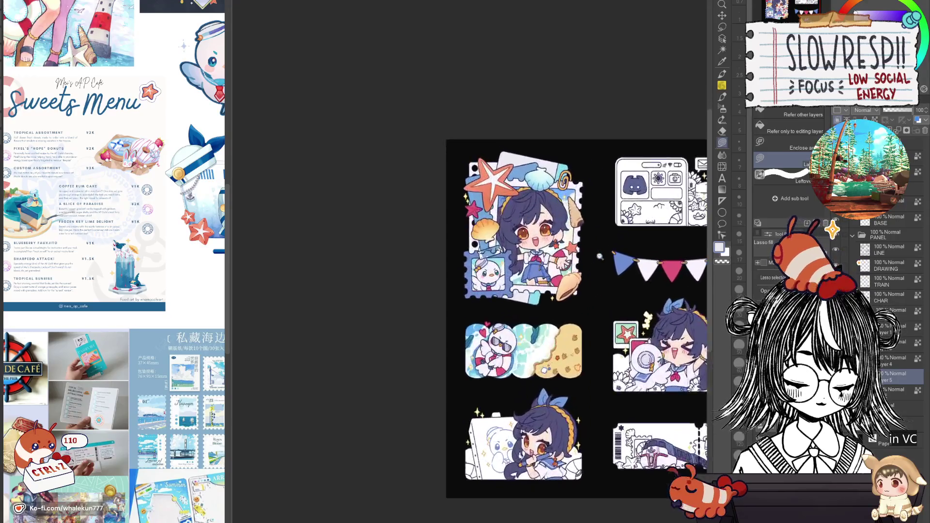
scroll(544, 301, "up", 1)
key("w")
left_click(437, 317)
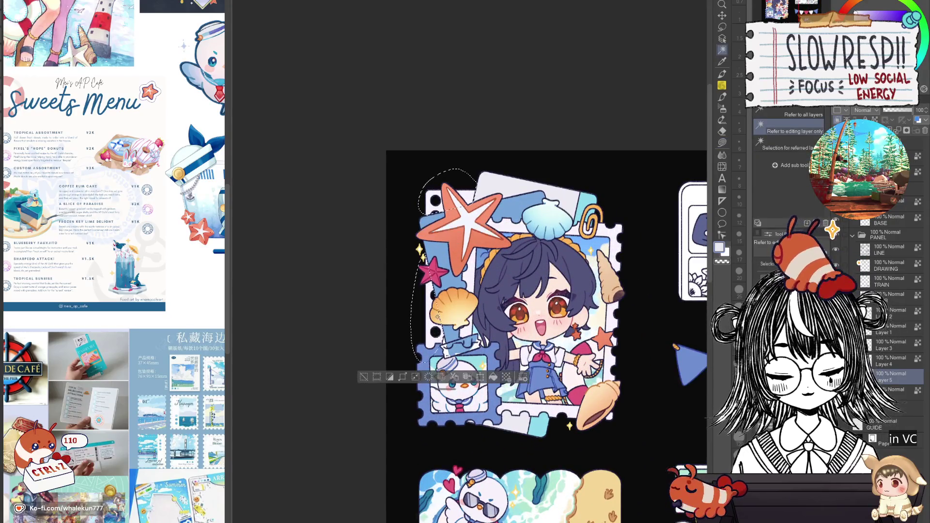
key("g")
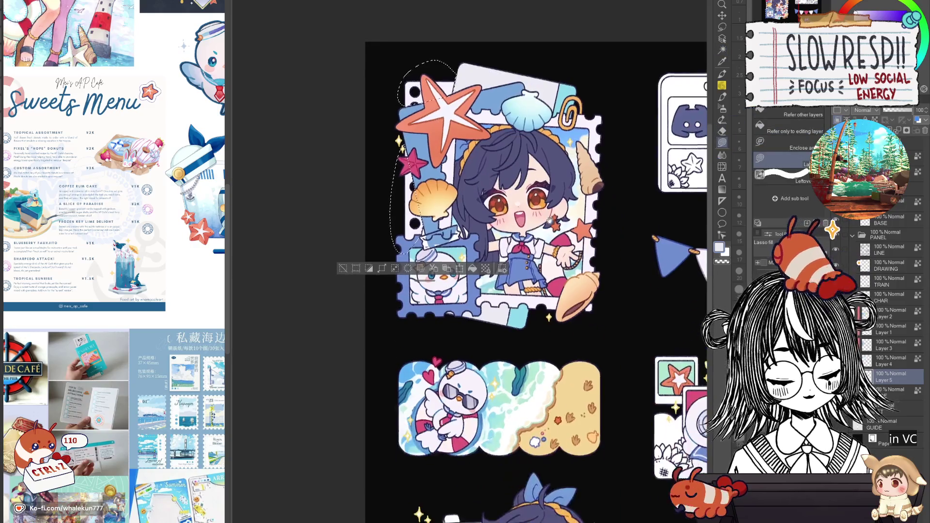
scroll(542, 349, "down", 5)
left_click(532, 347, "alt")
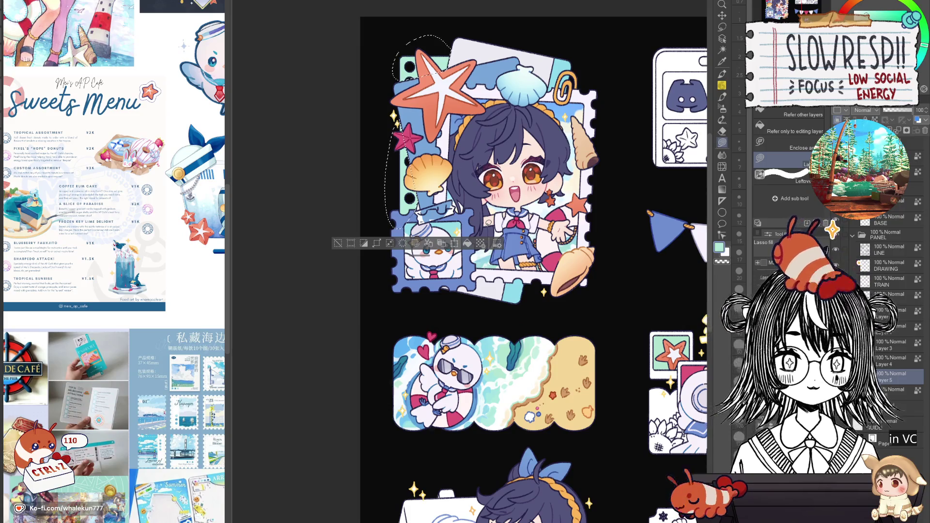
Undo that change and reselect the blue panels behind the starfish and shell
key("ctrl+z")
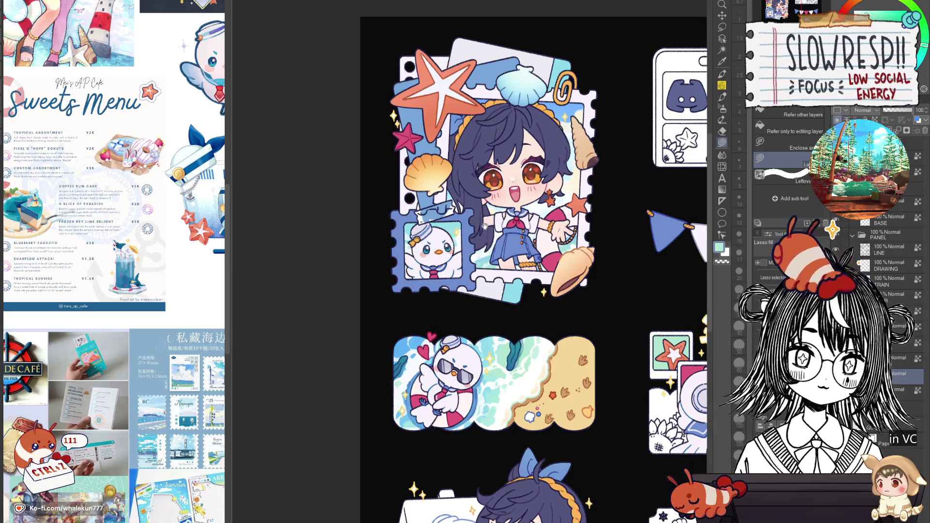
key("w")
scroll(533, 291, "up", 4)
left_click(472, 194)
Fill the selected panels teal, deselect, and reselect the panels down the frame's left side
left_click(537, 335)
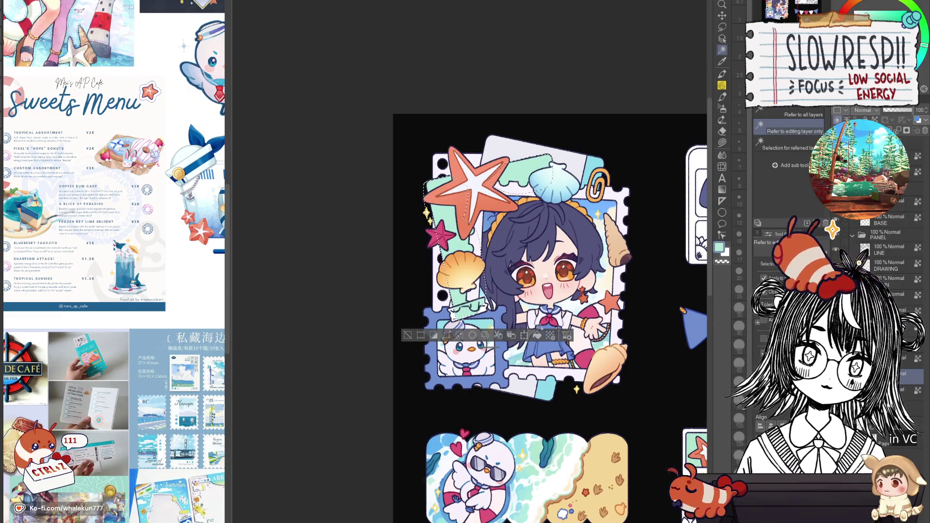
key("g")
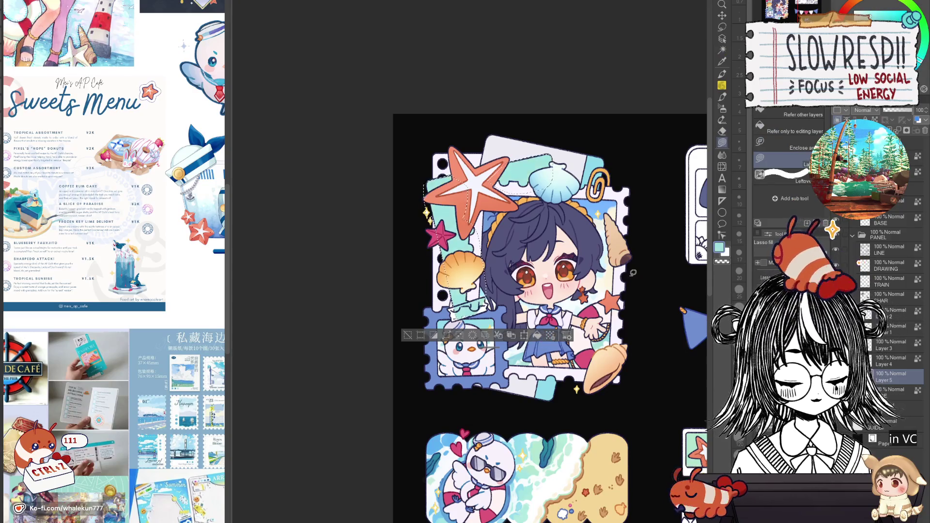
key("ctrl+d")
key("w")
left_click(482, 170)
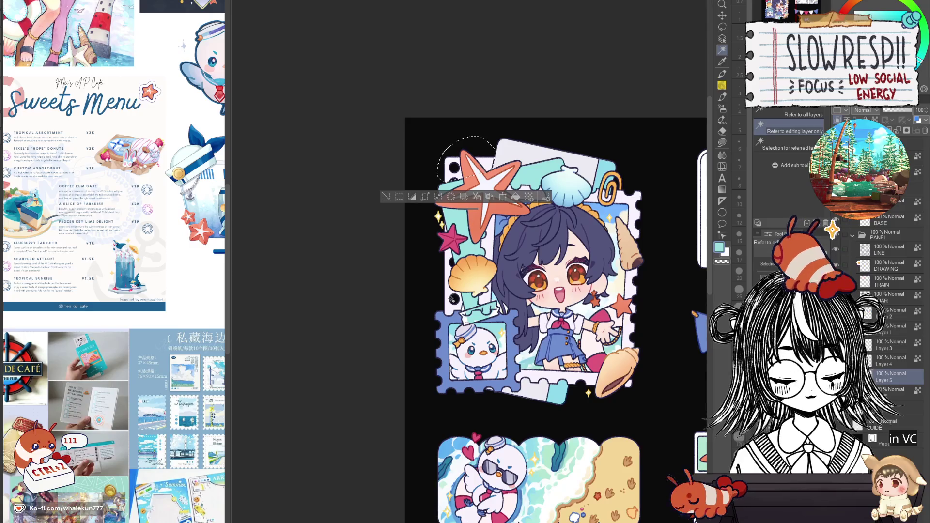
left_click(453, 299, "shift")
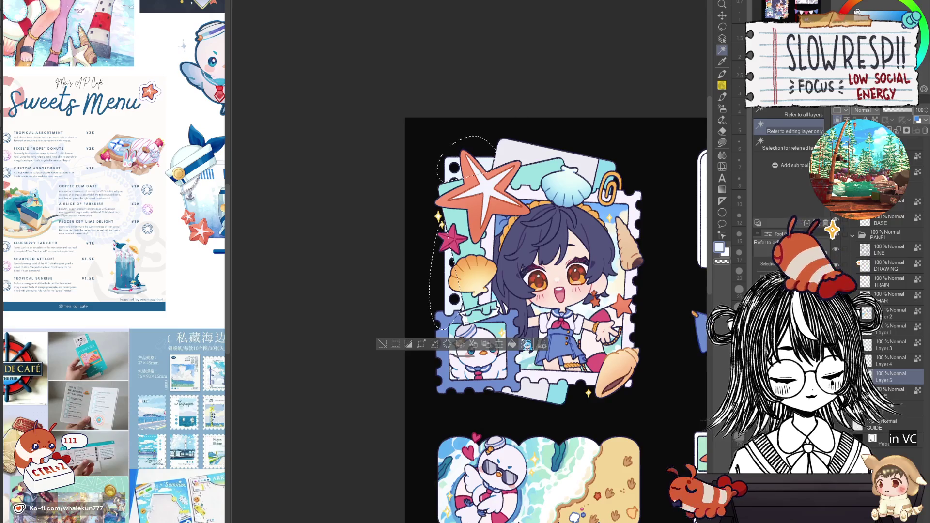
Sample orange from the artwork and bring the top-left sticker back into view
key("g")
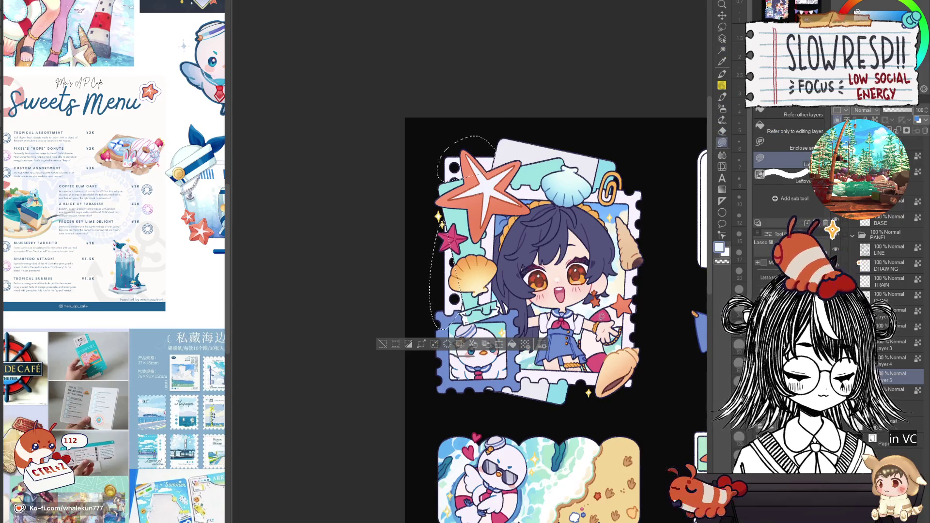
left_click(524, 222, "alt")
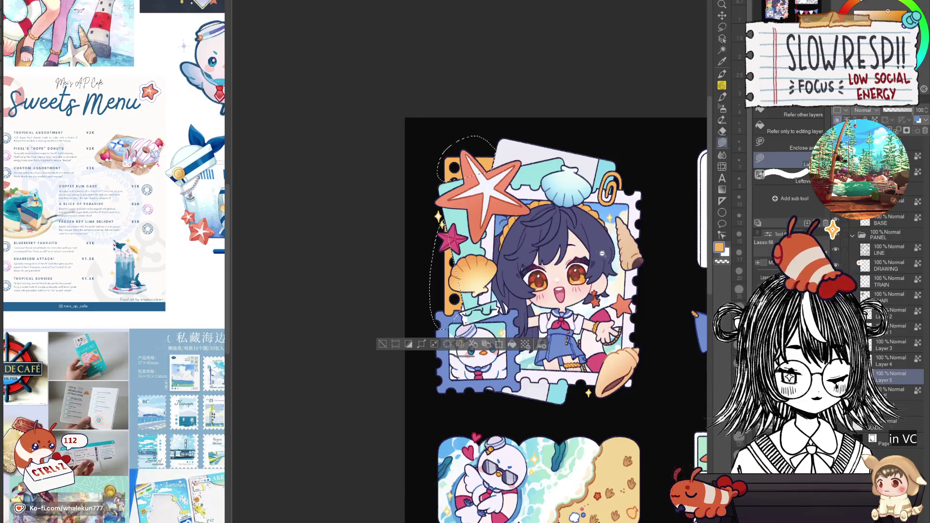
scroll(501, 200, "down", 5)
scroll(581, 271, "up", 3)
scroll(583, 274, "down", 4)
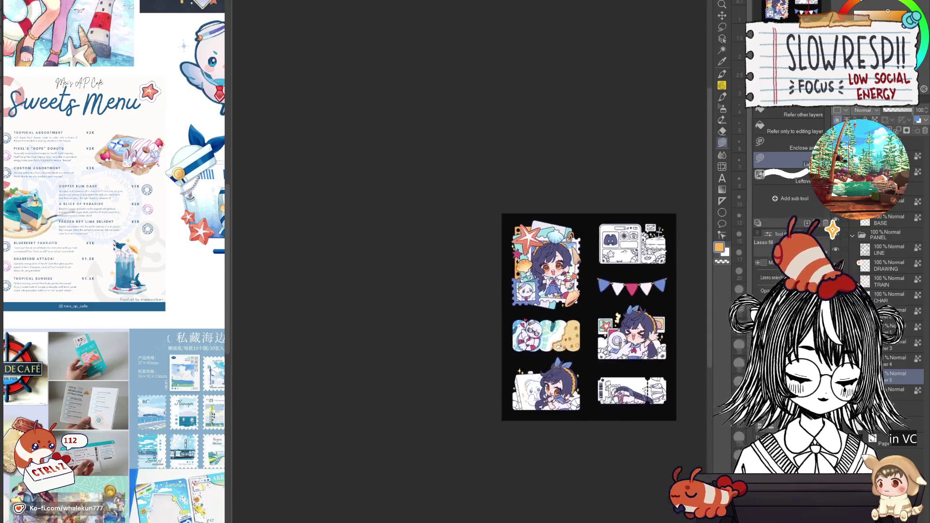
scroll(594, 269, "up", 4)
left_click_drag(541, 213, 593, 265)
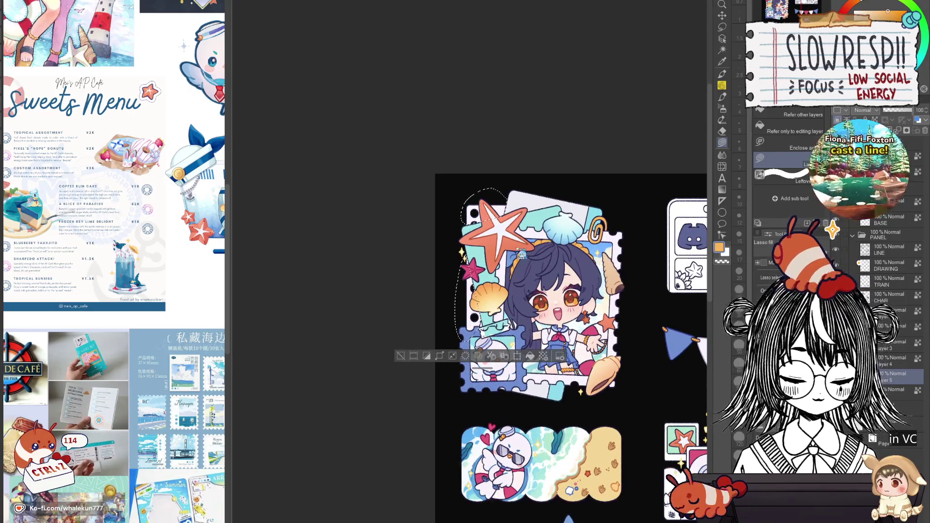
key("w")
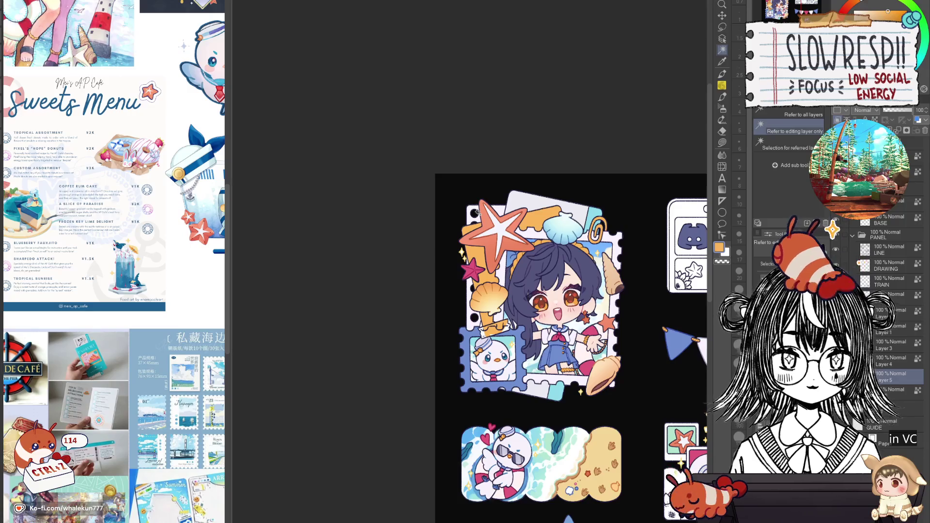
Reselect the top-left and left-edge panels and sample light green from the artwork
key("g")
scroll(557, 320, "down", 2)
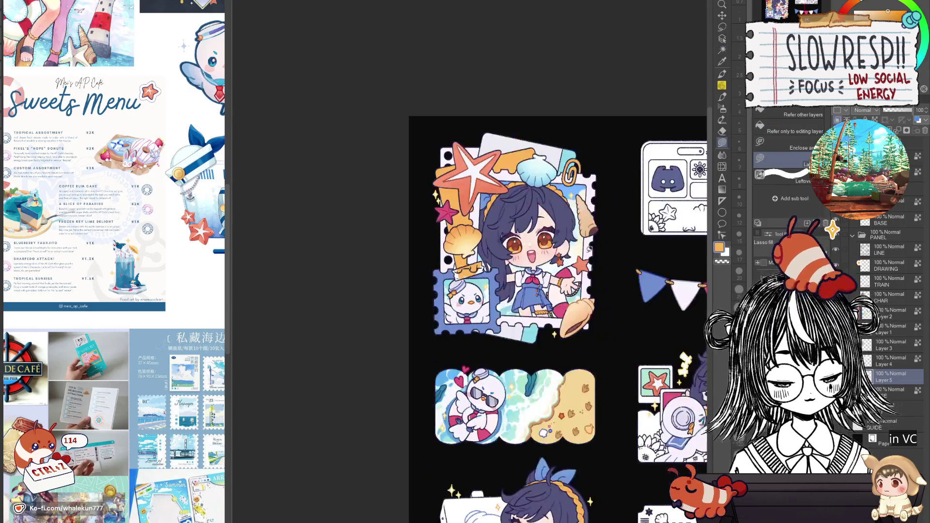
key("w")
left_click(477, 176)
left_click(458, 272, "shift")
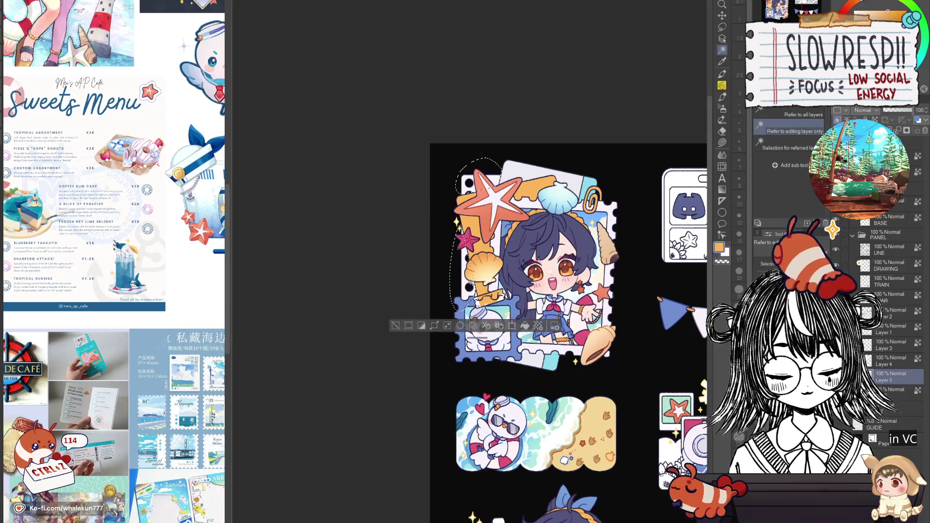
key("g")
scroll(608, 264, "down", 2)
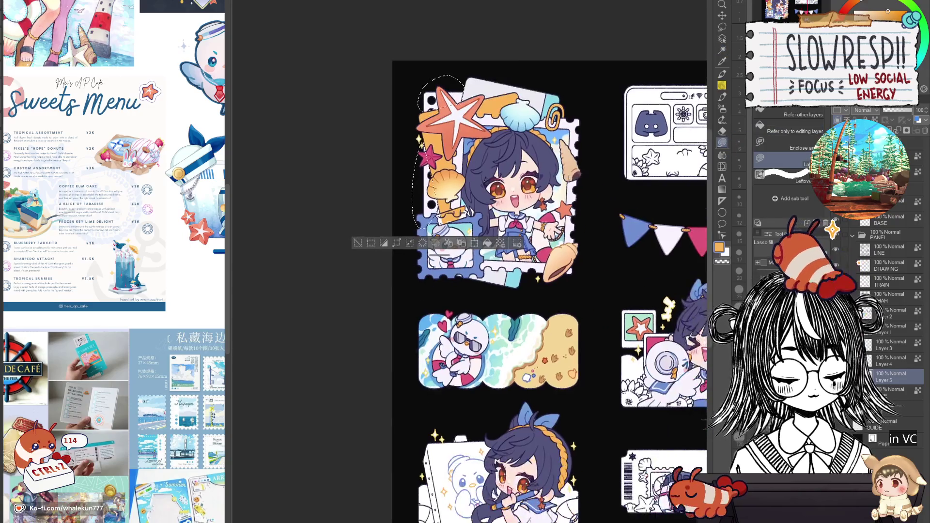
left_click(505, 322, "alt")
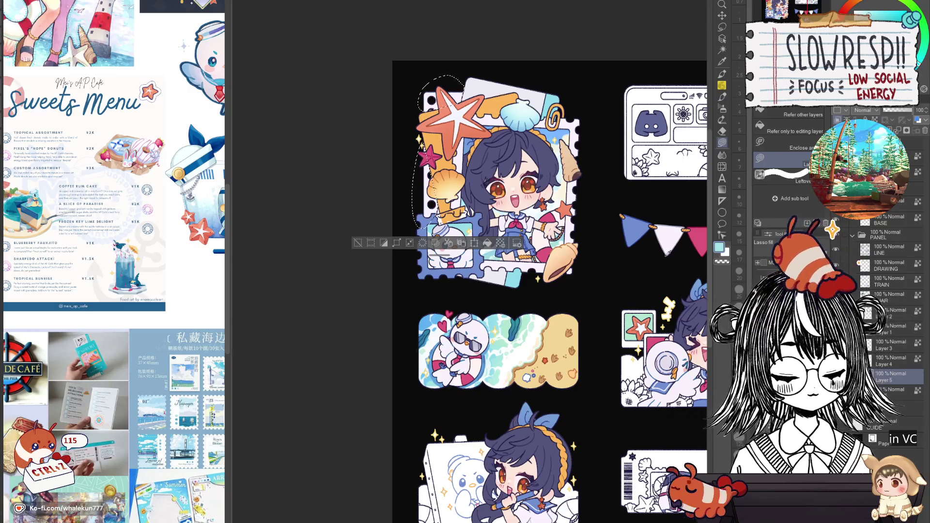
Try pink, then settle on a light cream drawing colour and clear the selection
left_click(886, 18)
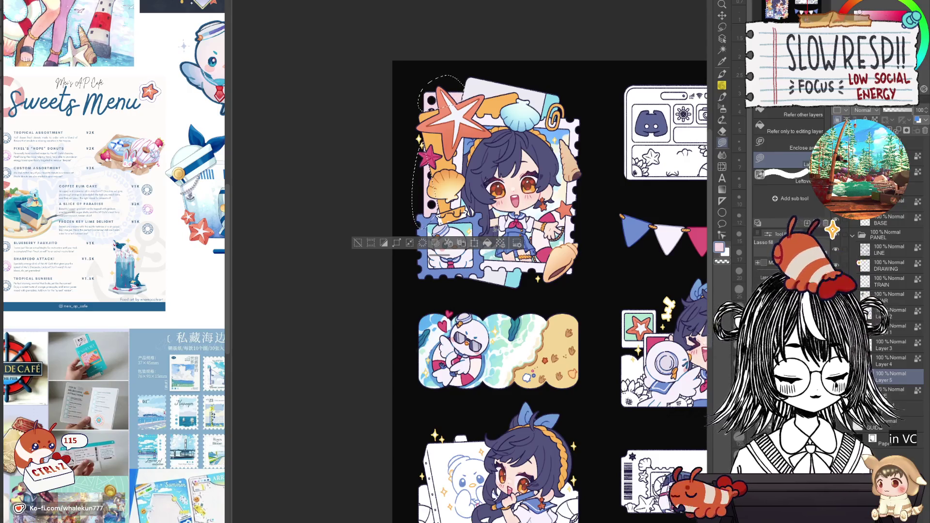
left_click(867, 10)
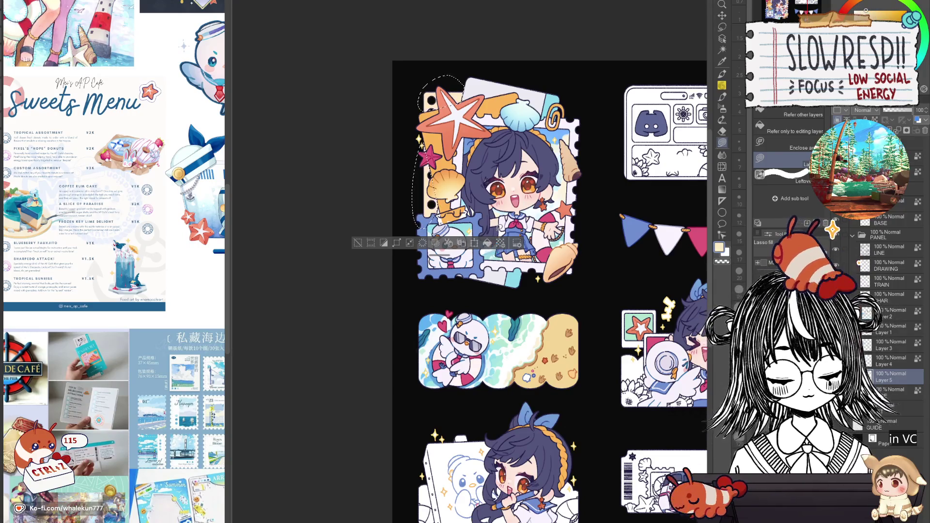
key("ctrl+d")
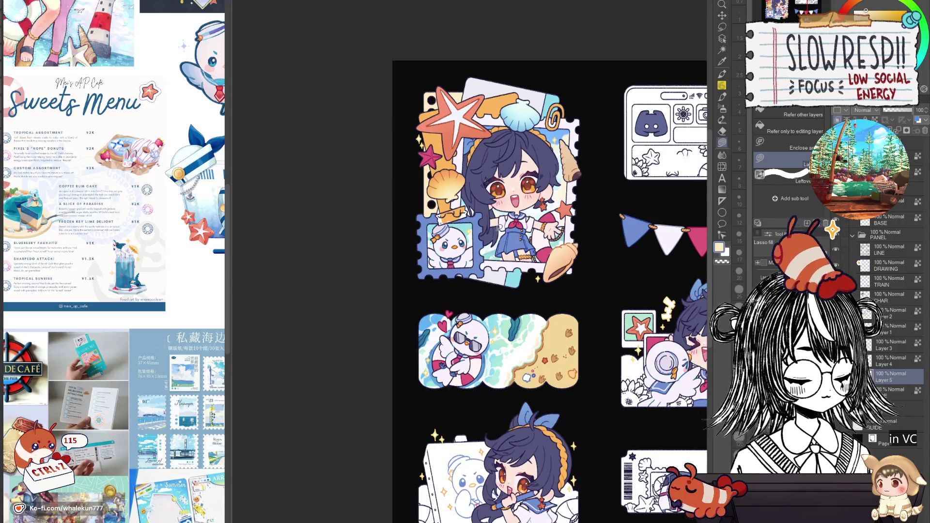
scroll(487, 191, "up", 4)
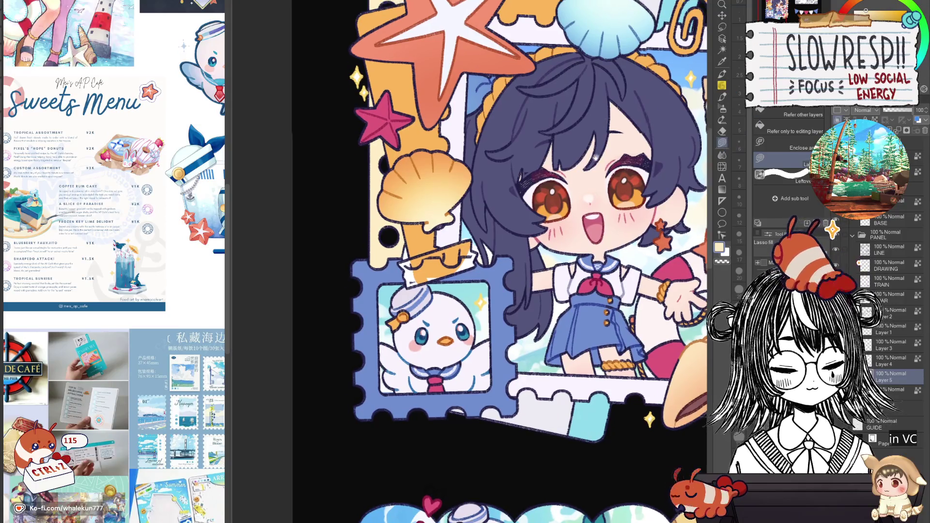
mouse_move(395, 191)
left_mouse_down()
mouse_move(414, 376)
mouse_move(485, 240)
mouse_move(519, 216)
left_mouse_up()
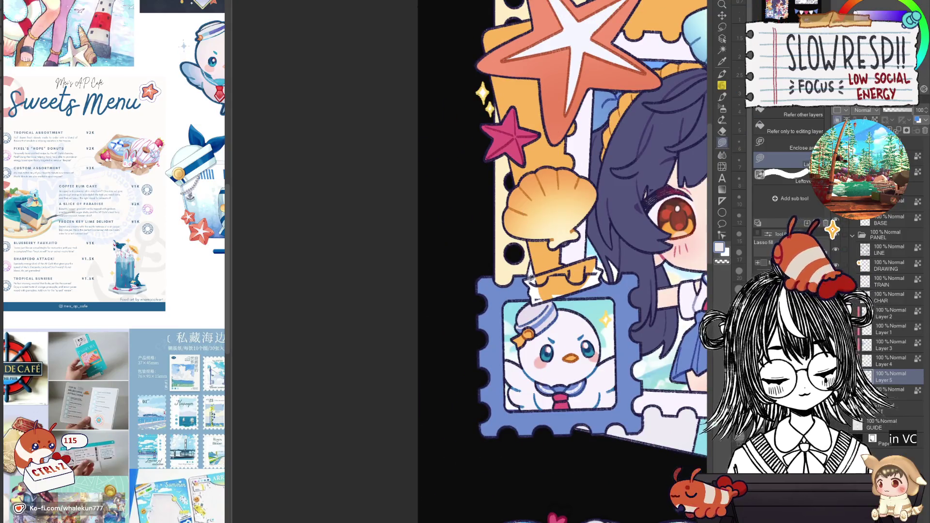
scroll(553, 262, "down", 4)
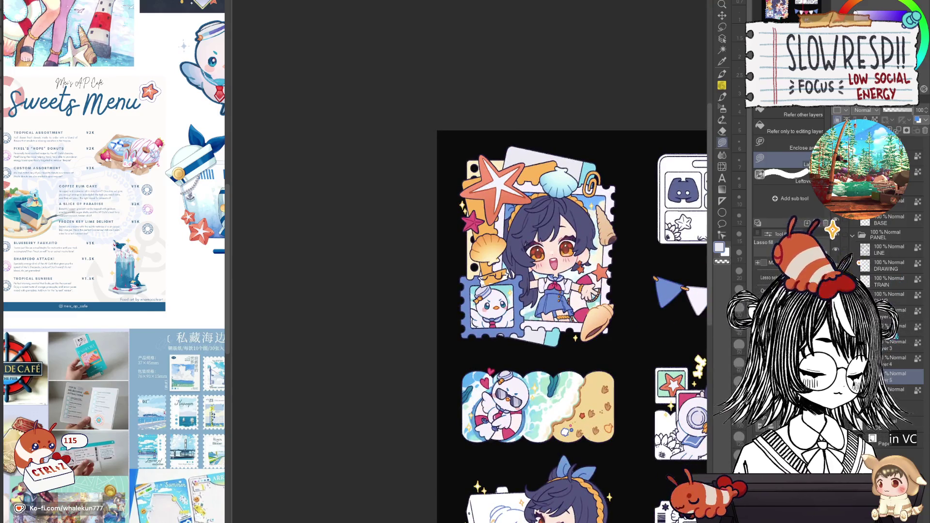
scroll(651, 352, "up", 3)
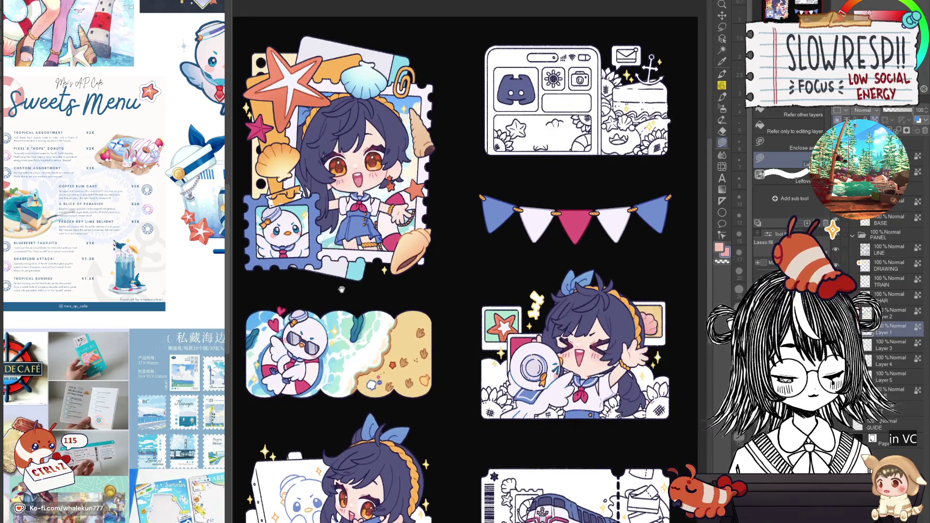
scroll(521, 288, "up", 3)
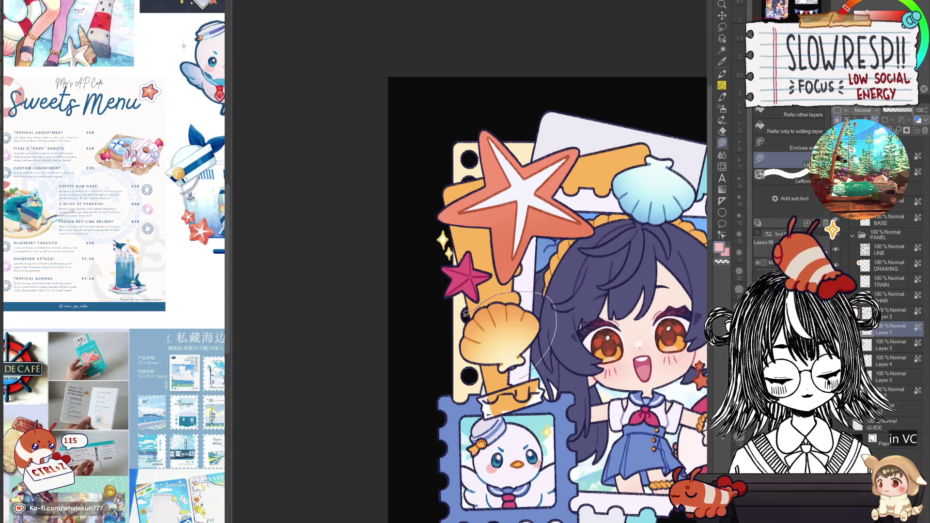
scroll(545, 339, "down", 5)
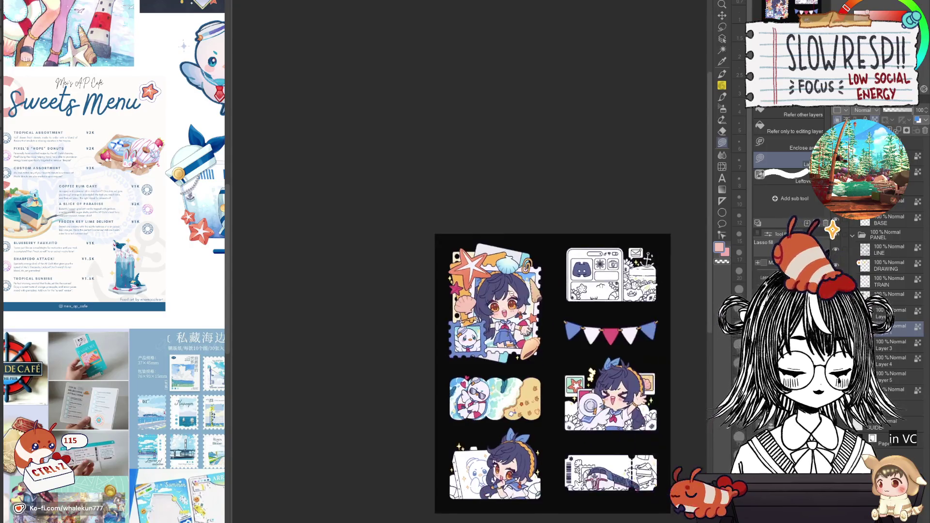
scroll(651, 356, "up", 2)
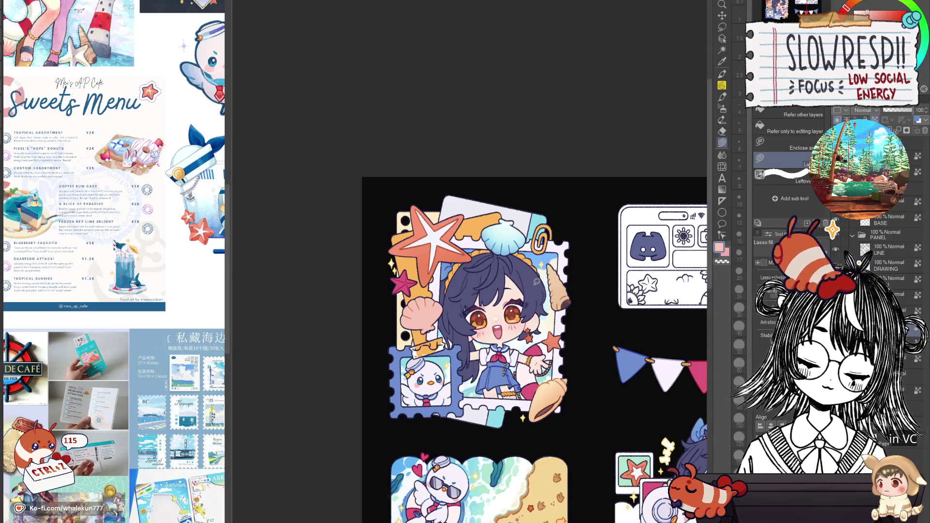
Lasso-fill the small star beside the stamp with a pale colour
scroll(511, 312, "up", 1)
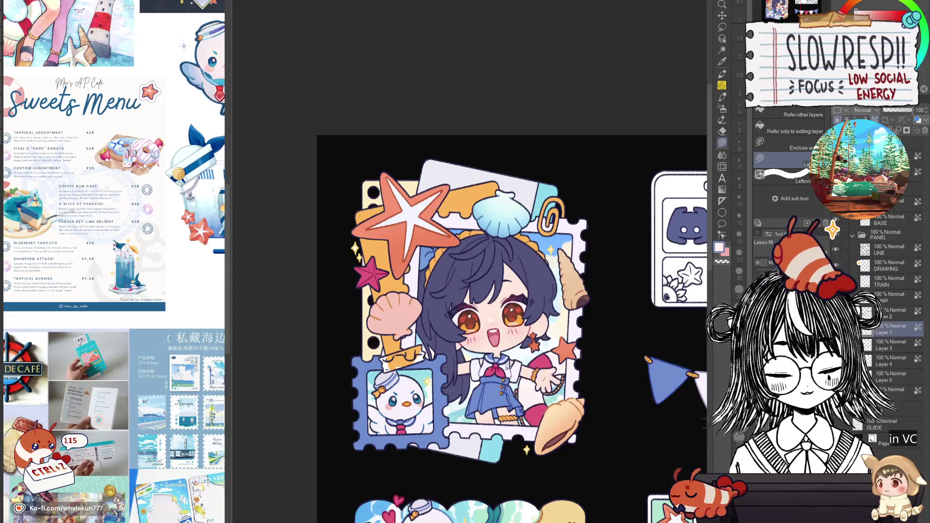
left_click_drag(382, 289, 372, 253)
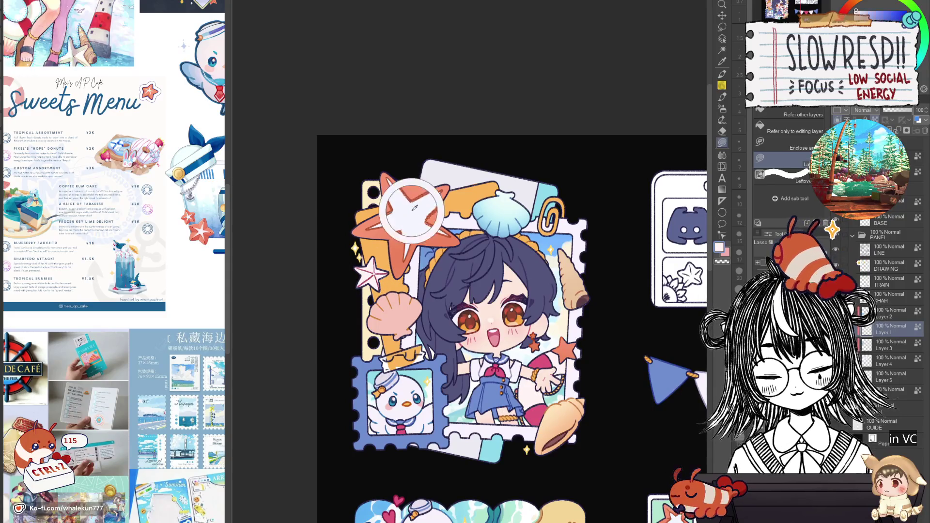
mouse_move(386, 296)
left_mouse_down()
mouse_move(361, 251)
mouse_move(395, 245)
left_mouse_up()
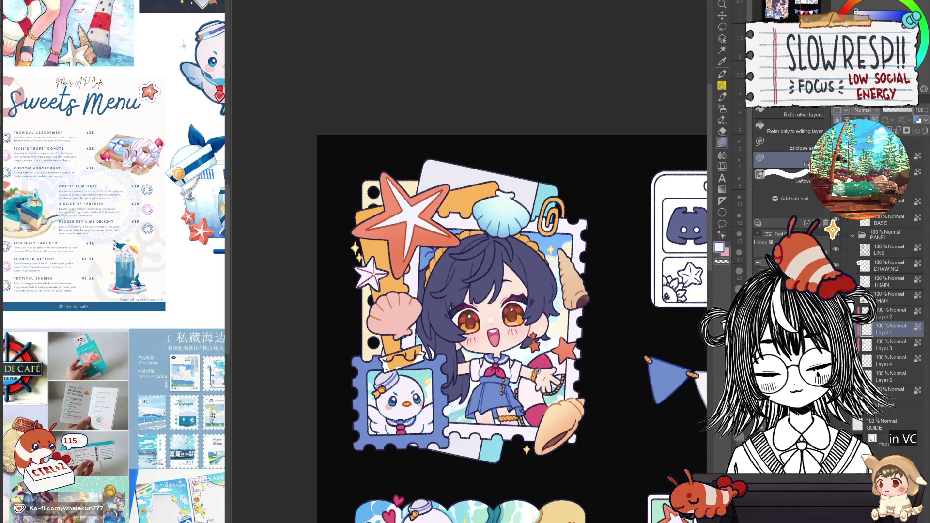
scroll(537, 391, "down", 3)
scroll(517, 388, "up", 3)
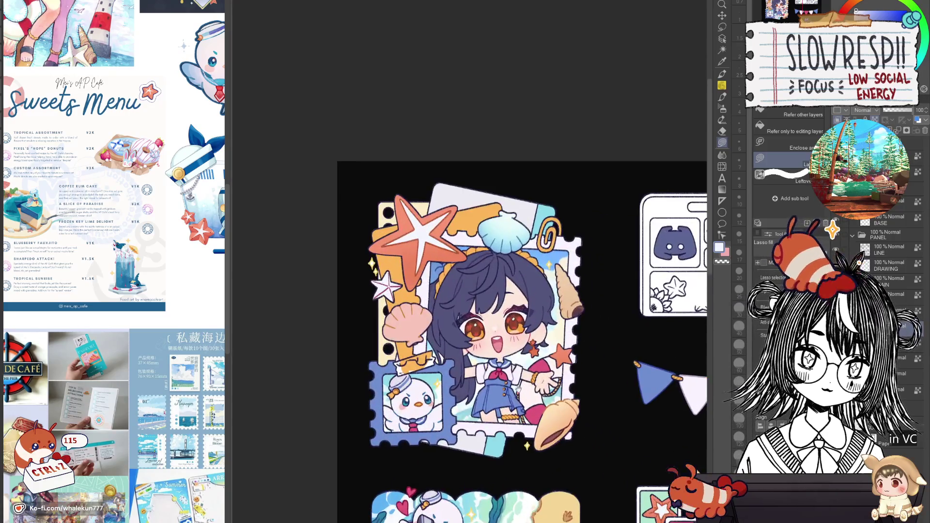
scroll(517, 389, "up", 3)
Pick pink from the artwork and airbrush soft shading over the seashell
left_click(722, 107)
scroll(473, 266, "down", 5)
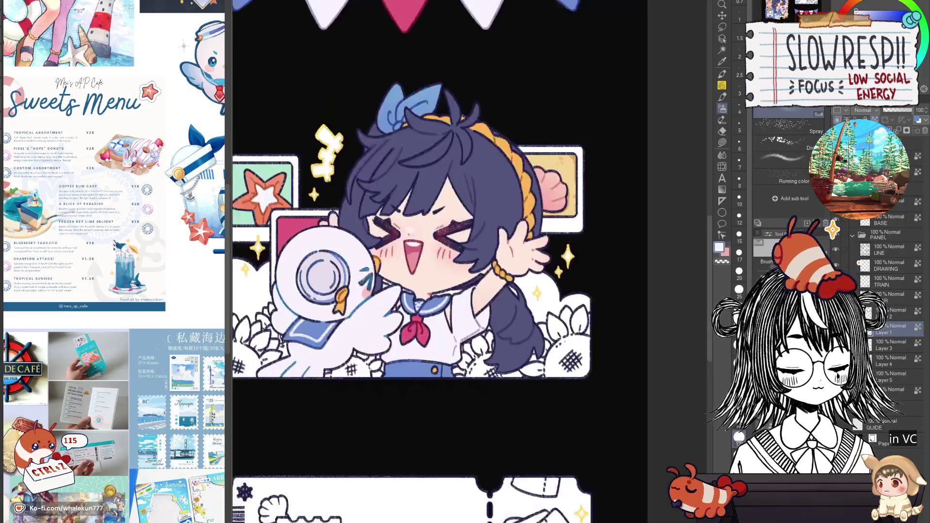
left_click(534, 218, "alt")
scroll(620, 158, "down", 5)
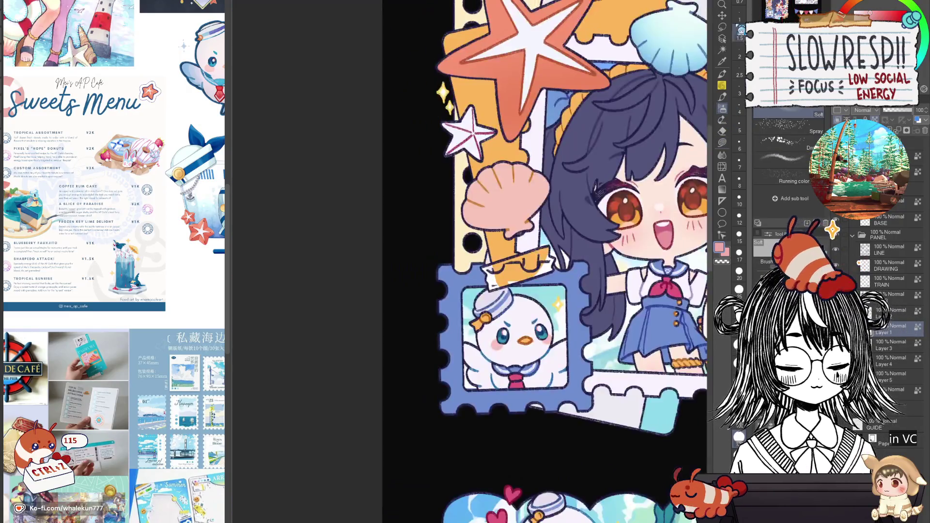
mouse_move(530, 221)
left_mouse_down()
mouse_move(569, 339)
mouse_move(577, 334)
mouse_move(562, 324)
mouse_move(569, 341)
mouse_move(579, 339)
mouse_move(552, 334)
mouse_move(557, 291)
mouse_move(558, 337)
mouse_move(557, 290)
mouse_move(571, 300)
left_mouse_up()
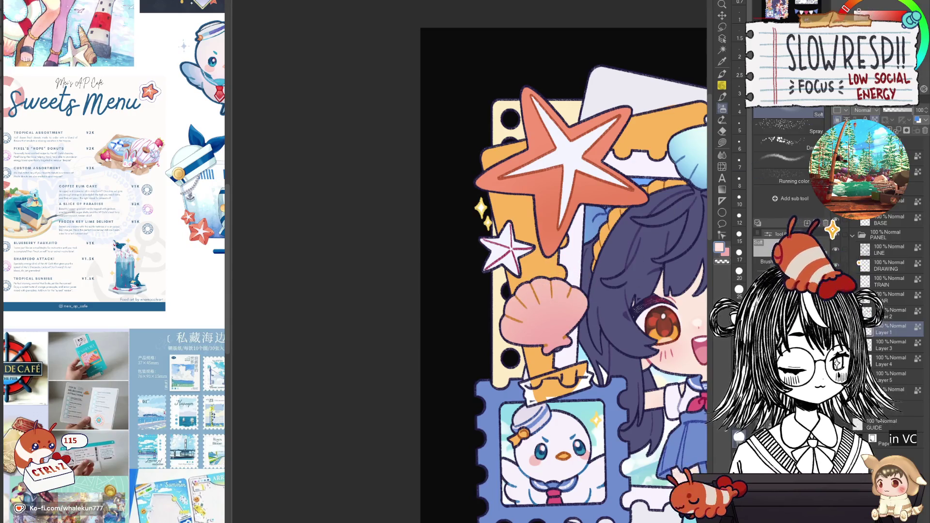
mouse_move(561, 257)
left_mouse_down()
mouse_move(507, 288)
mouse_move(552, 284)
mouse_move(511, 313)
left_mouse_up()
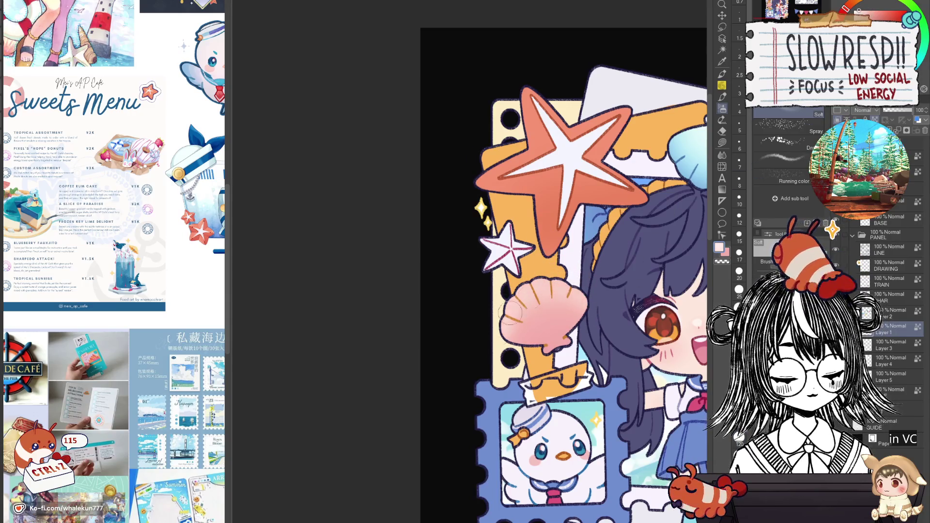
left_click_drag(504, 344, 433, 317)
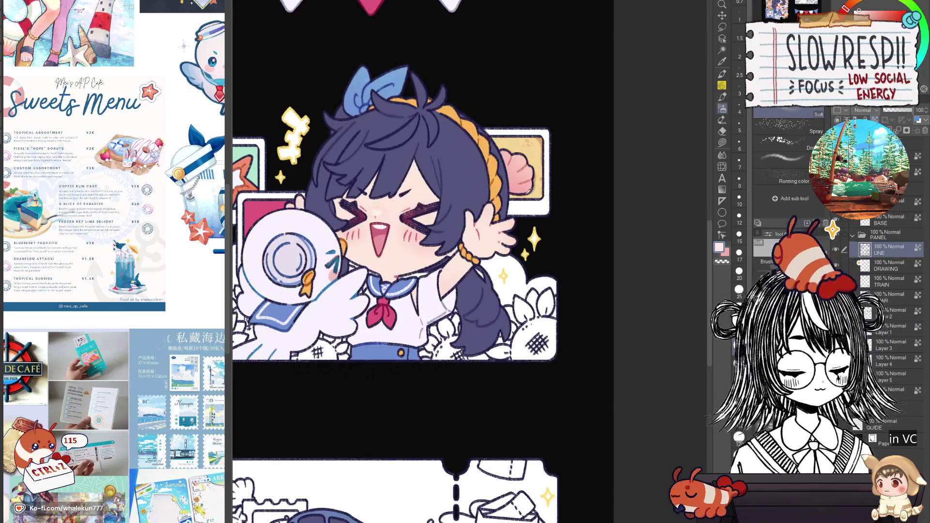
Paint deeper pink along the tape strip's edge, then undo it
left_click(526, 179, "alt")
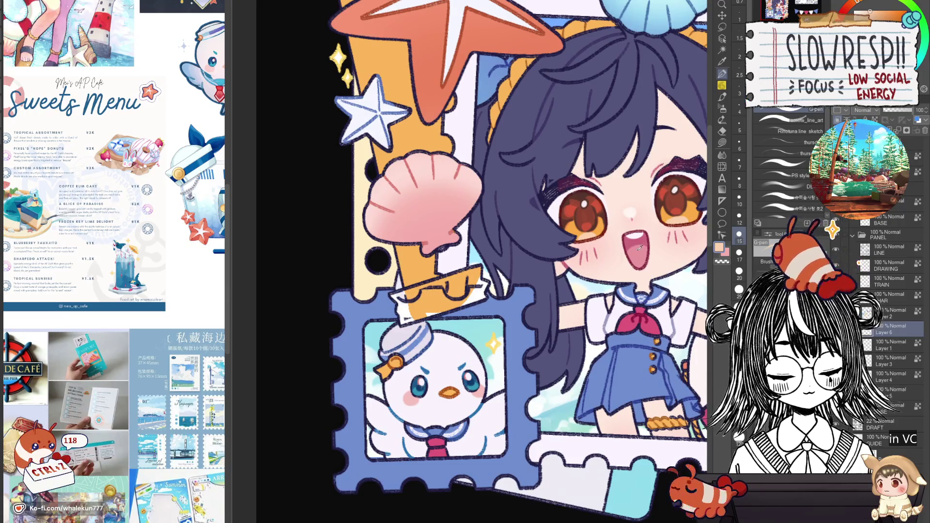
mouse_move(391, 295)
left_mouse_down()
mouse_move(477, 270)
mouse_move(481, 291)
left_mouse_up()
key("bracketleft")
key("bracketleft")
key("bracketleft")
key("ctrl+z")
key("ctrl+z")
key("ctrl+z")
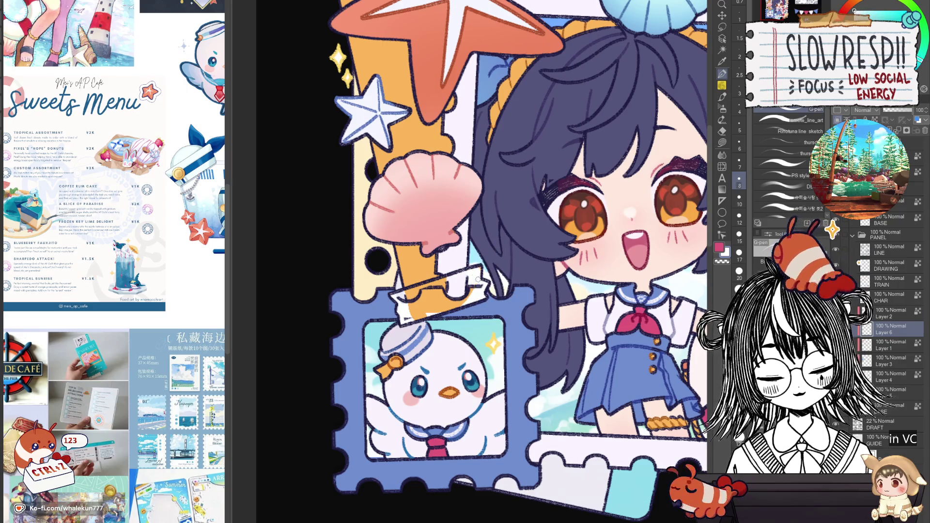
Test a short darker stroke on the tape and sample the pole orange and pale stamp-edge colours
key("bracketright")
key("bracketright")
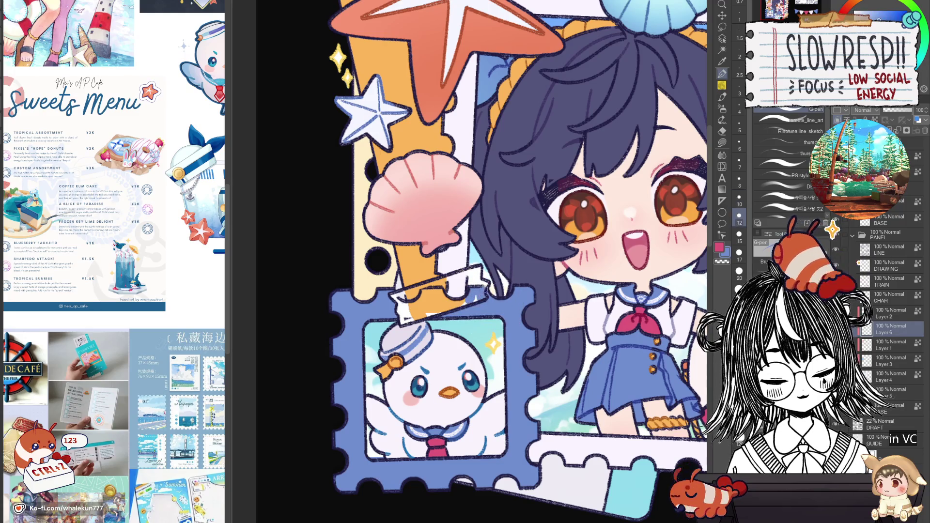
mouse_move(453, 306)
left_mouse_down()
mouse_move(409, 319)
mouse_move(399, 308)
mouse_move(427, 293)
mouse_move(458, 296)
mouse_move(409, 314)
mouse_move(438, 302)
left_mouse_up()
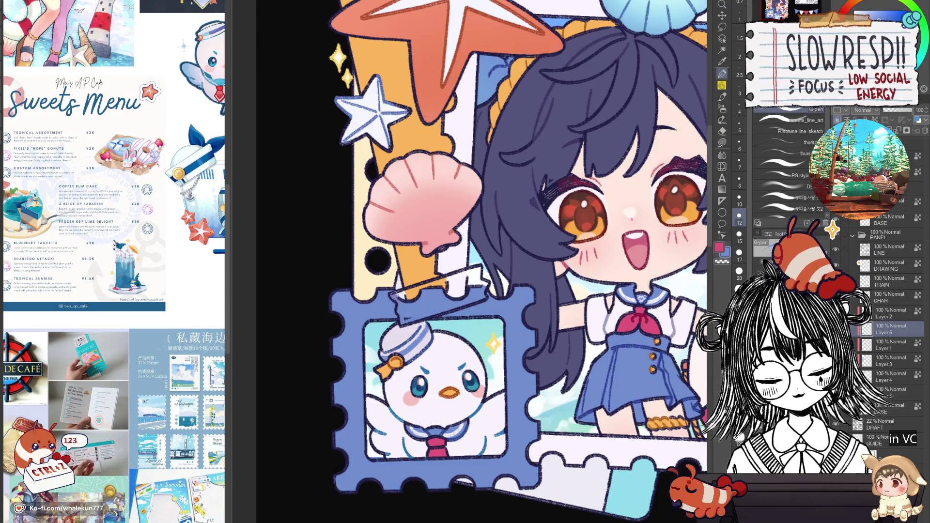
left_click(403, 292, "alt")
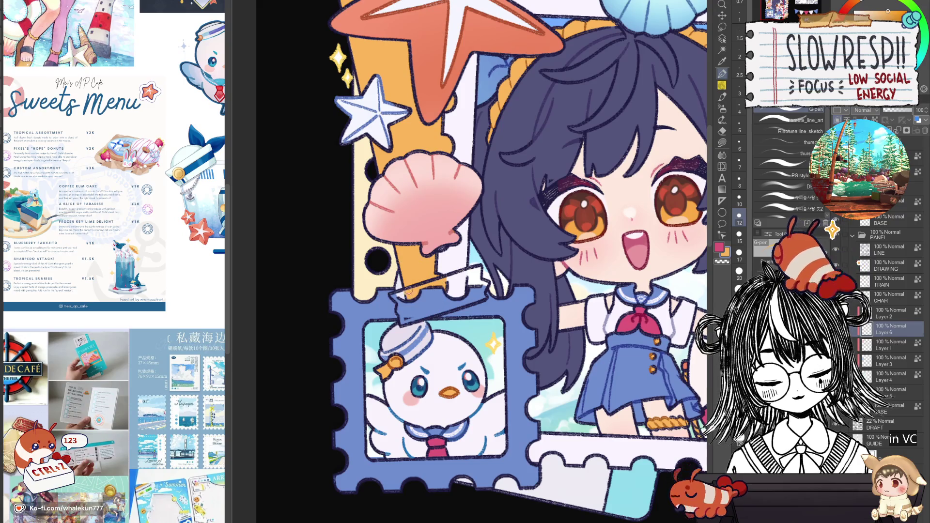
left_click(407, 322, "alt")
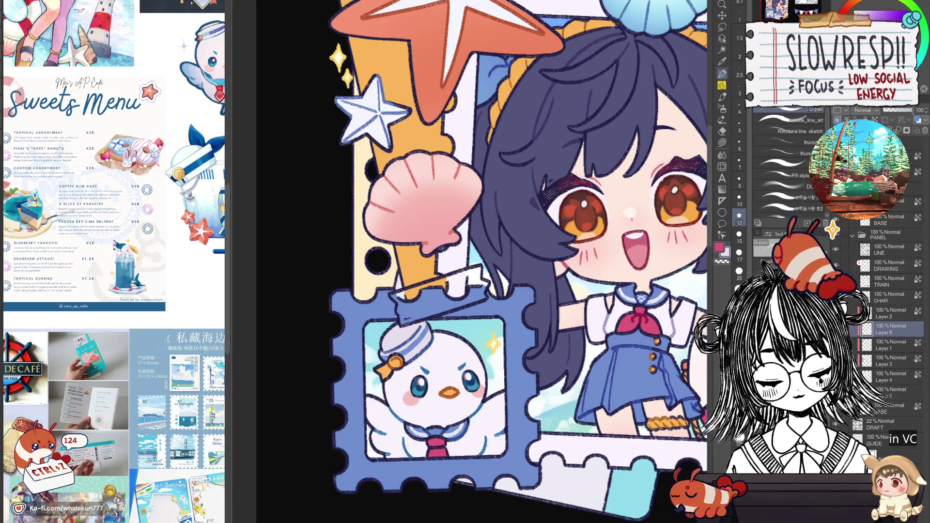
key("bracketleft")
key("bracketleft")
key("bracketleft")
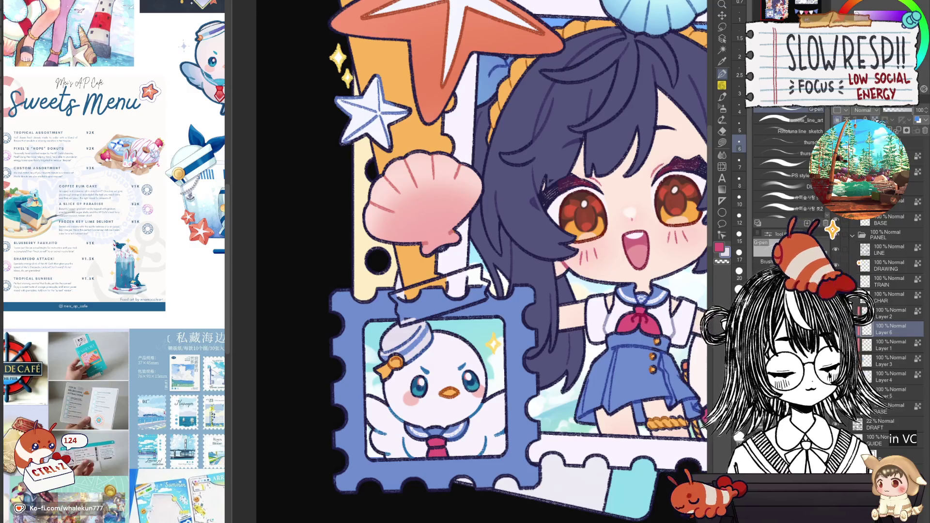
left_click(722, 97)
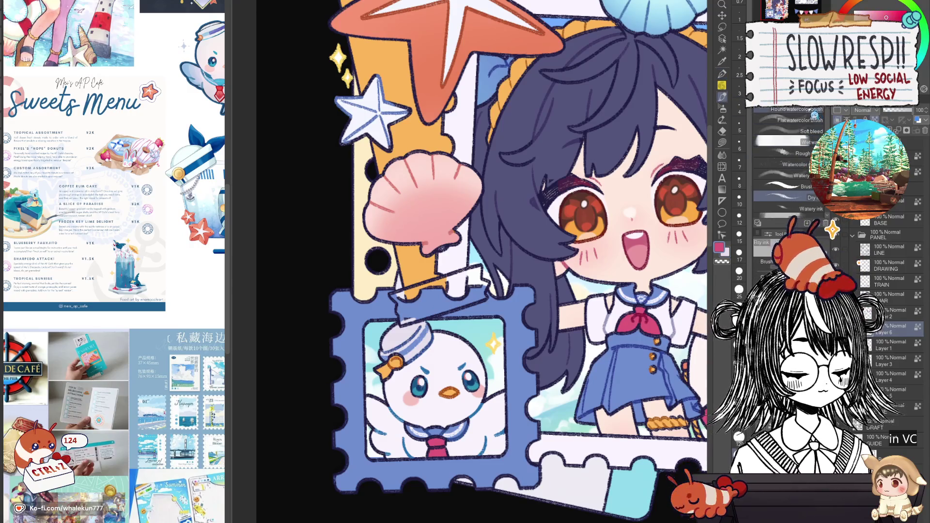
Wash pink-lavender and magenta across the stamp top with a round watercolour brush, then undo
left_click(797, 109)
mouse_move(388, 296)
left_mouse_down()
mouse_move(415, 300)
mouse_move(528, 271)
left_mouse_up()
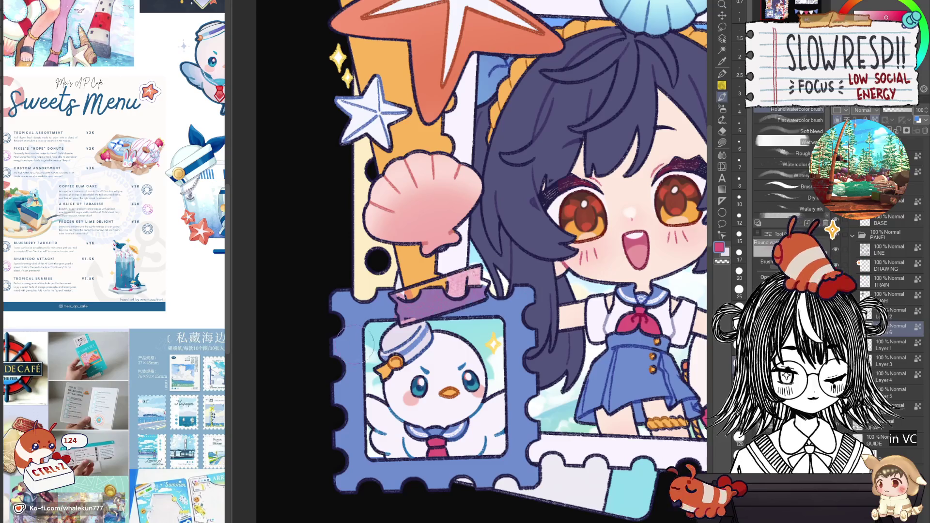
scroll(355, 344, "down", 5)
scroll(368, 339, "up", 5)
mouse_move(373, 334)
left_mouse_down()
mouse_move(402, 346)
mouse_move(460, 310)
left_mouse_up()
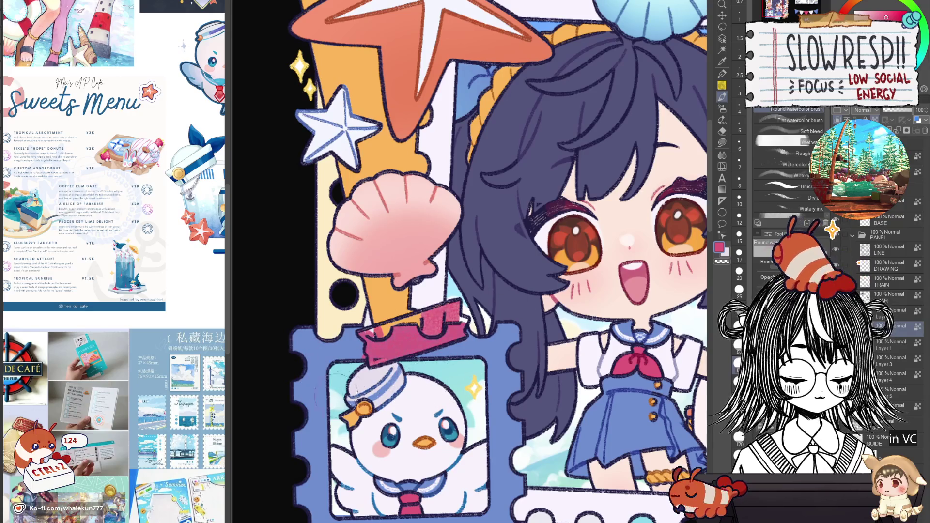
key("ctrl+z")
key("ctrl+z")
key("ctrl+z")
key("ctrl+z")
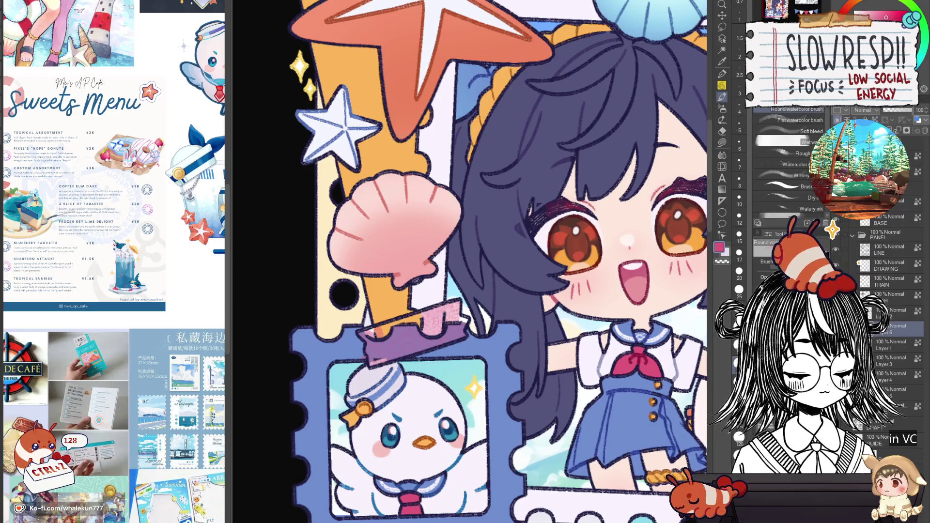
key("ctrl+z")
key("ctrl+z")
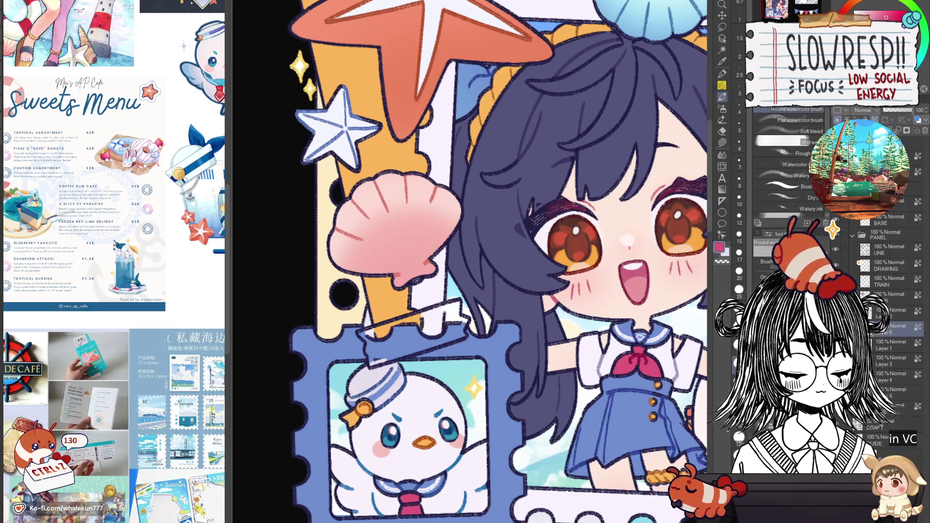
Try pink over the tape above the duck frame, undo it, and return to the pen
mouse_move(373, 339)
left_mouse_down()
mouse_move(448, 312)
mouse_move(380, 337)
mouse_move(393, 344)
mouse_move(387, 356)
left_mouse_up()
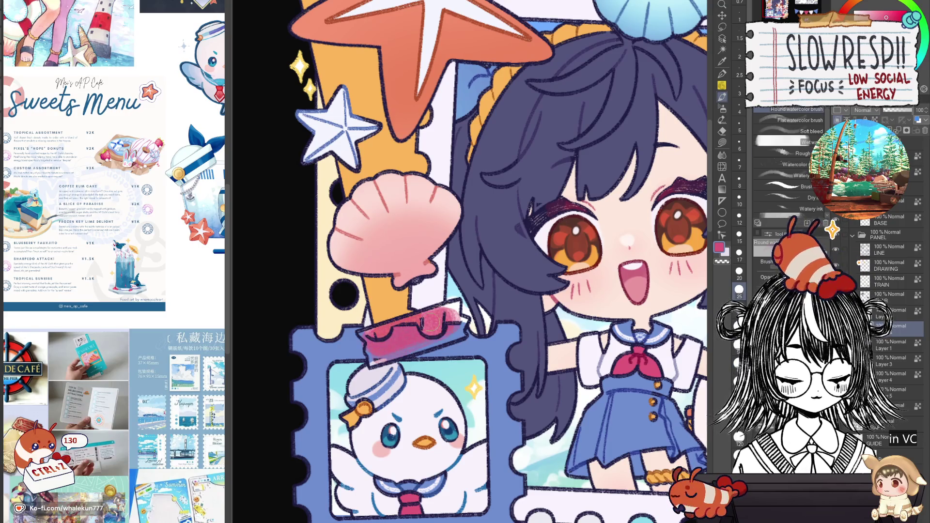
key("ctrl+z")
key("ctrl+z")
left_click(722, 74)
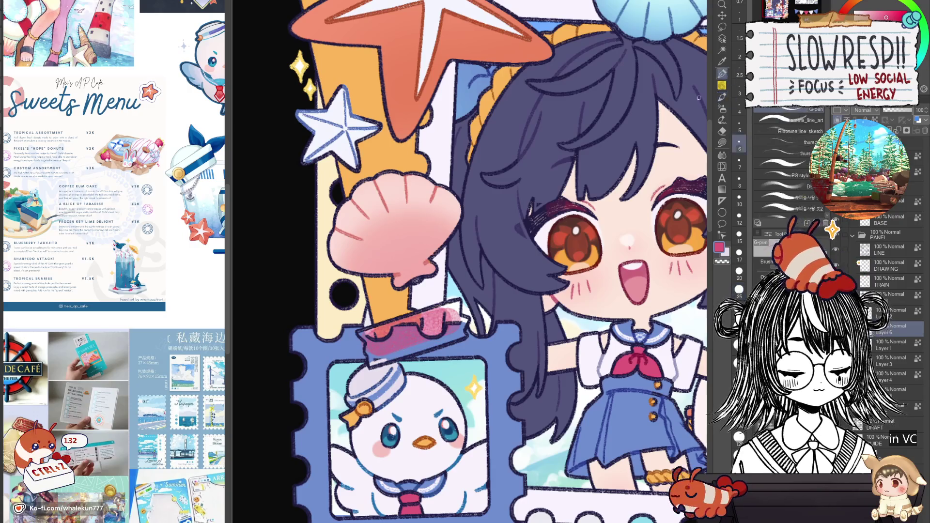
key("bracketleft")
key("bracketleft")
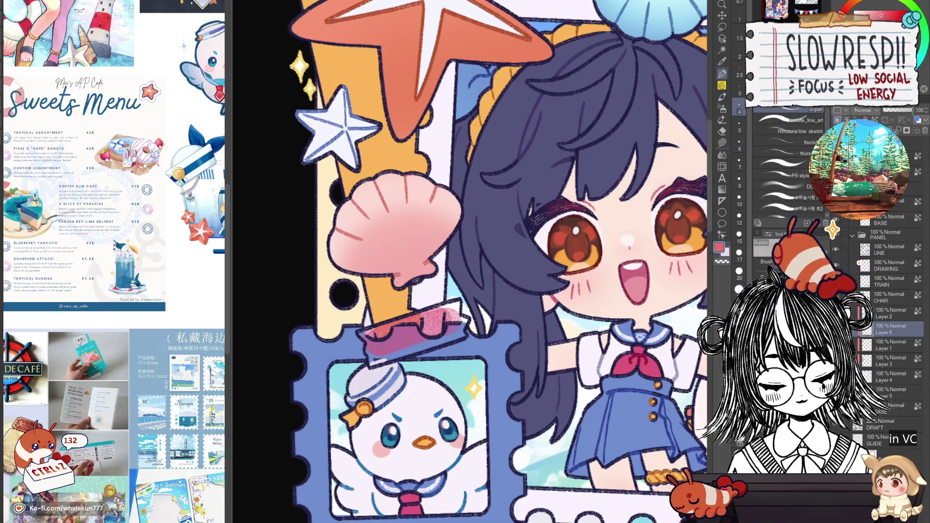
key("bracketright")
key("bracketright")
key("bracketright")
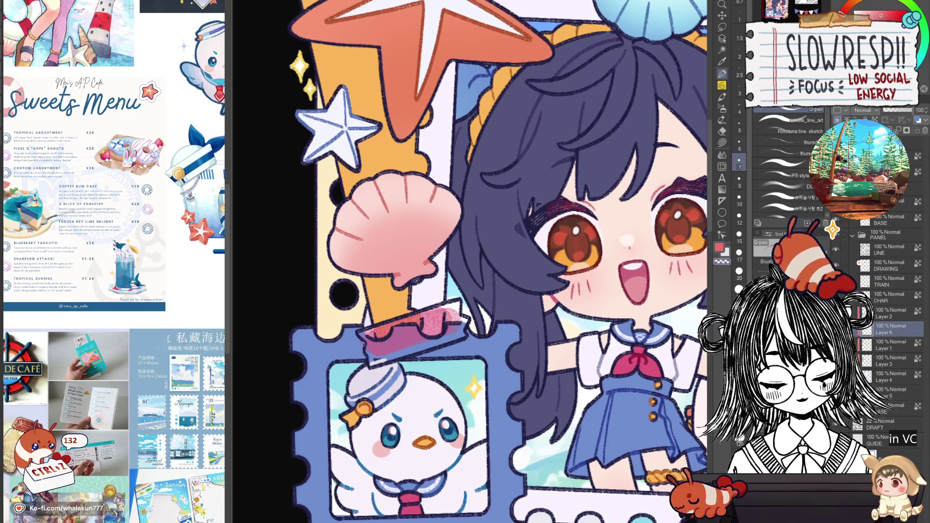
Sample the tape's pink shades and darken a small patch of the pink tape
left_click(394, 340, "alt")
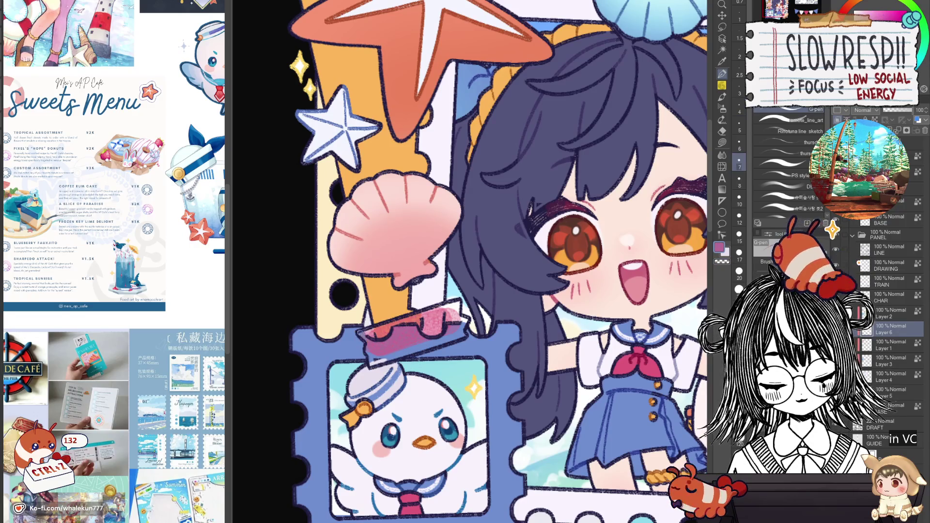
key("bracketright")
key("bracketright")
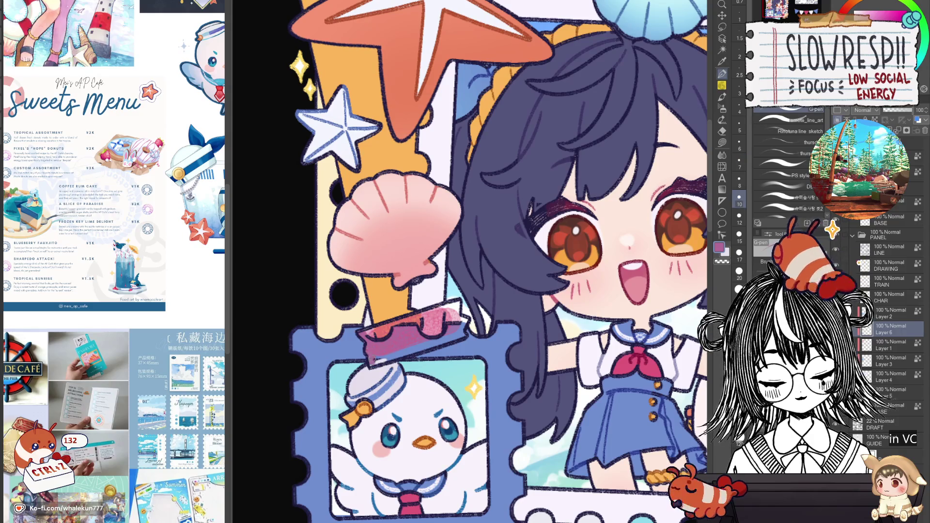
left_click(398, 347, "alt")
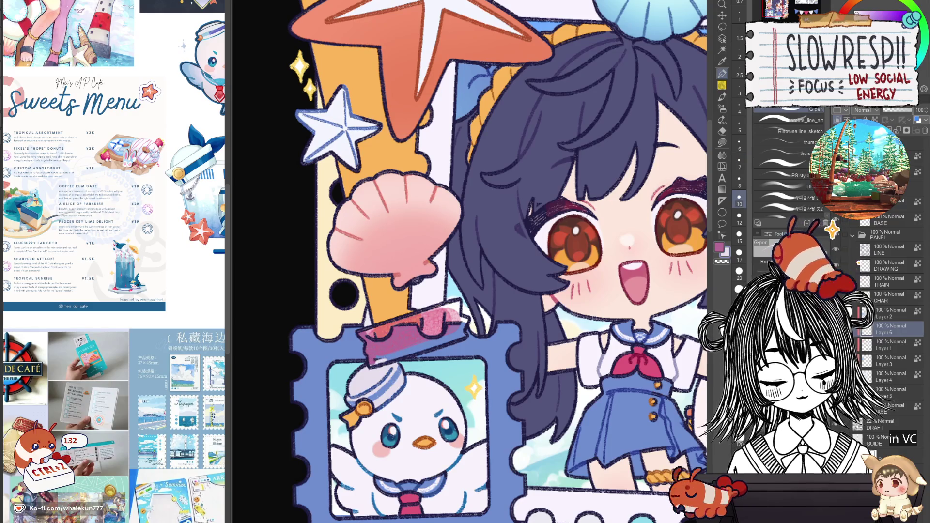
left_click(451, 316, "alt")
key("bracketleft")
key("bracketleft")
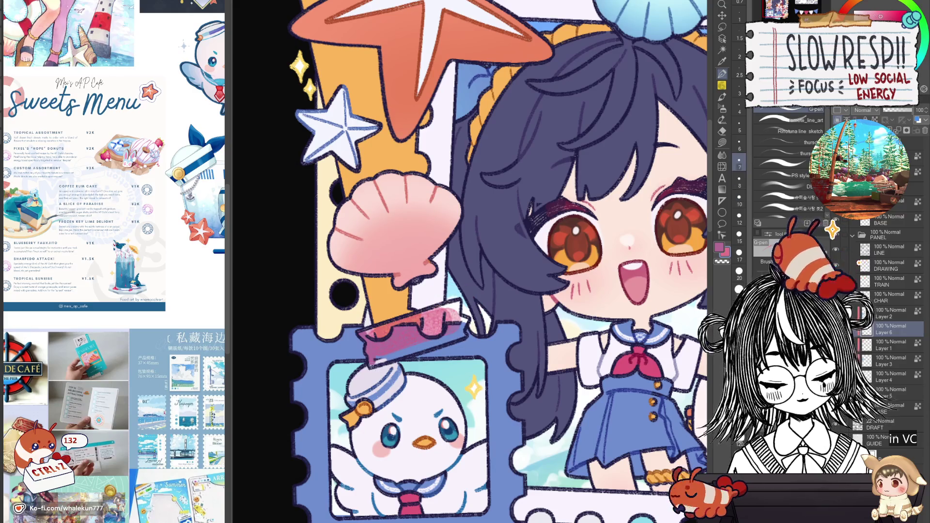
left_click_drag(371, 363, 387, 361)
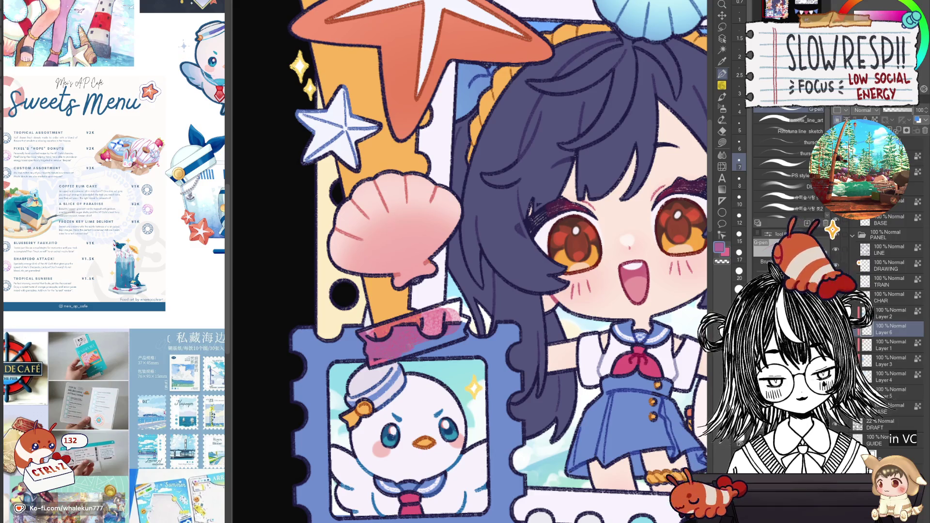
key("bracketright")
key("bracketright")
key("bracketright")
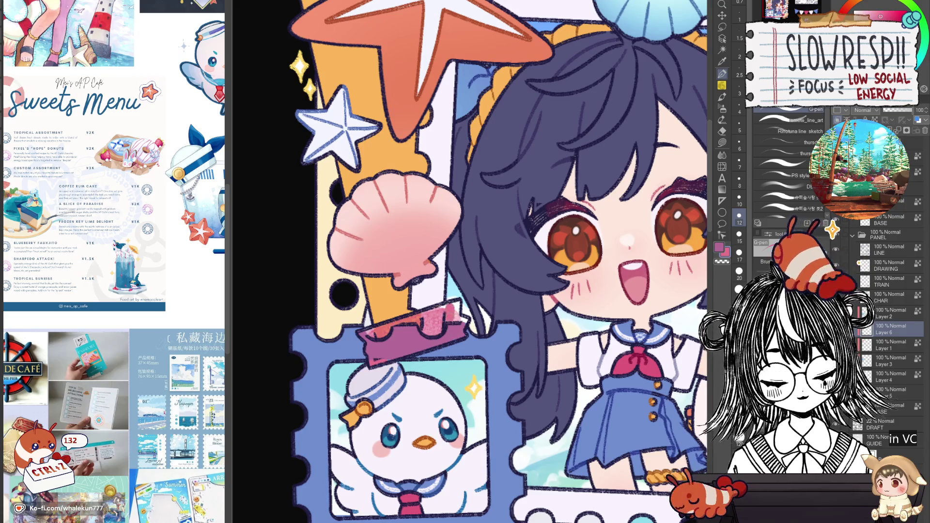
key("bracketleft")
key("bracketleft")
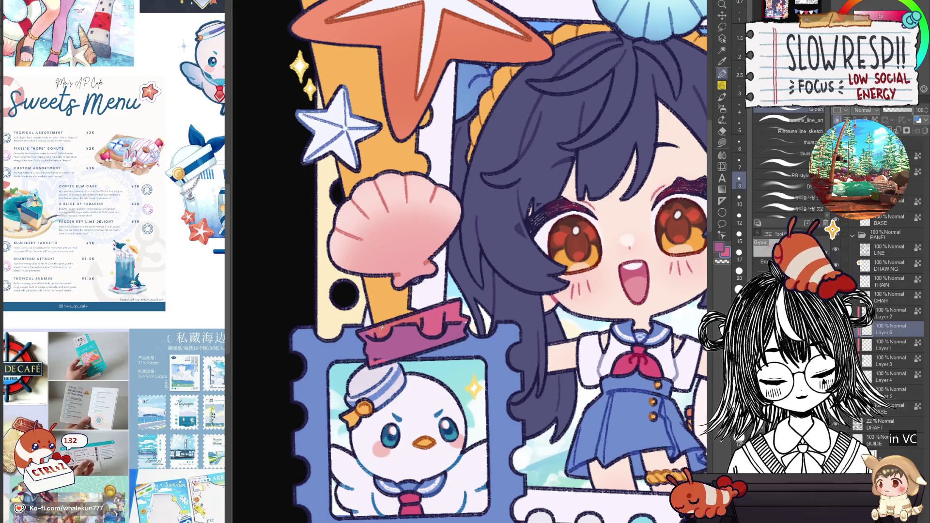
Switch from Layer 6 back to the LINE layer and enlarge the brush for the tape
scroll(377, 332, "down", 5)
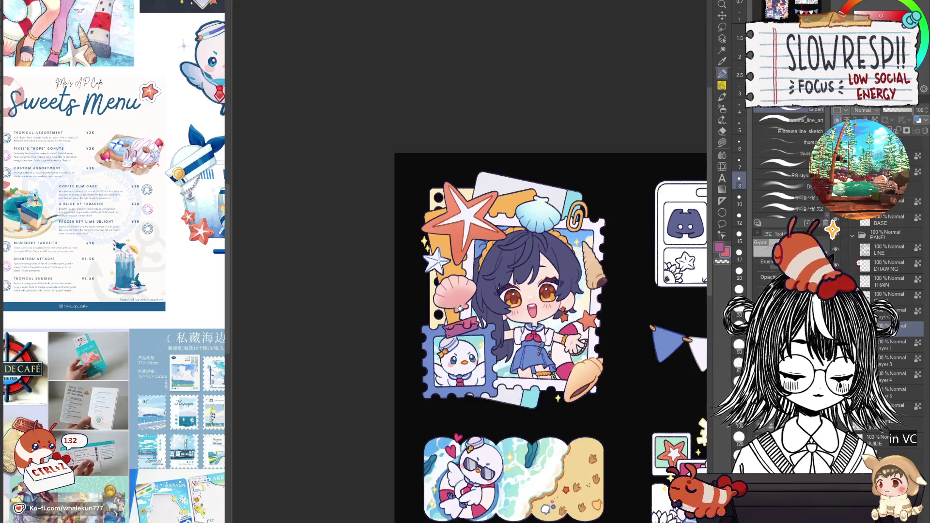
scroll(530, 345, "up", 2)
scroll(530, 345, "down", 3)
scroll(476, 358, "up", 3)
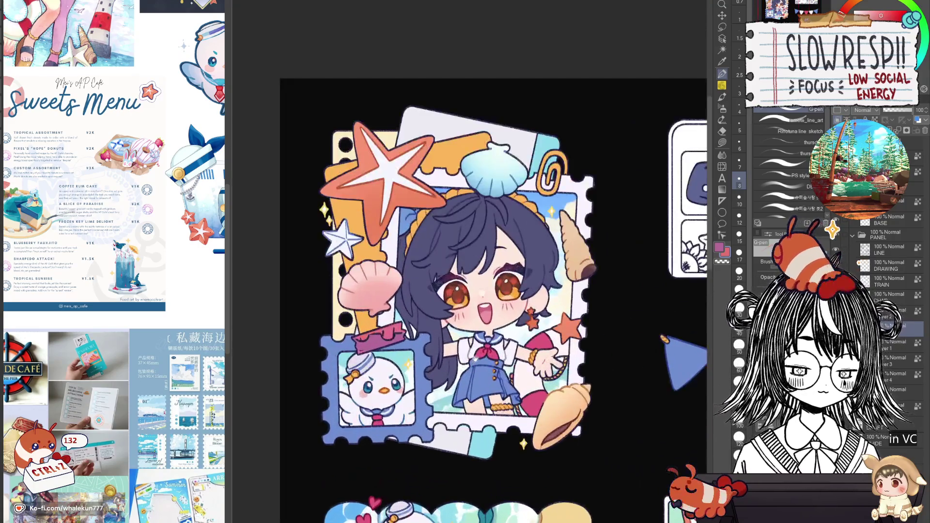
scroll(354, 313, "up", 4)
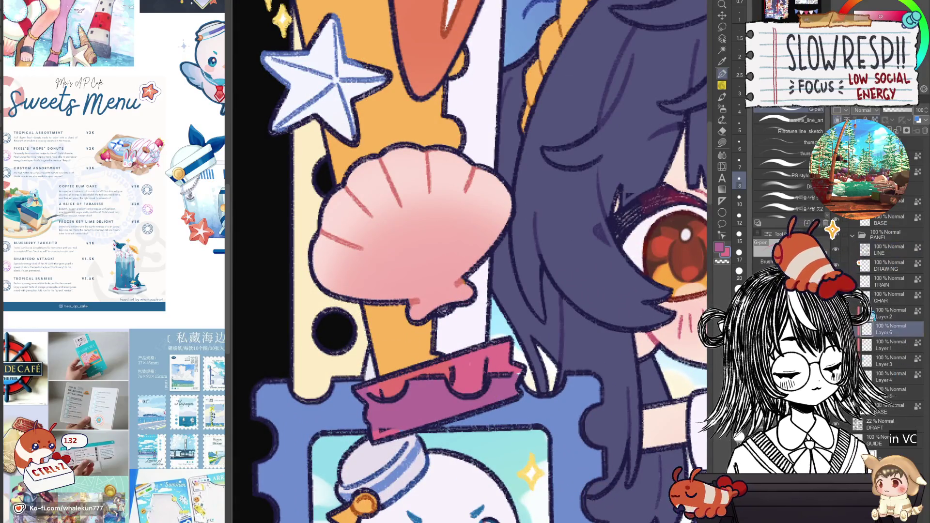
left_click(515, 375, "ctrl+shift")
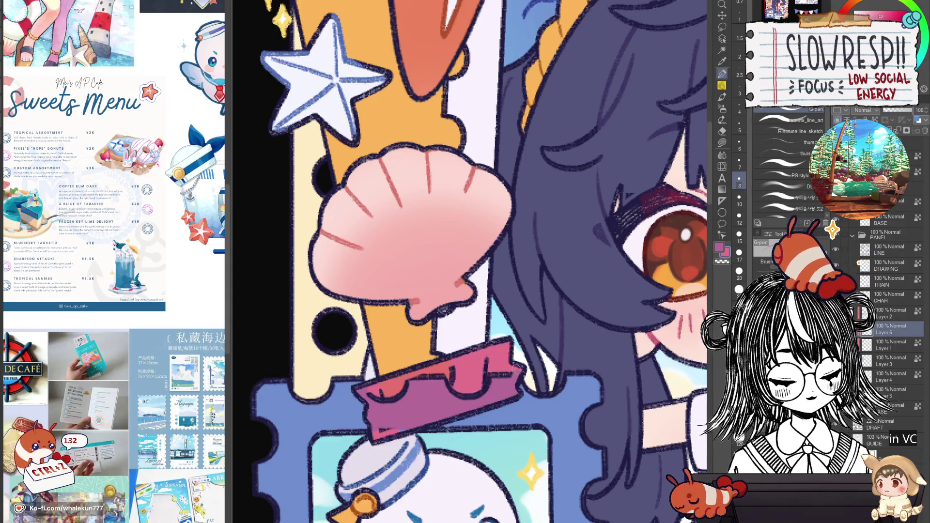
left_click(902, 252)
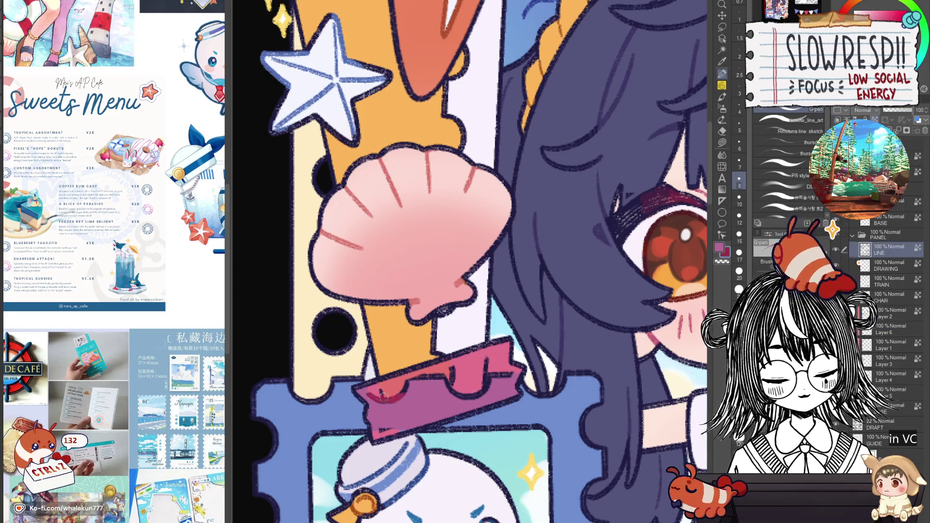
key("bracketright")
key("bracketright")
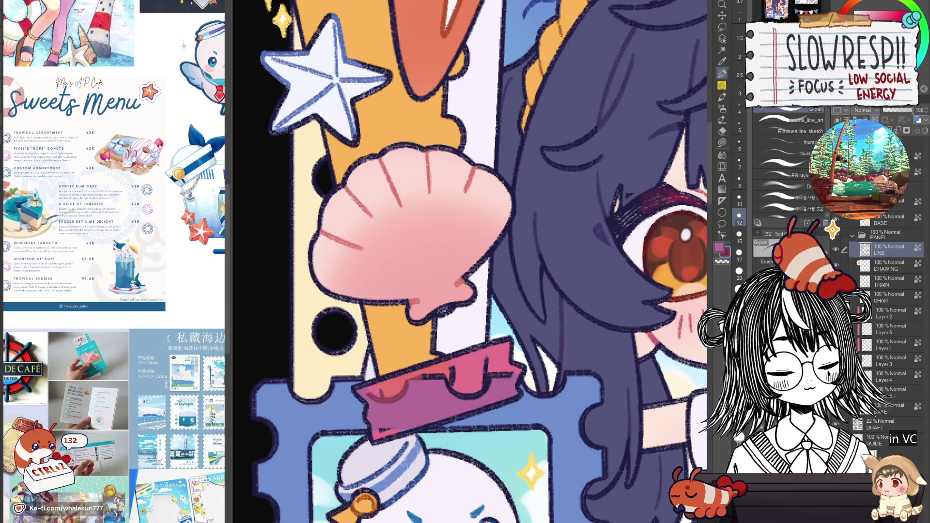
key("bracketright")
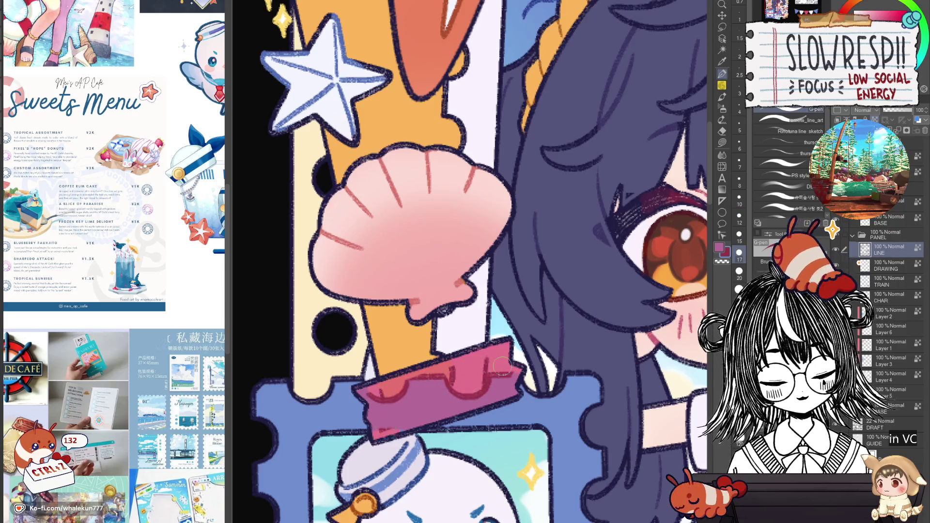
Zoom out and reframe on the seagull stamp, shell and pink tape with a smaller brush
key("ctrl+0")
scroll(557, 290, "up", 5)
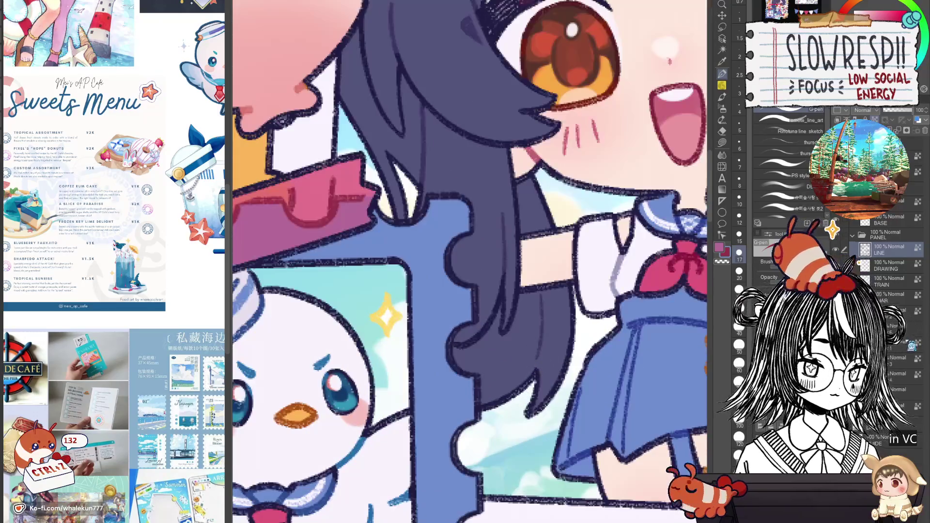
left_click_drag(237, 265, 552, 289)
key("bracketleft")
key("bracketleft")
key("bracketleft")
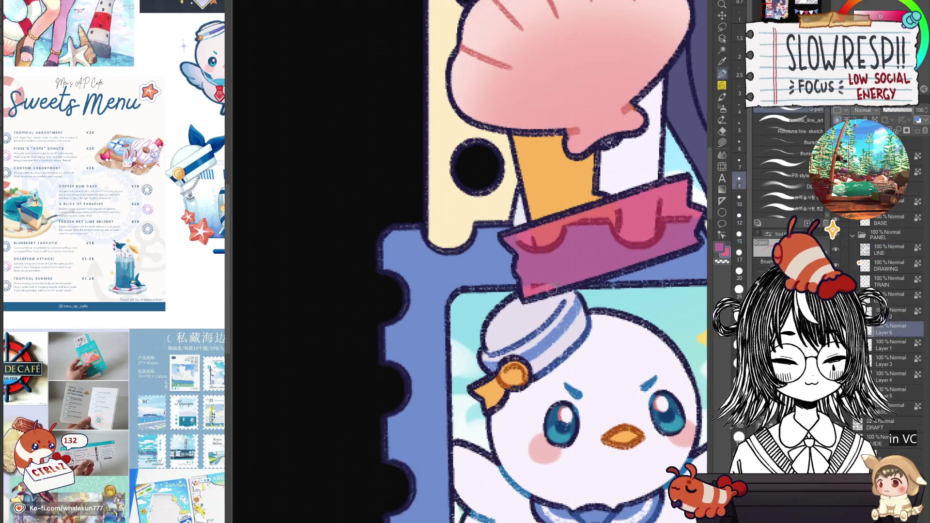
key("bracketleft")
key("bracketleft")
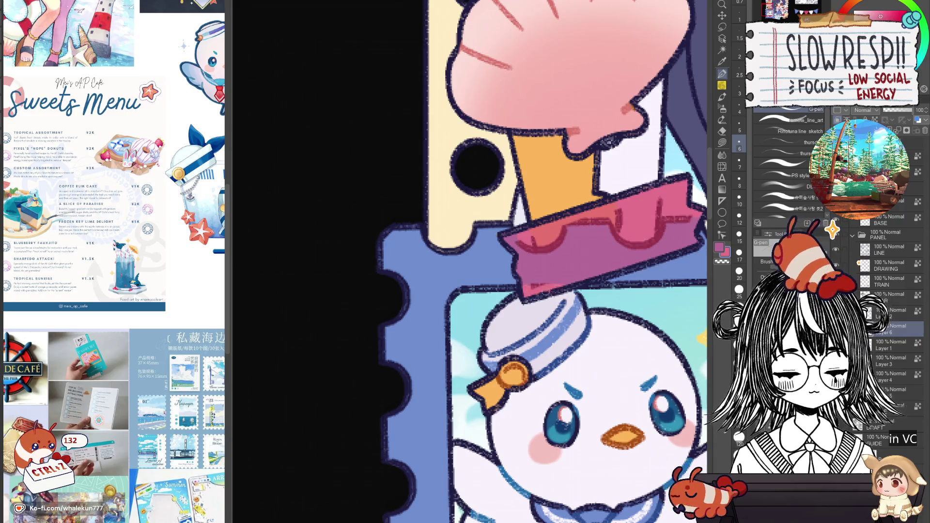
left_click_drag(545, 292, 434, 379)
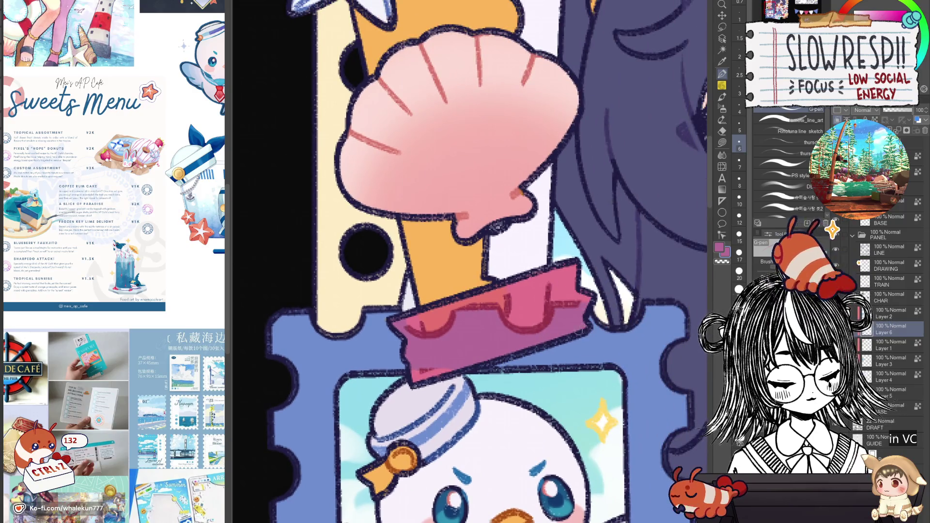
scroll(564, 327, "down", 10)
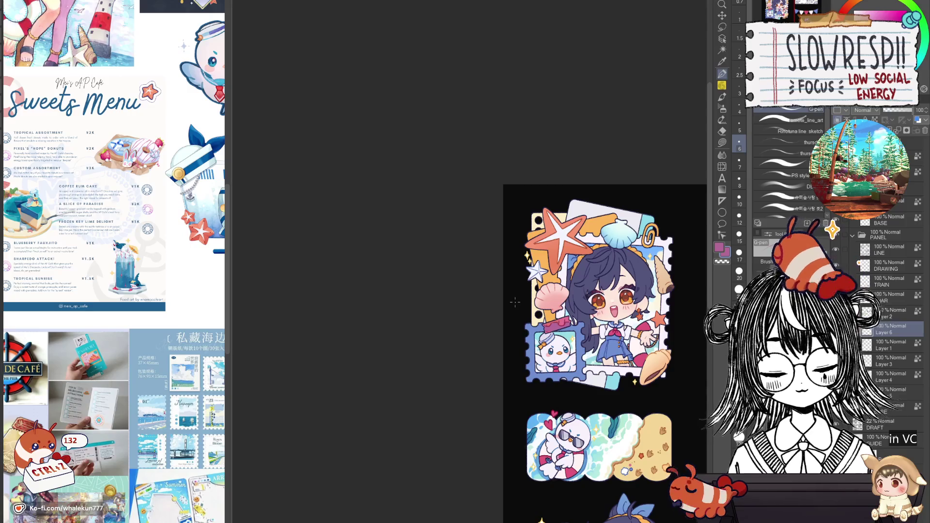
Sample the ticket's cyan and extend it along the lower edge beneath the stamp, undoing one stroke
scroll(558, 350, "up", 6)
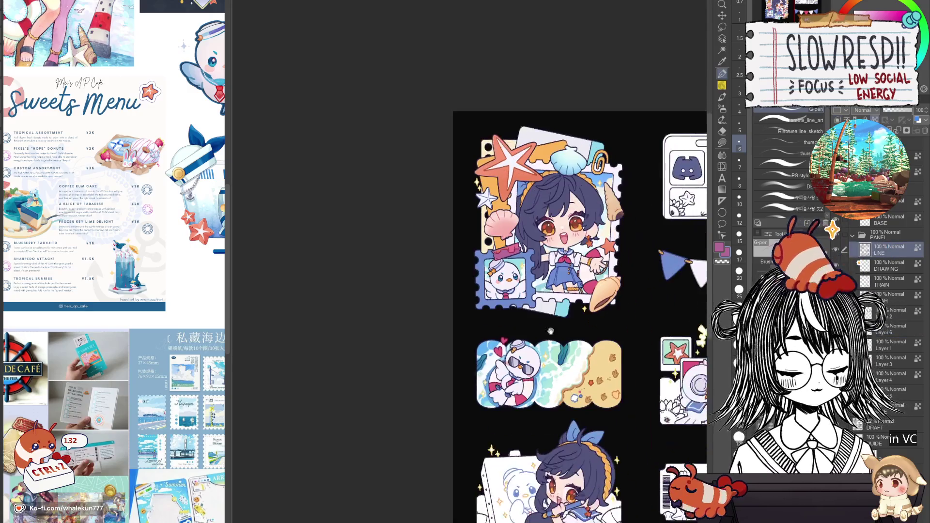
left_click(557, 350, "alt")
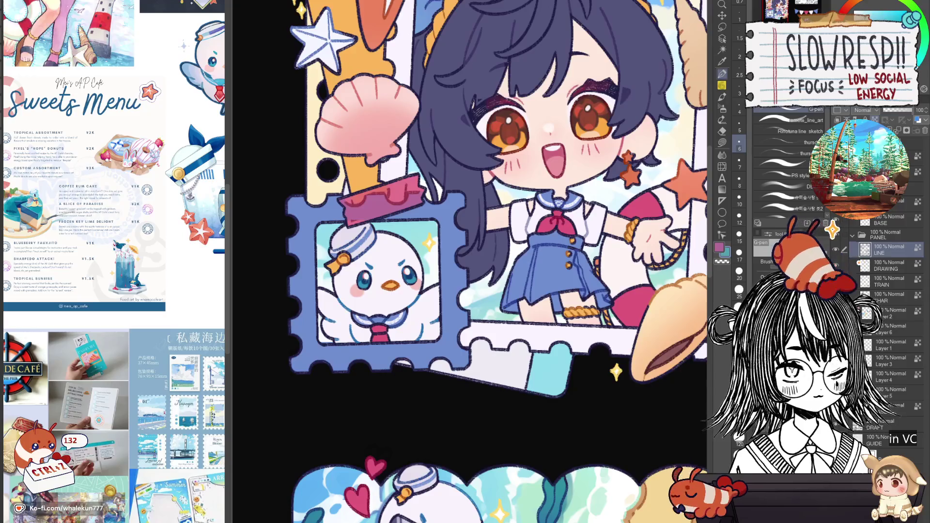
key("bracketright")
key("bracketright")
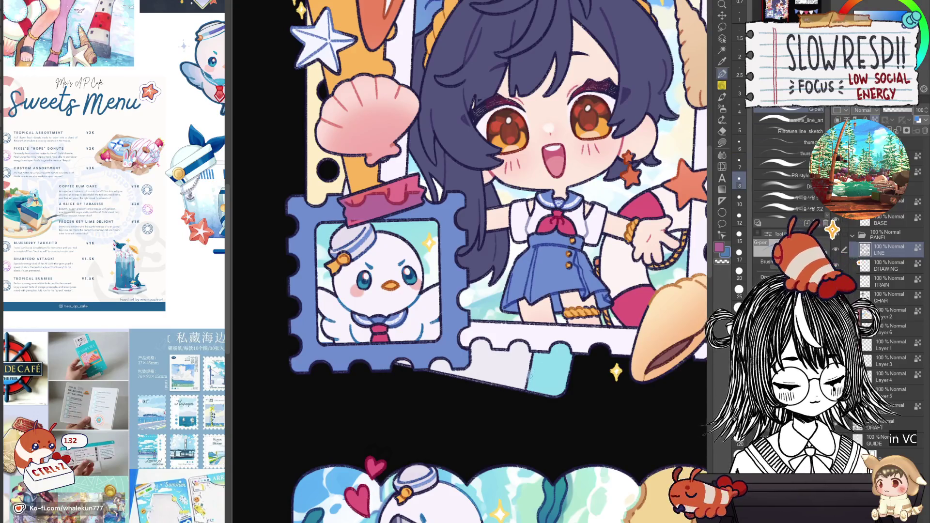
key("bracketright")
key("bracketright")
key("bracketright")
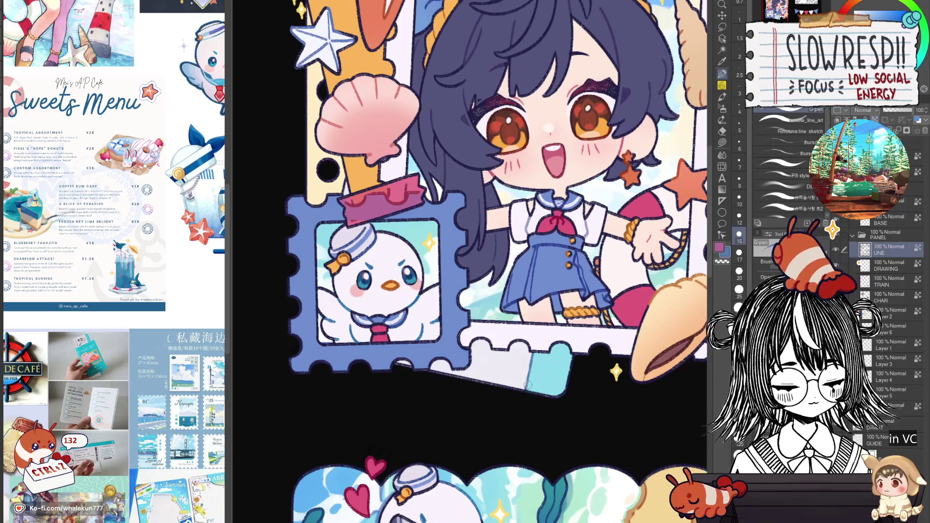
left_click_drag(573, 360, 538, 396)
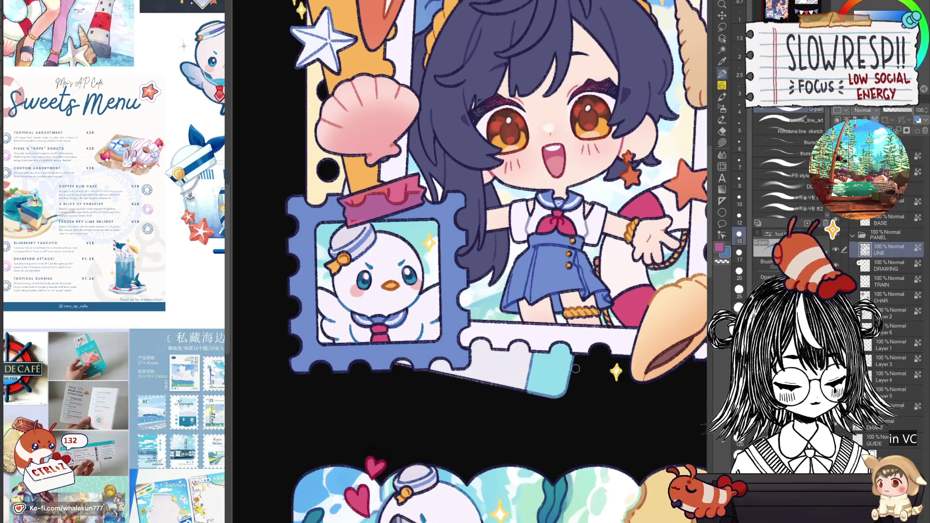
left_click_drag(433, 372, 531, 396)
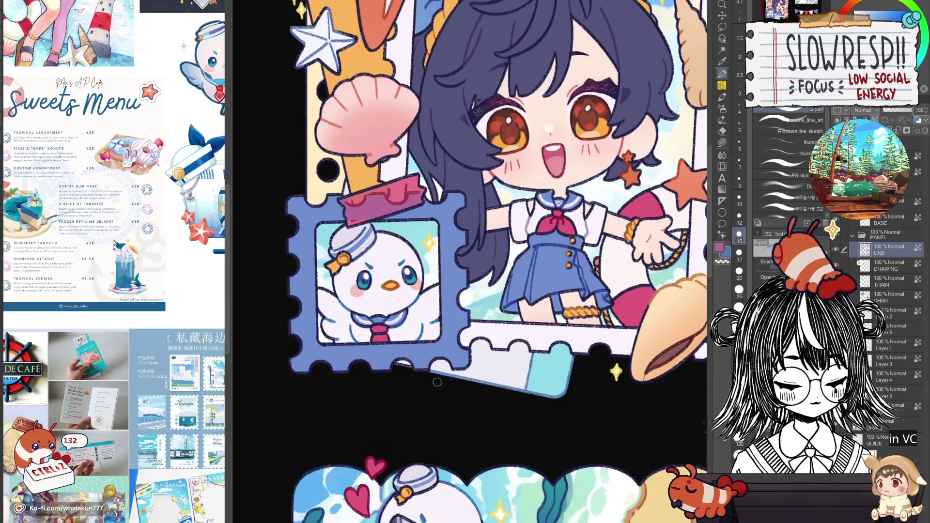
scroll(419, 351, "up", 8)
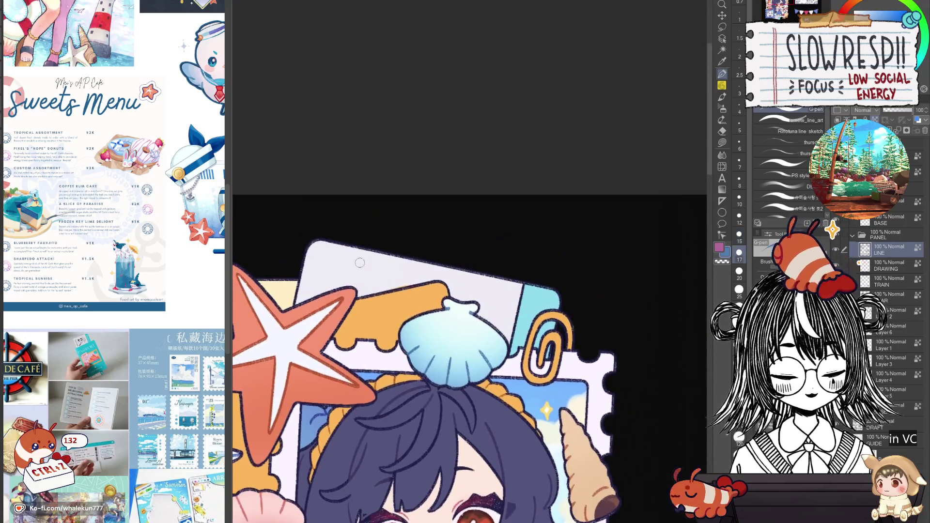
key("bracketleft")
key("bracketleft")
key("ctrl+z")
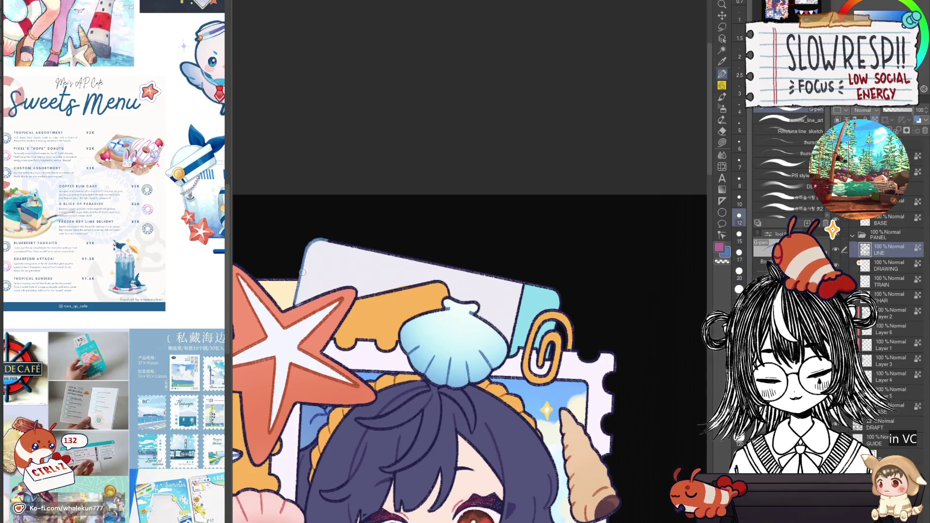
key("bracketleft")
key("bracketleft")
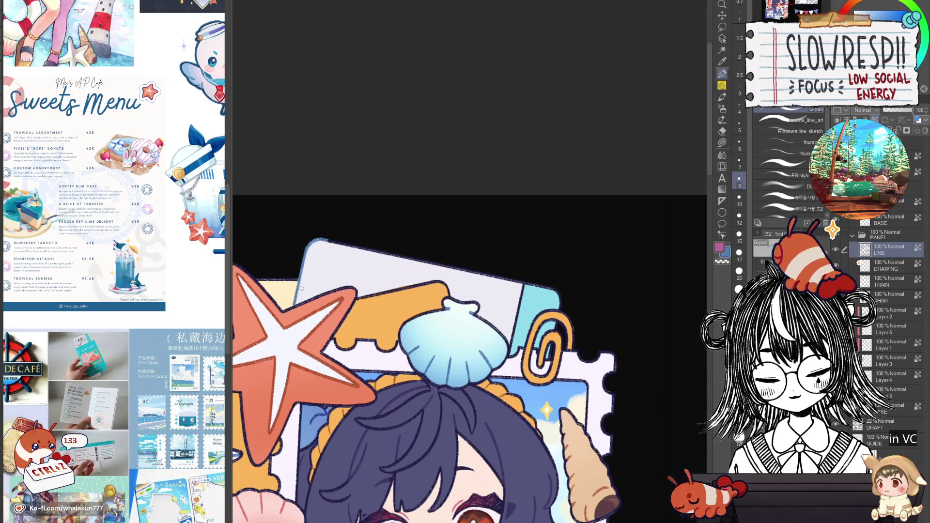
Shrink the brush and pick up the orange beside the paperclip
key("bracketright")
key("bracketright")
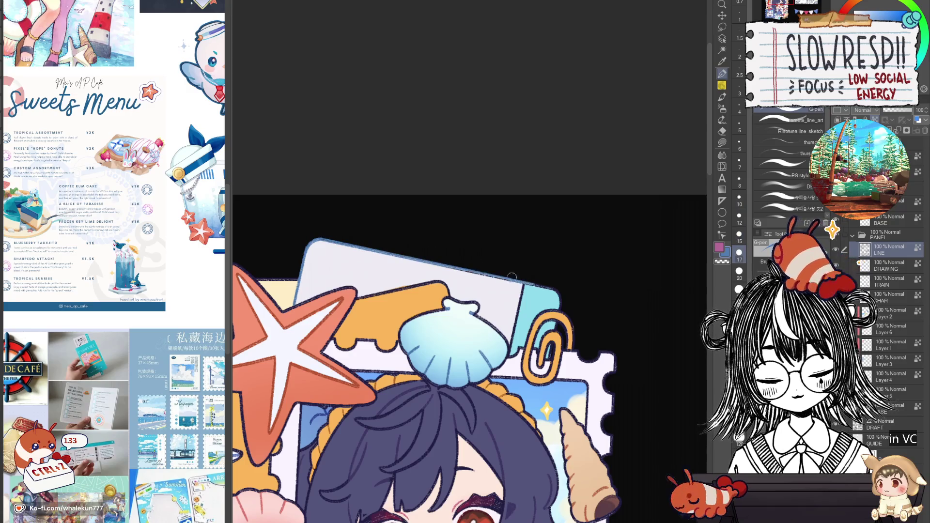
key("bracketleft")
key("bracketleft")
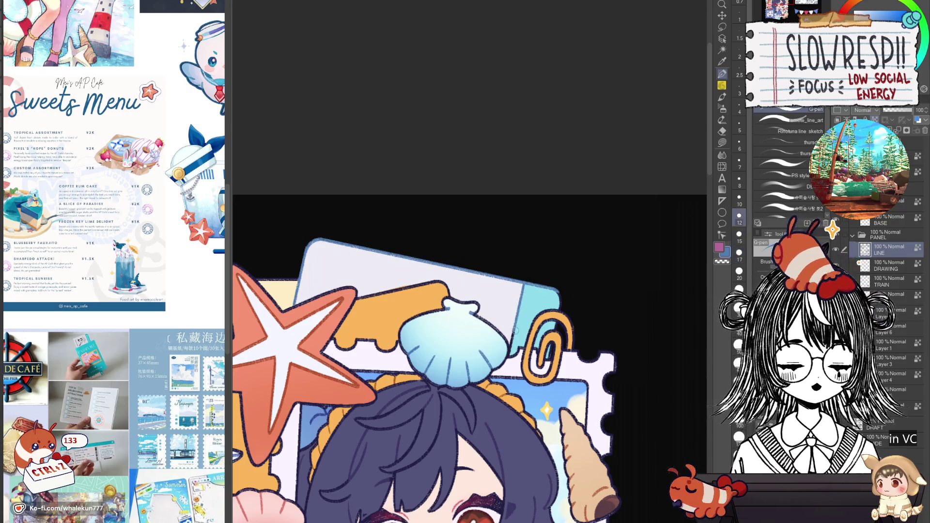
key("bracketleft")
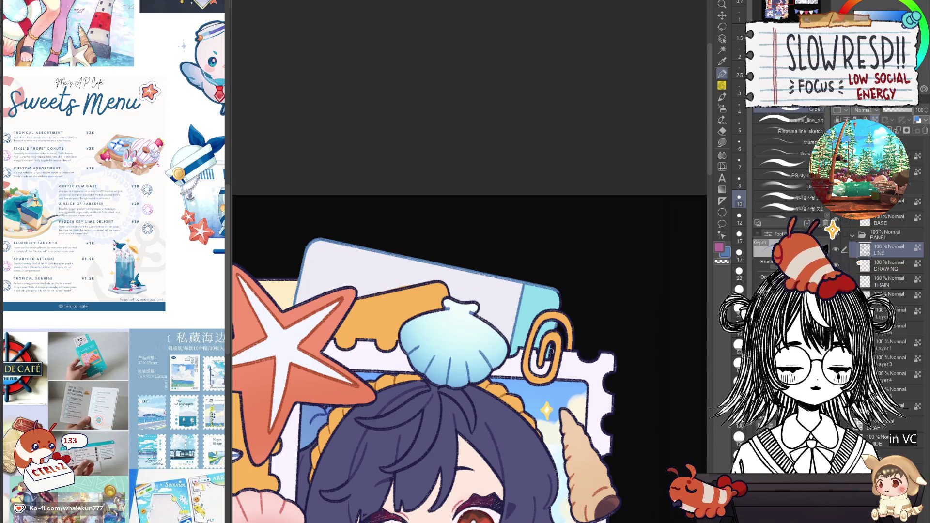
left_click(563, 314, "alt")
left_click(506, 393, "alt")
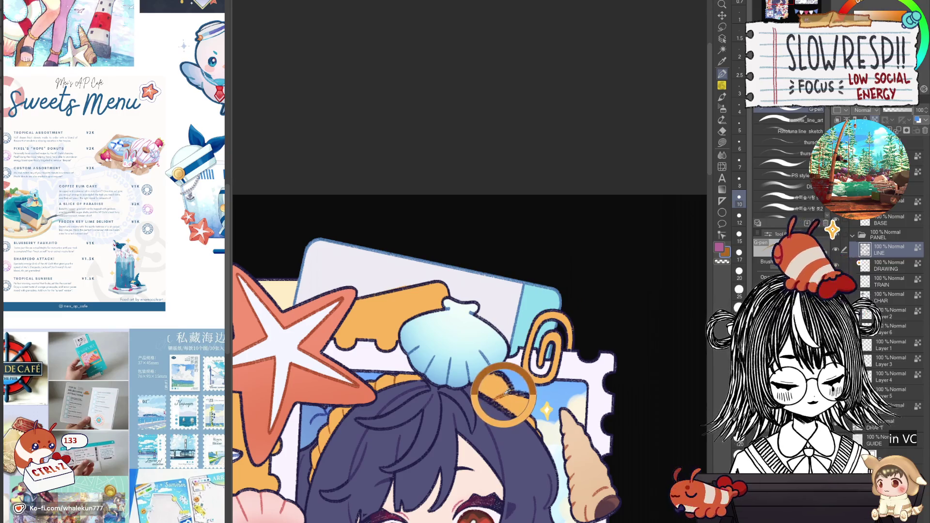
mouse_move(504, 394)
left_mouse_down()
mouse_move(438, 151)
mouse_move(523, 116)
left_mouse_up()
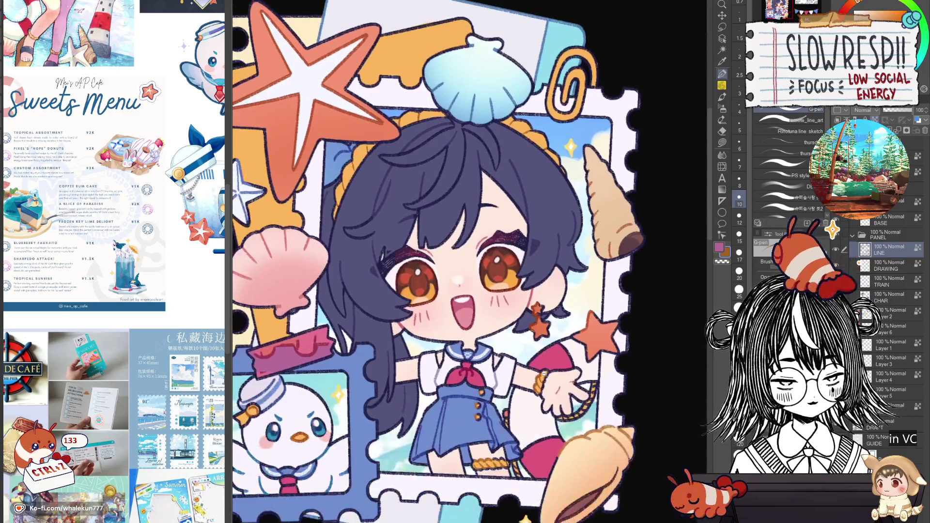
Sample the collar's medium blue and lighten the bird frame's dark right, left and top edges
scroll(556, 215, "up", 2)
scroll(557, 215, "down", 4)
scroll(556, 215, "up", 3)
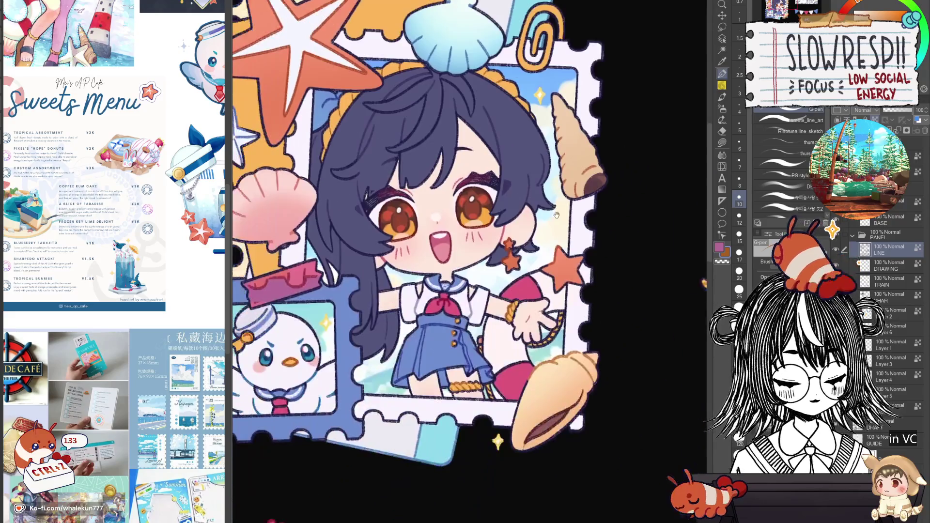
scroll(562, 319, "up", 1)
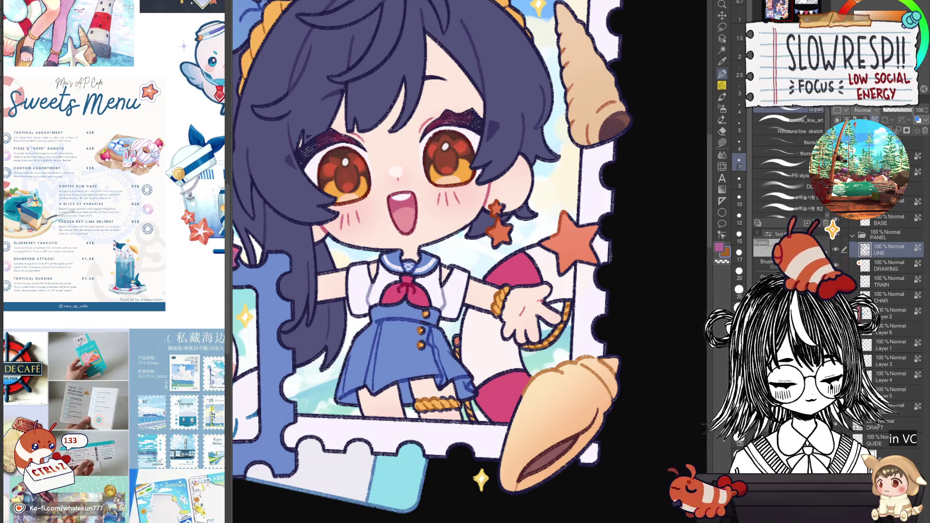
left_click_drag(521, 279, 532, 385)
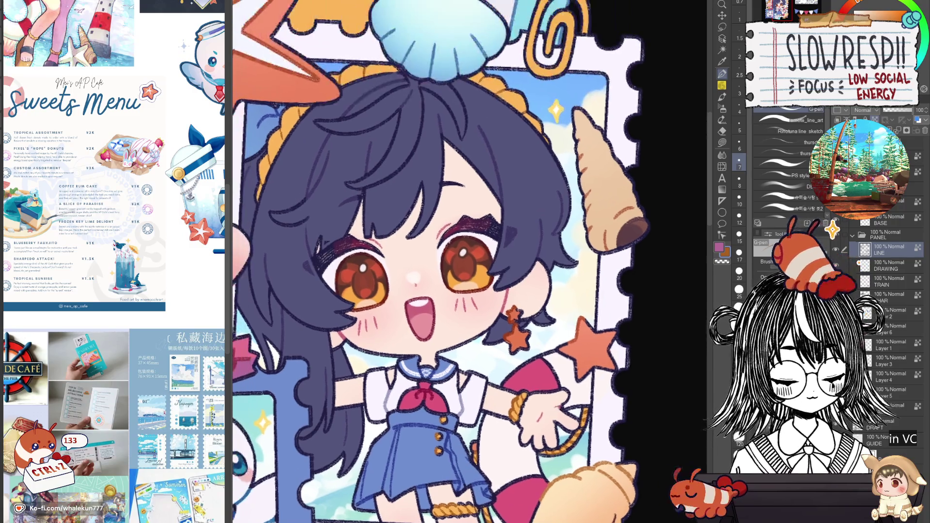
key("bracketright")
key("bracketright")
key("bracketright")
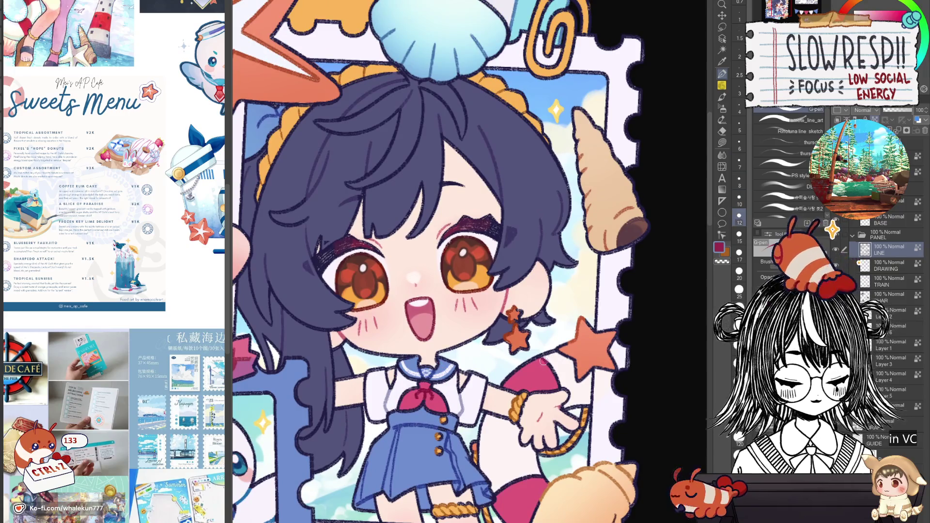
mouse_move(535, 478)
left_mouse_down()
mouse_move(557, 402)
mouse_move(721, 337)
left_mouse_up()
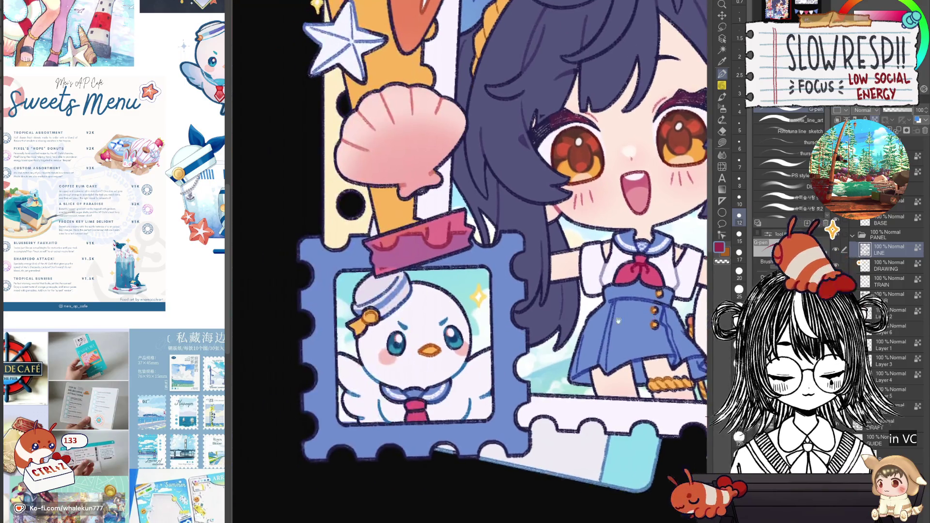
left_click(636, 250, "alt")
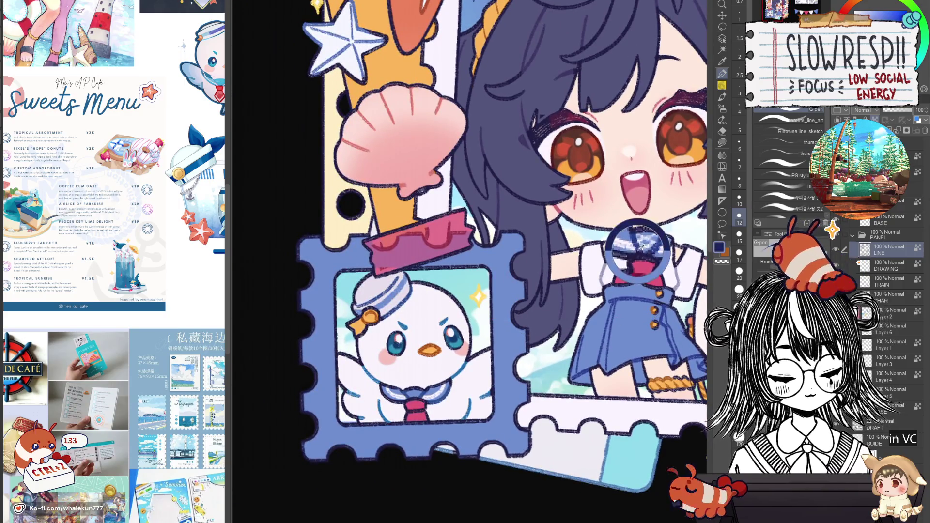
left_click(636, 250, "alt")
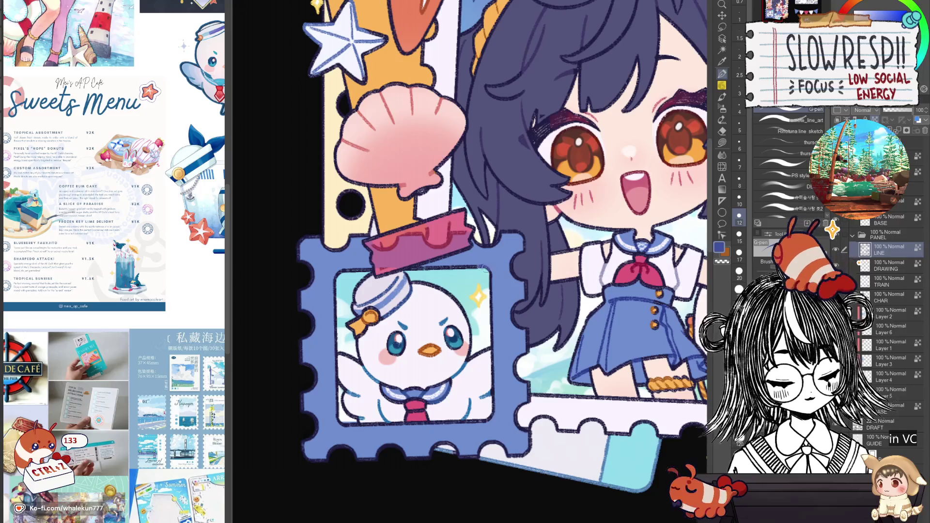
left_click_drag(492, 338, 494, 399)
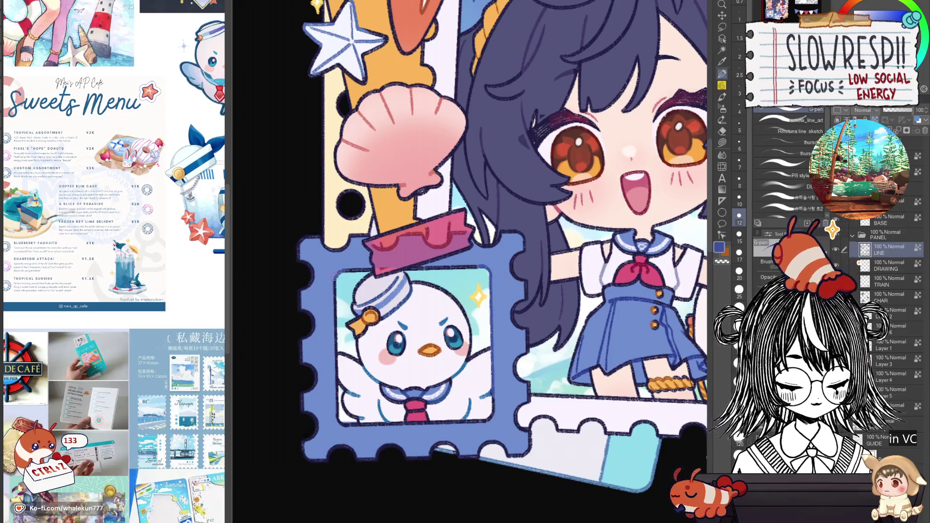
mouse_move(334, 274)
left_mouse_down()
mouse_move(351, 270)
mouse_move(346, 242)
mouse_move(312, 272)
mouse_move(301, 313)
mouse_move(315, 383)
mouse_move(308, 413)
left_mouse_up()
Lighten the top edge of the stamp's bottom panel, redoing the stroke once
key("bracketright")
key("bracketright")
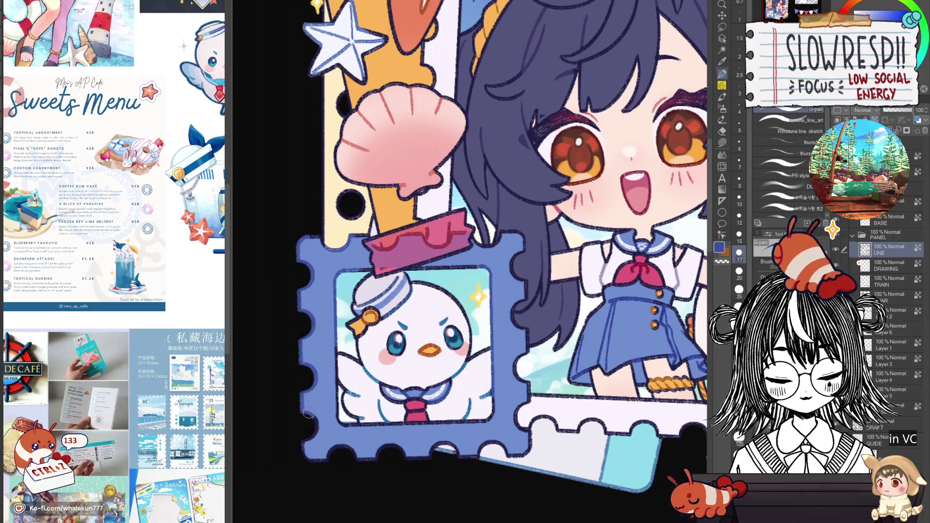
mouse_move(562, 343)
left_mouse_down()
mouse_move(465, 336)
mouse_move(429, 354)
mouse_move(538, 356)
left_mouse_up()
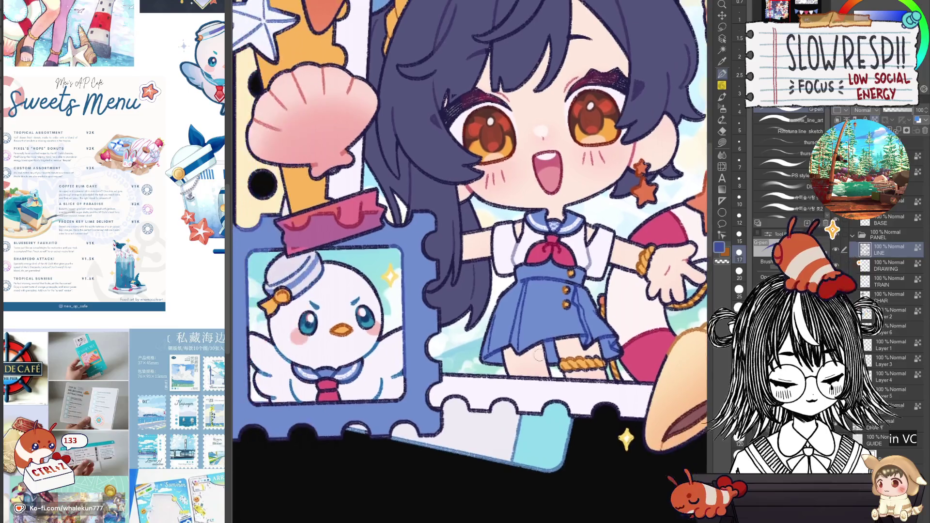
key("bracketleft")
key("bracketleft")
left_click_drag(445, 372, 521, 385)
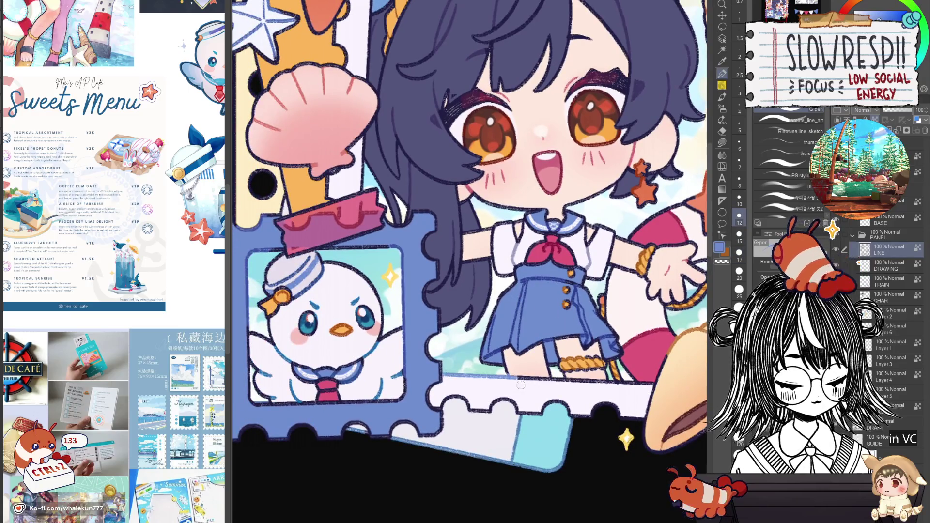
key("ctrl+z")
mouse_move(441, 373)
left_mouse_down()
mouse_move(576, 385)
mouse_move(412, 446)
left_mouse_up()
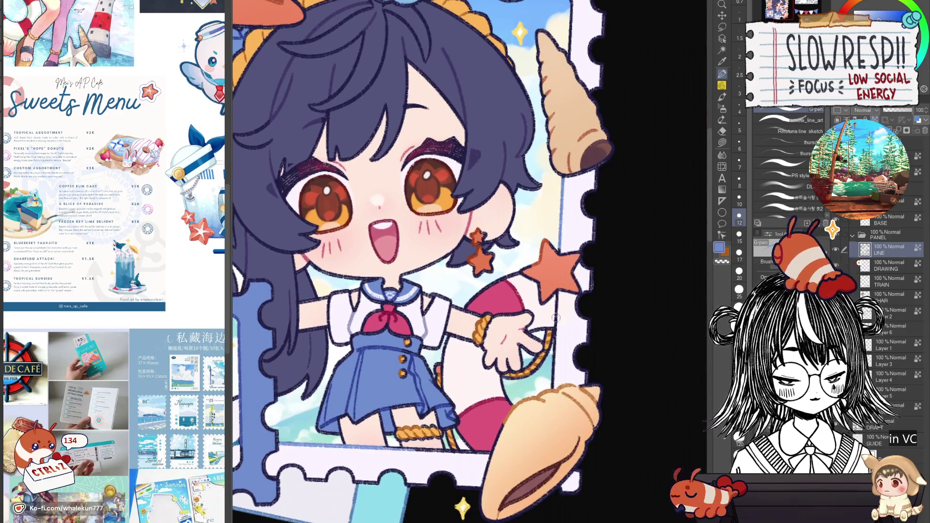
Lighten the top and left edges of the blue band near the starfish and shell
left_click_drag(559, 300, 567, 461)
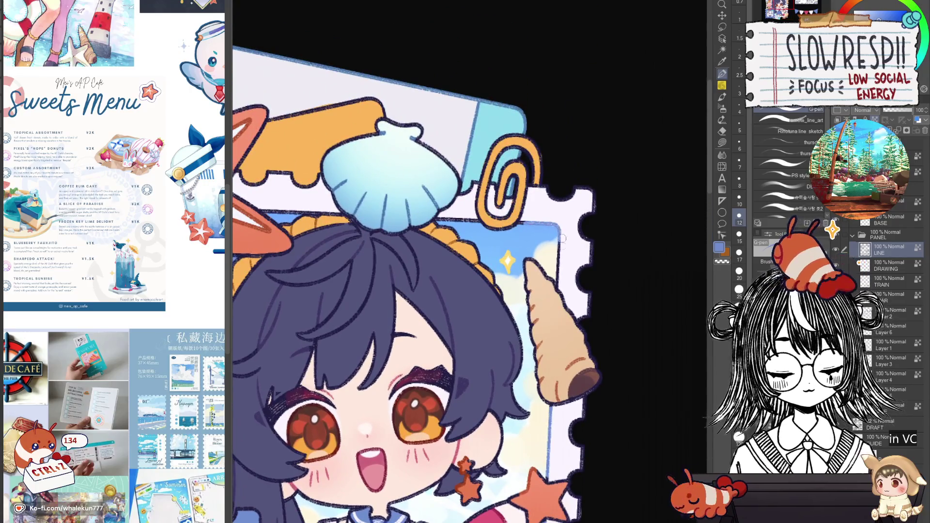
mouse_move(562, 271)
left_mouse_down()
mouse_move(645, 376)
mouse_move(659, 374)
left_mouse_up()
left_click_drag(526, 244, 573, 246)
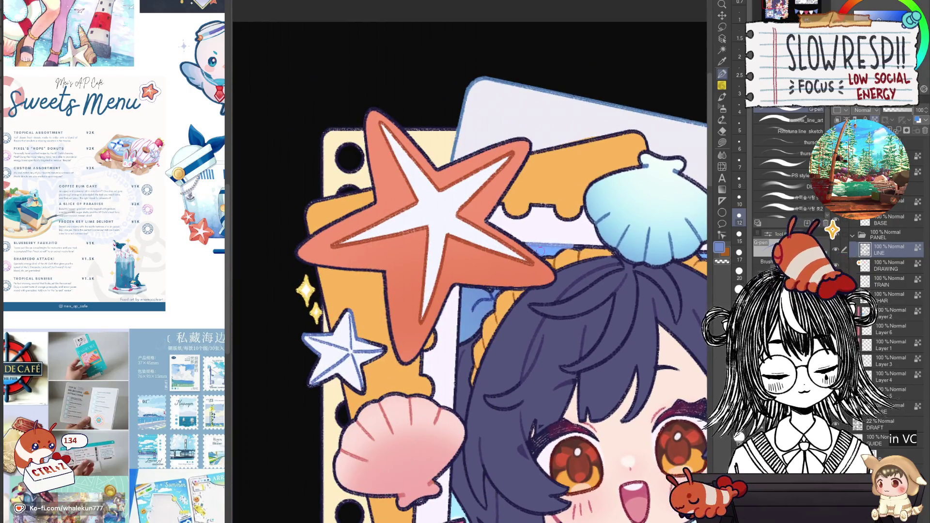
left_click_drag(458, 288, 459, 333)
Sample the starfish orange and the darker orange-brown near the shell
scroll(549, 307, "down", 5)
scroll(502, 303, "up", 5)
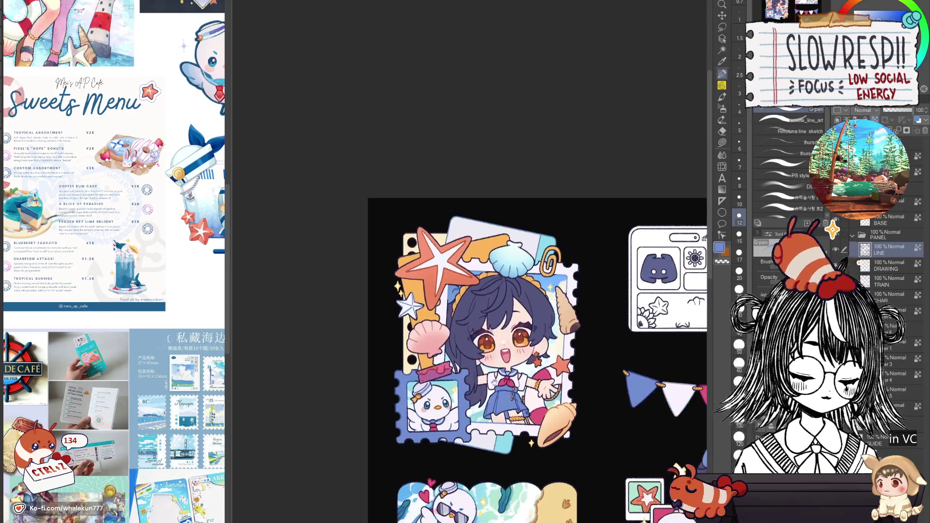
scroll(502, 303, "down", 2)
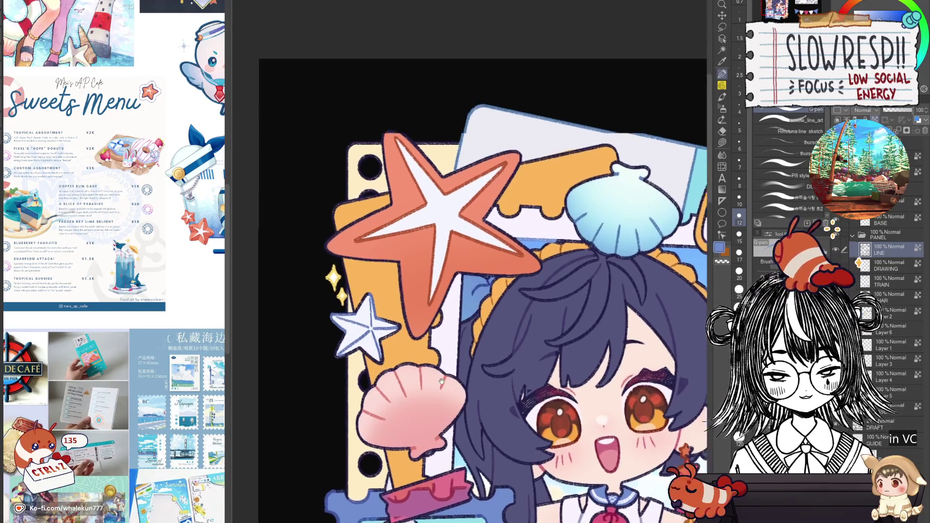
scroll(562, 203, "up", 2)
left_click(562, 203, "alt")
left_click(565, 273, "alt")
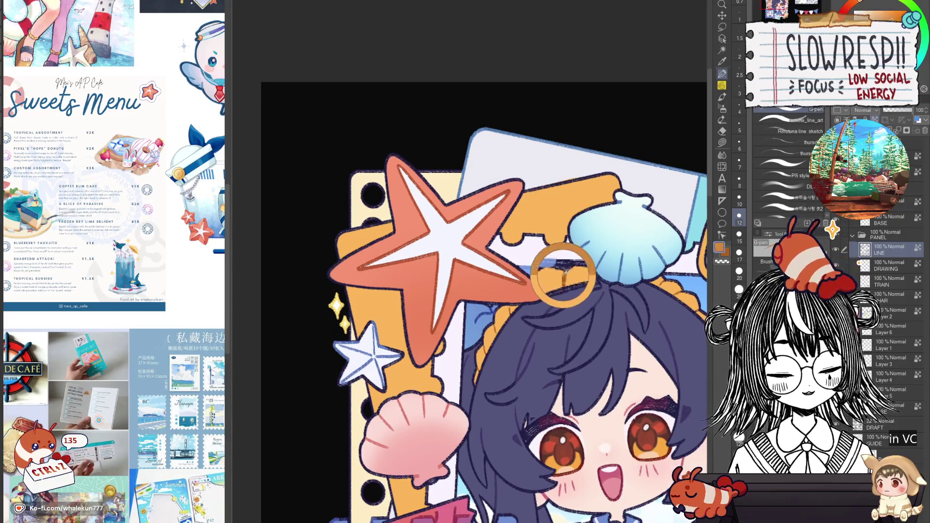
Enlarge the brush, switch to Layer 5 and choose white as the painting colour
scroll(500, 208, "down", 1)
key("bracketright")
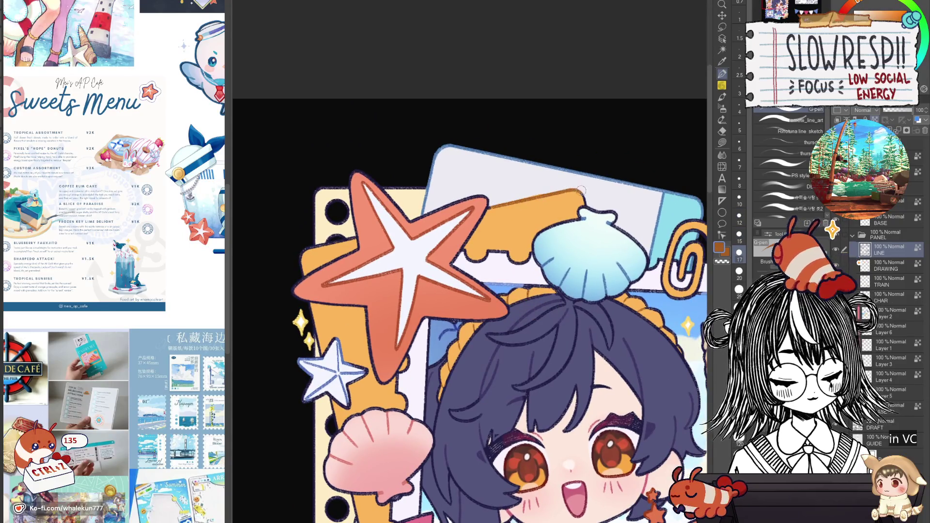
left_click(893, 391)
left_click(563, 186, "alt")
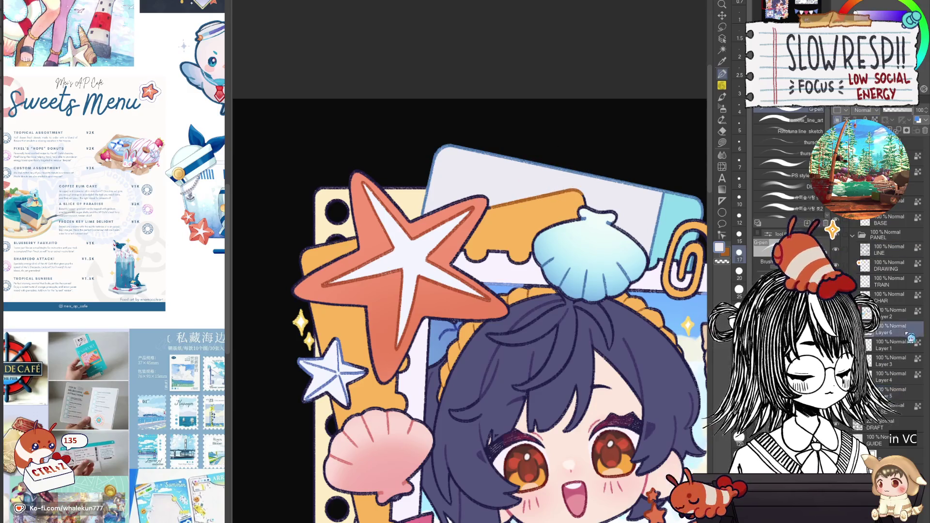
scroll(565, 320, "down", 5)
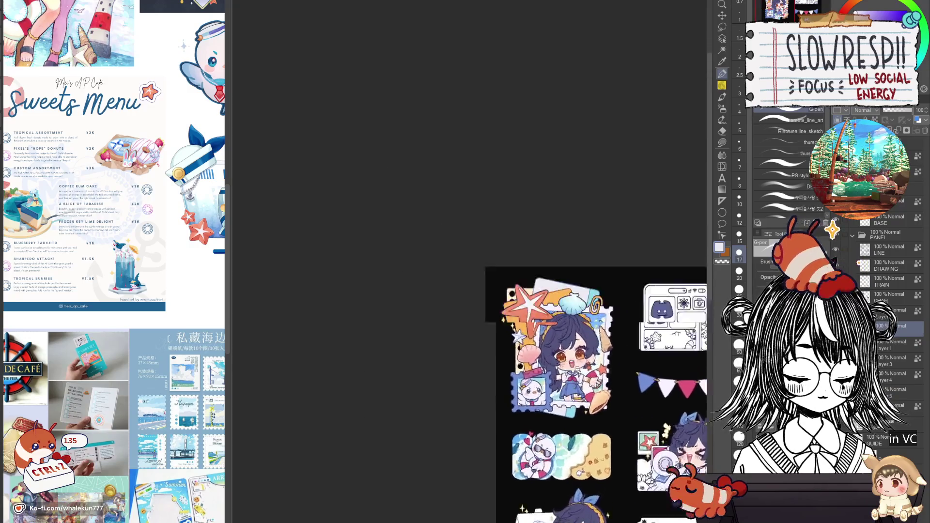
scroll(575, 367, "up", 4)
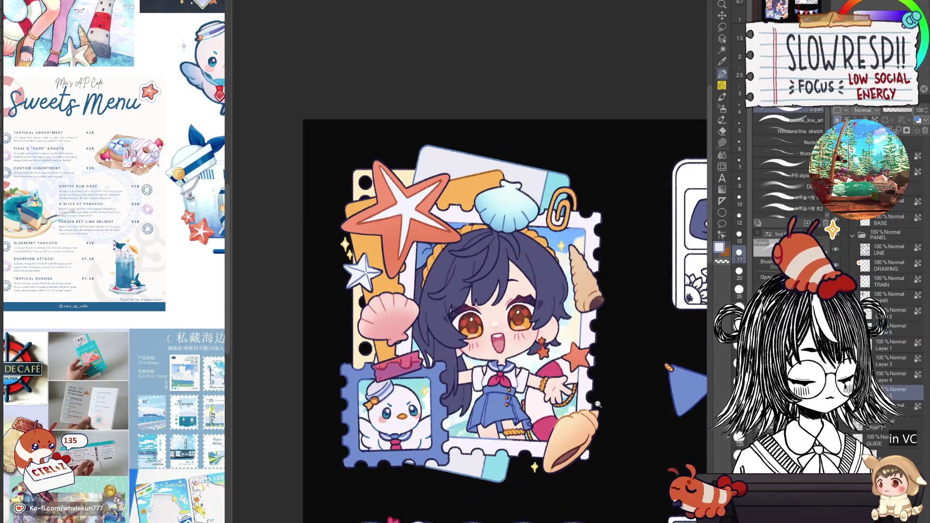
scroll(597, 404, "down", 6)
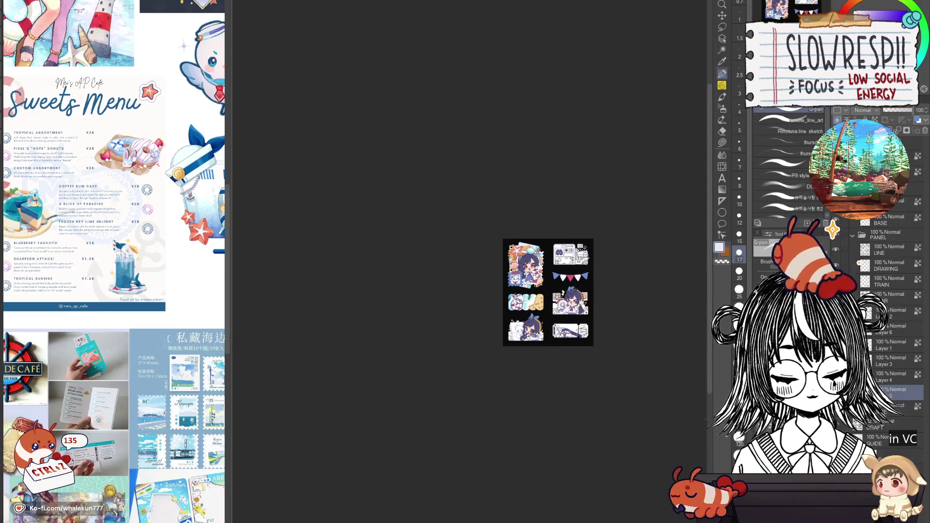
scroll(577, 251, "up", 3)
scroll(164, 452, "up", 3)
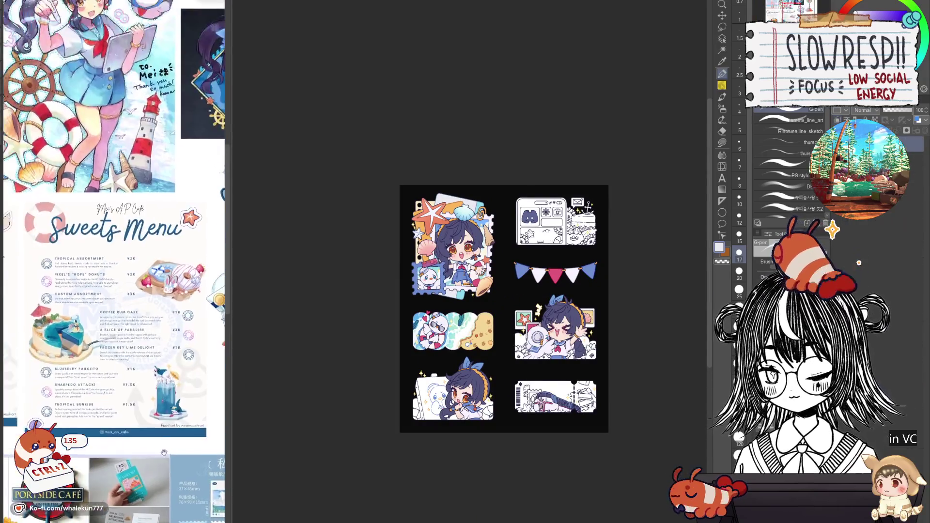
scroll(164, 453, "down", 4)
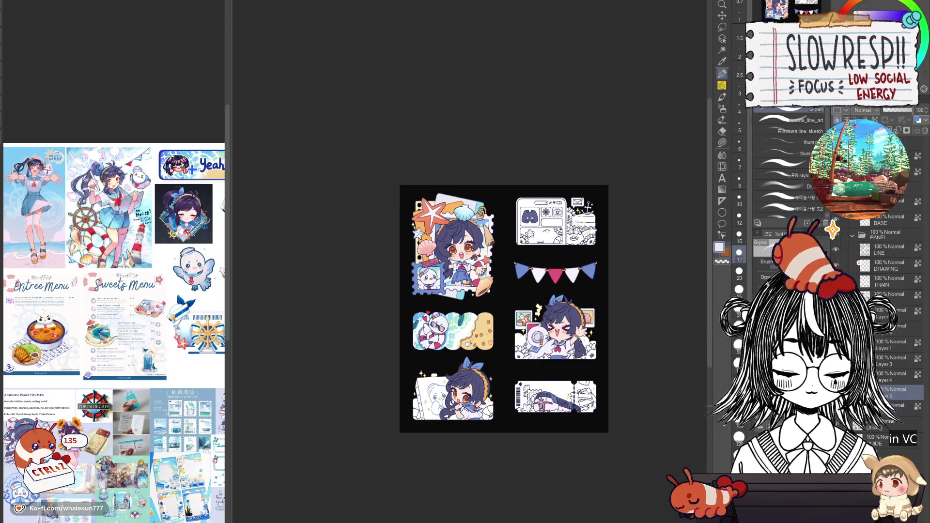
scroll(486, 186, "up", 3)
Auto-select the starfish and orange panel area, then lasso the starfish and shell freehand
key("w")
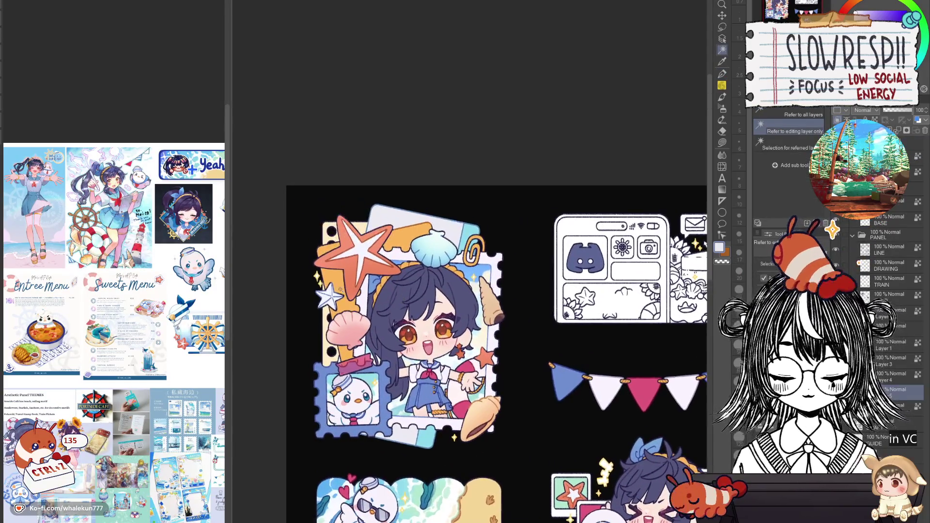
left_click(375, 240)
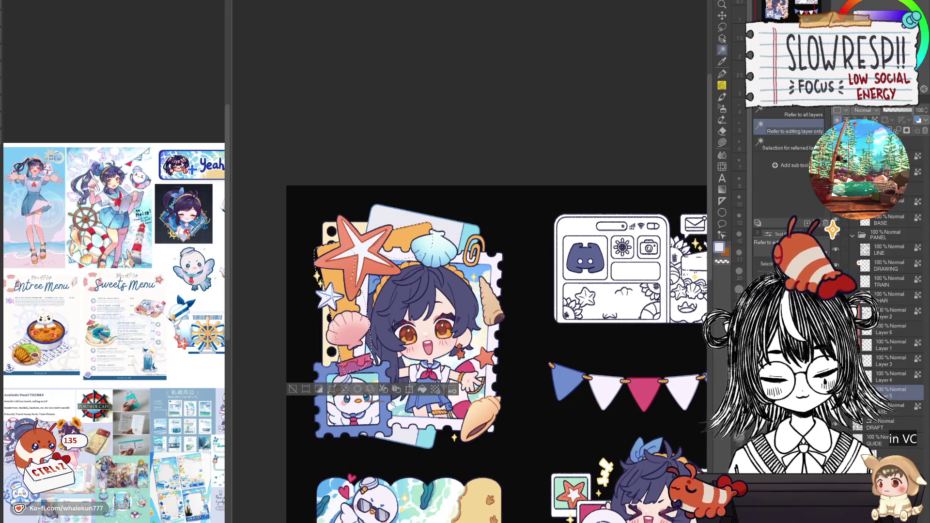
left_click(722, 142)
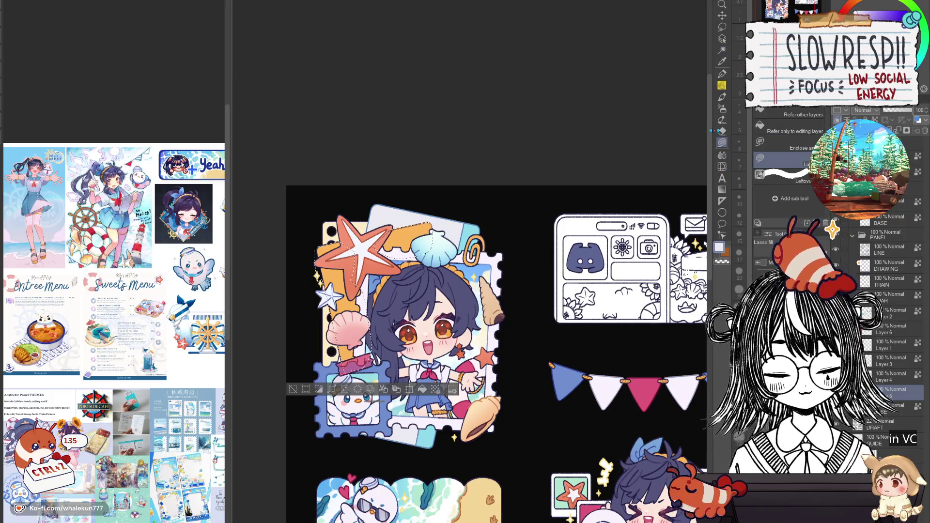
left_click_drag(484, 290, 533, 318)
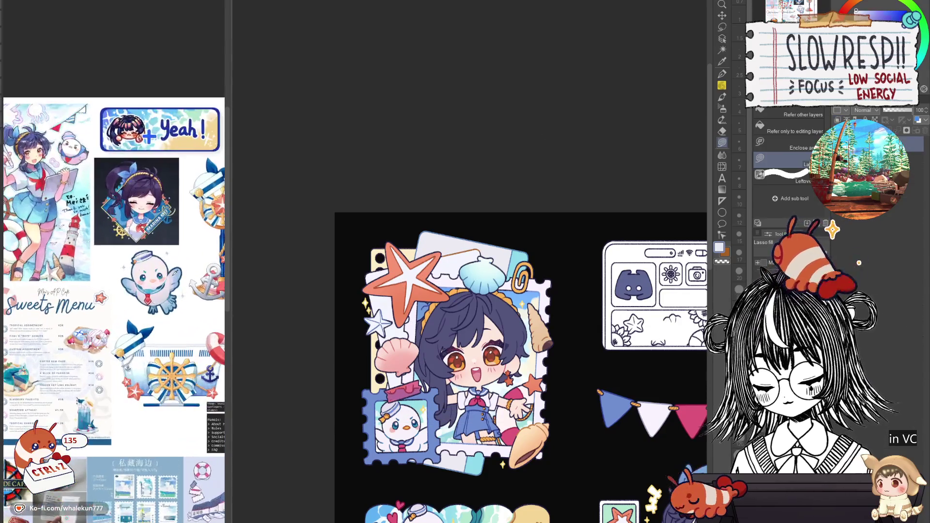
left_click_drag(501, 202, 349, 409)
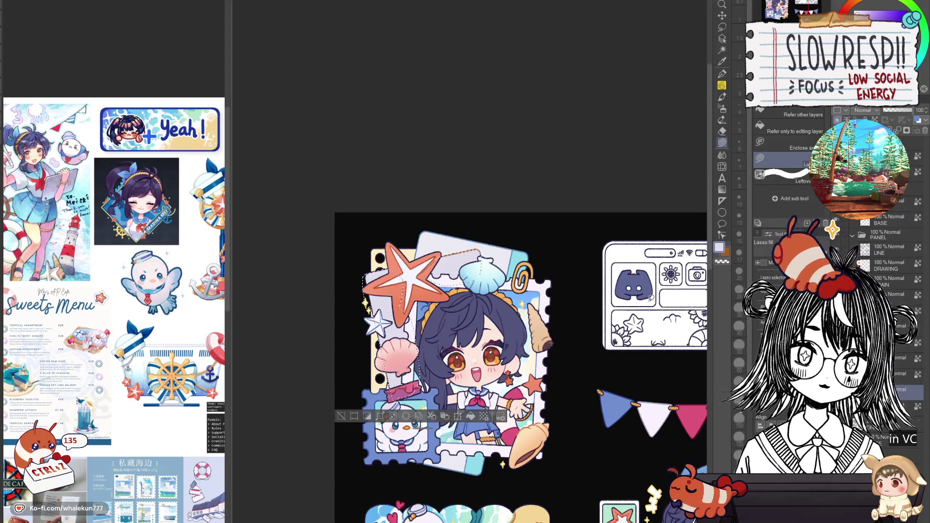
mouse_move(648, 300)
left_mouse_down()
mouse_move(641, 207)
mouse_move(628, 197)
left_mouse_up()
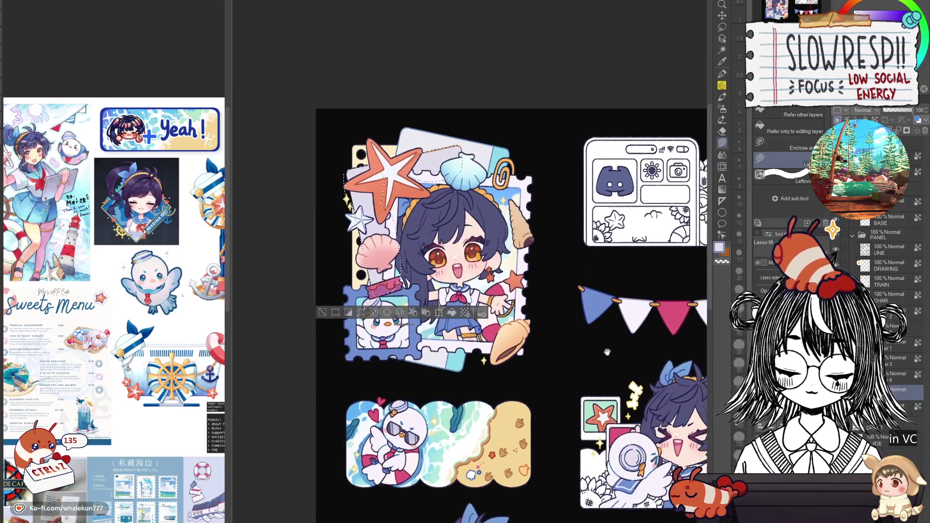
mouse_move(162, 434)
left_mouse_down()
mouse_move(108, 426)
mouse_move(172, 438)
mouse_move(184, 458)
left_mouse_up()
scroll(183, 458, "up", 4)
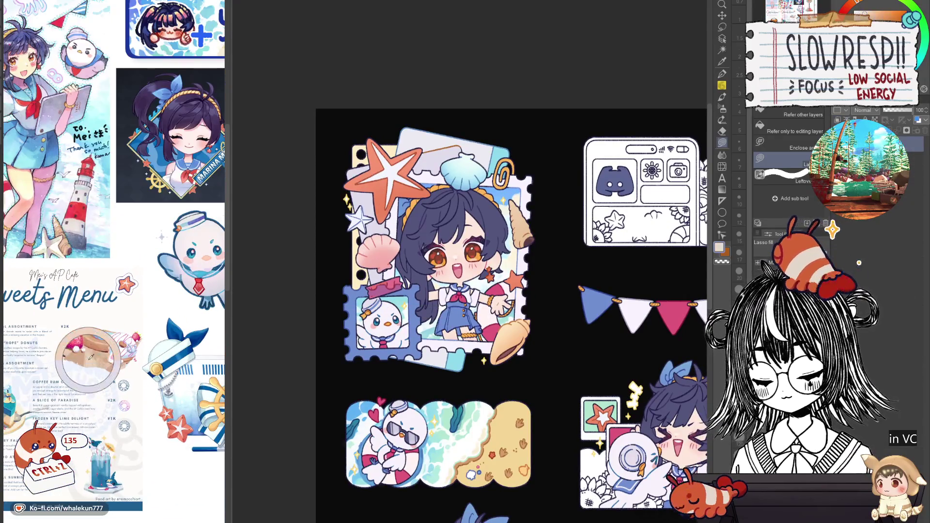
left_click_drag(379, 290, 370, 293)
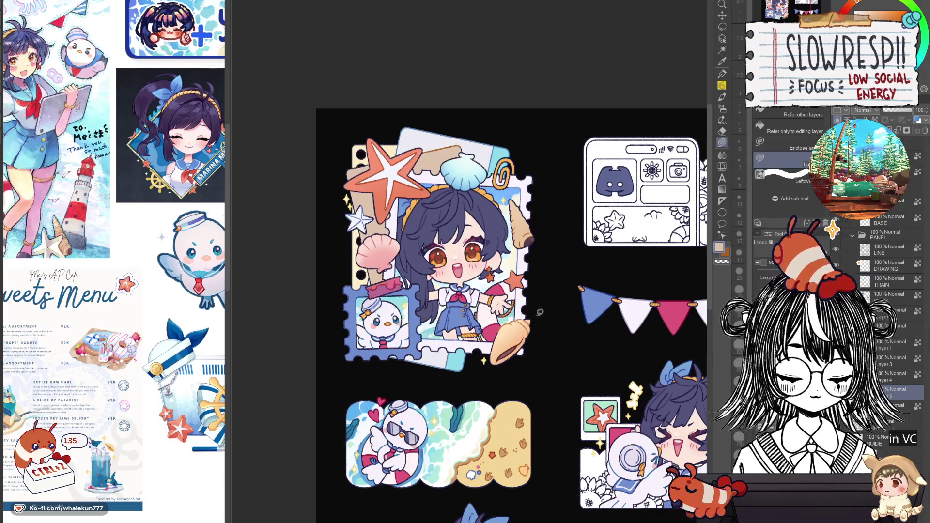
Pick the bunting flags' white and clear the selection around the about-me sticker
scroll(546, 342, "down", 5)
scroll(557, 337, "up", 5)
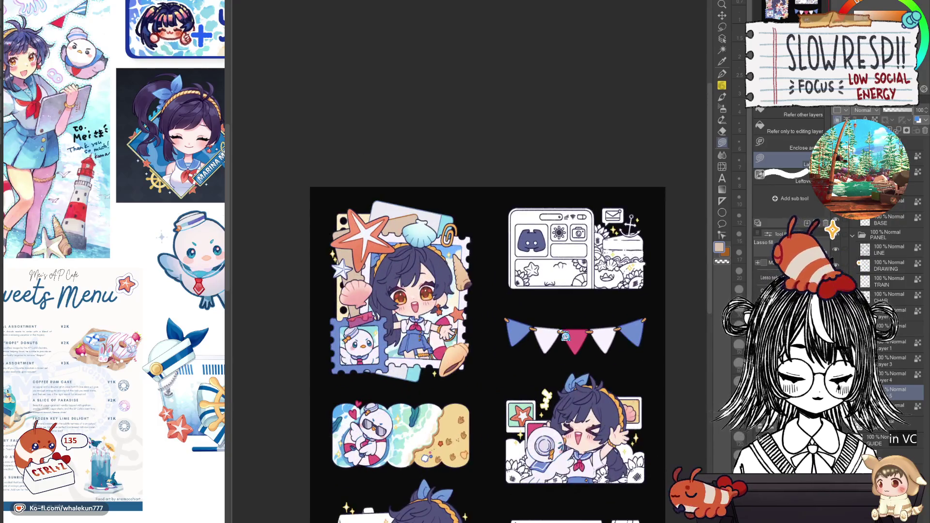
left_click(550, 332, "alt")
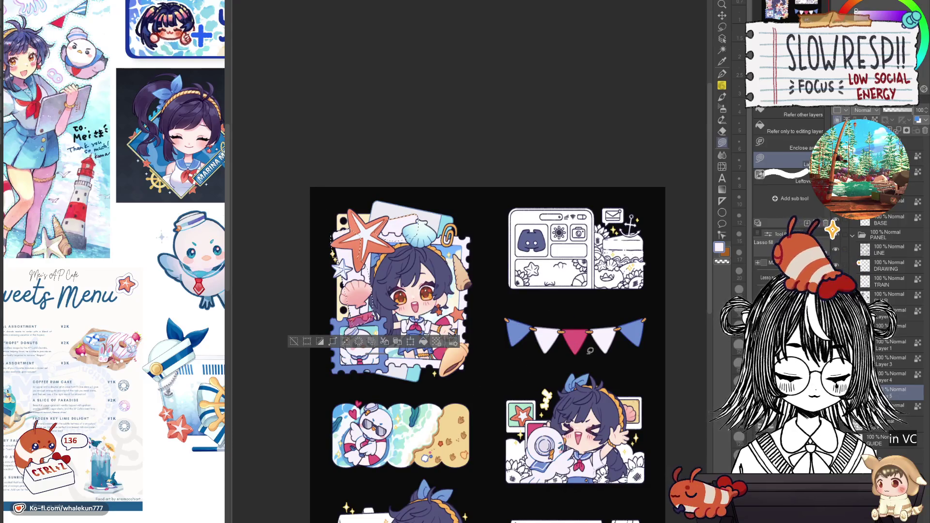
key("ctrl+d")
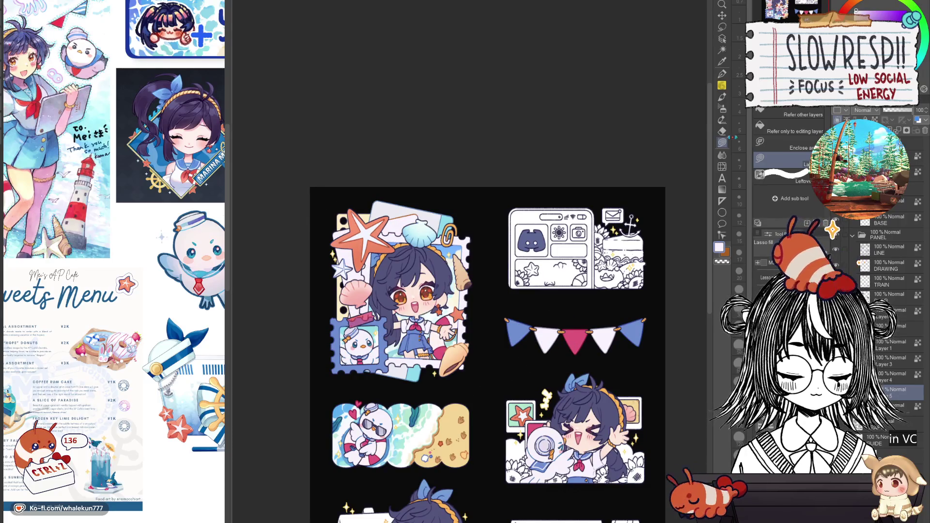
Lasso-fill the small star beside the big starfish with the starfish's red-orange
key("p")
scroll(379, 197, "up", 5)
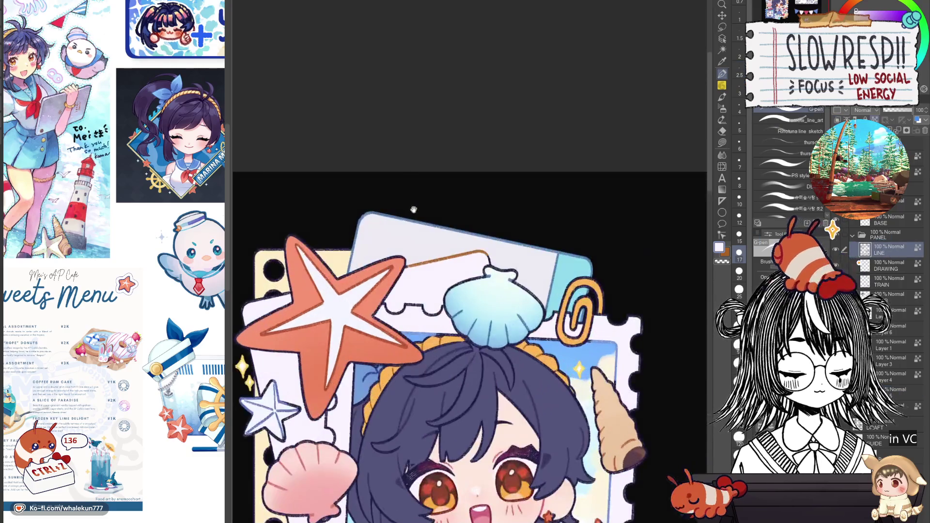
left_click(439, 367, "alt")
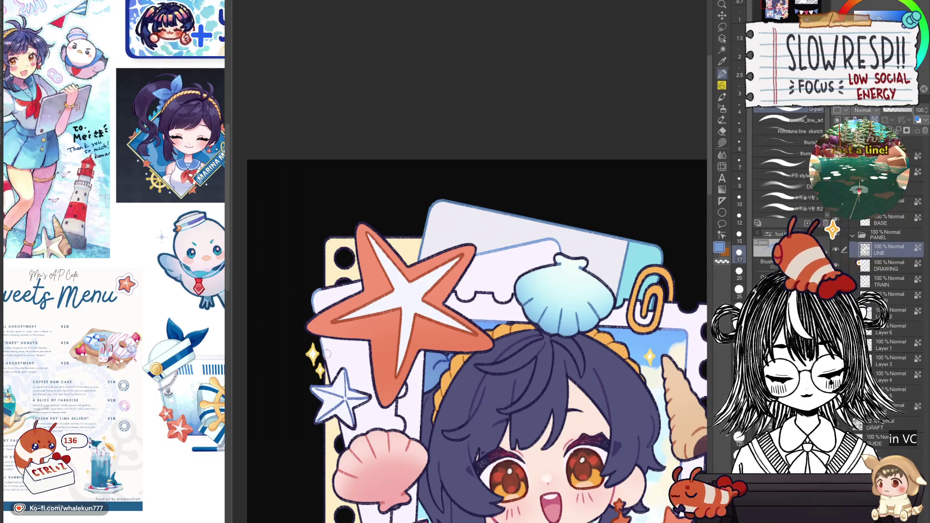
left_click_drag(493, 430, 593, 360)
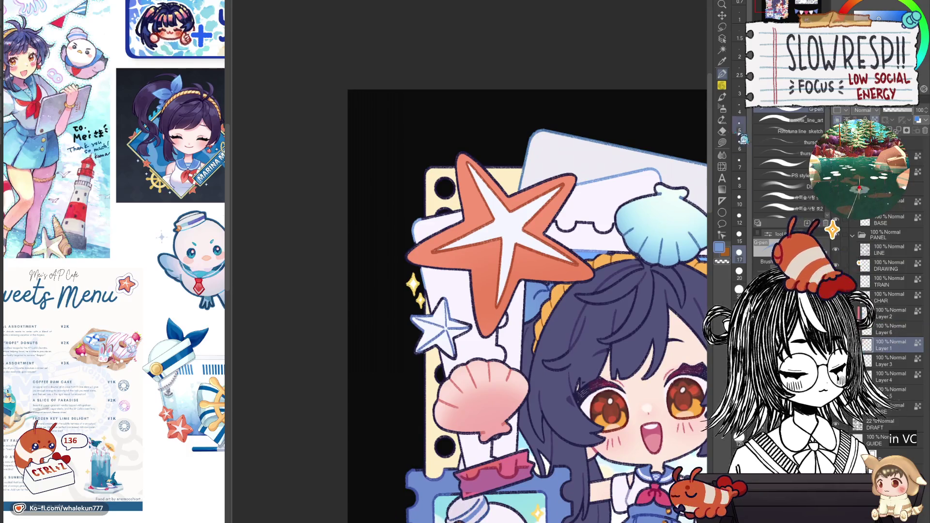
left_click(722, 143)
mouse_move(482, 312)
left_mouse_down()
mouse_move(393, 273)
mouse_move(387, 290)
left_mouse_up()
left_click(393, 273, "alt")
left_click_drag(321, 255, 323, 257)
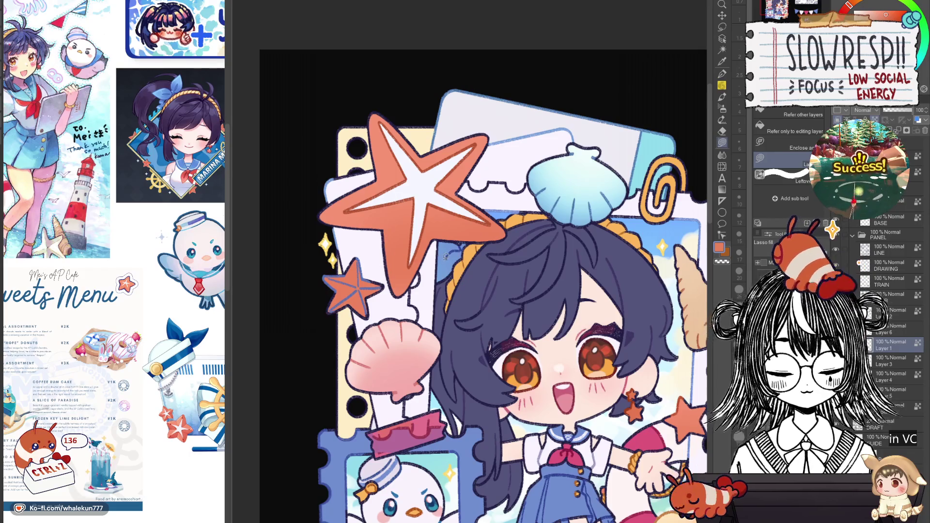
On the LINE layer, paint over the blue marks on the small star's arm, undoing two strokes
scroll(568, 329, "down", 5)
scroll(568, 329, "up", 4)
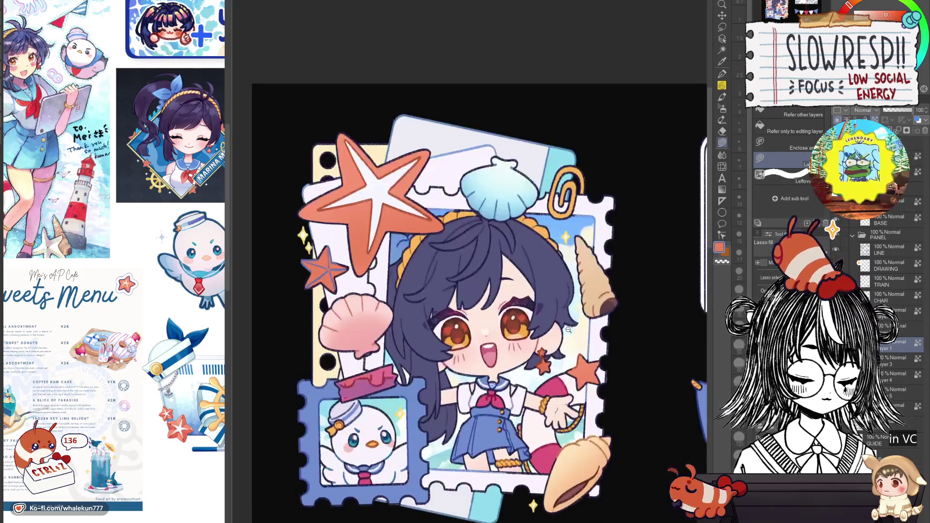
scroll(521, 328, "down", 2)
scroll(521, 328, "up", 5)
mouse_move(482, 290)
left_mouse_down()
mouse_move(489, 281)
mouse_move(492, 289)
left_mouse_up()
left_click(891, 249)
key("p")
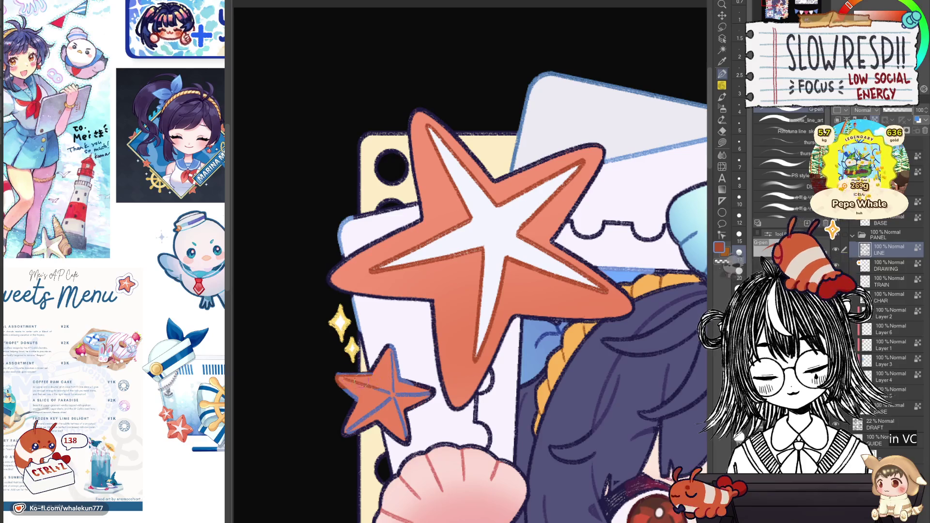
key("ctrl+z")
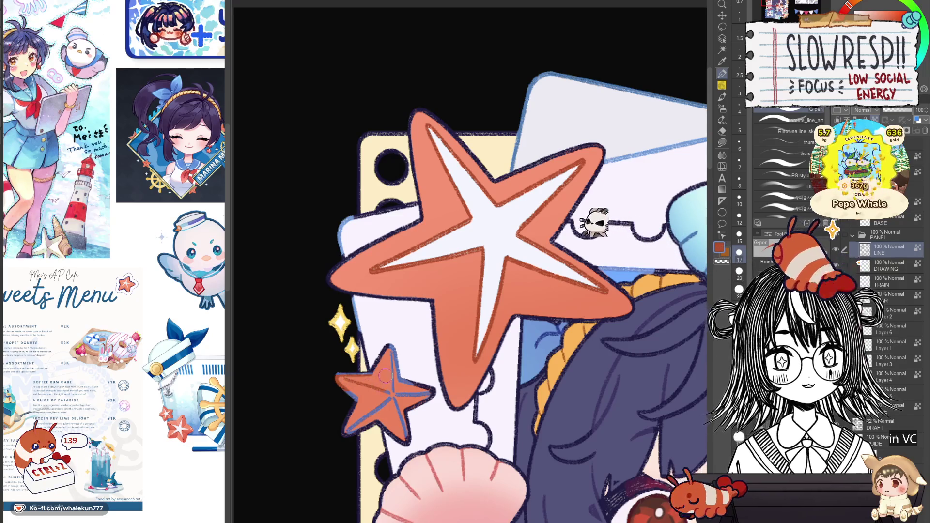
scroll(384, 363, "down", 1)
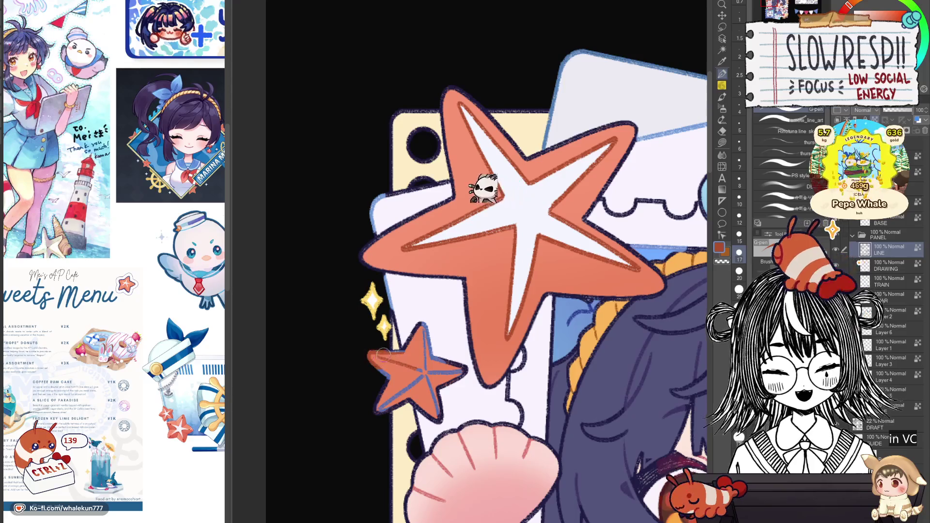
key("ctrl+z")
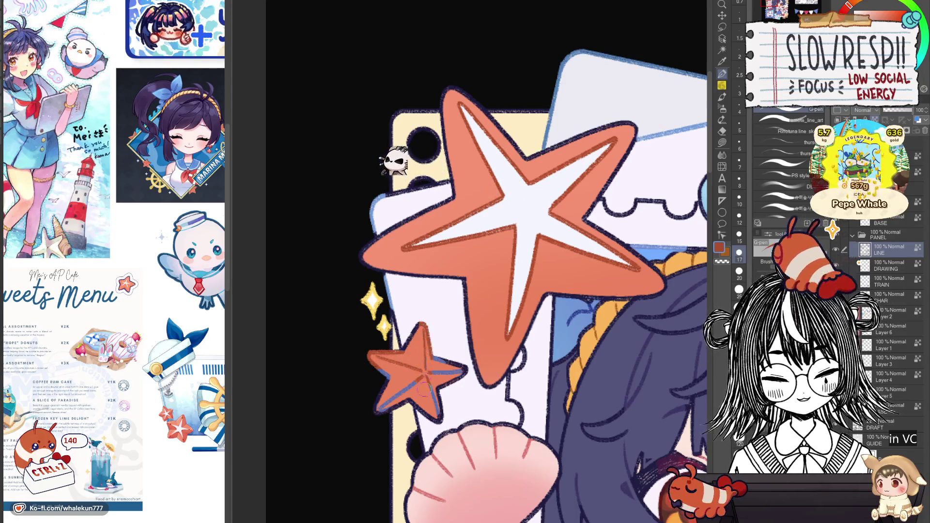
mouse_move(446, 366)
left_mouse_down()
mouse_move(457, 373)
mouse_move(451, 387)
mouse_move(374, 410)
mouse_move(385, 375)
left_mouse_up()
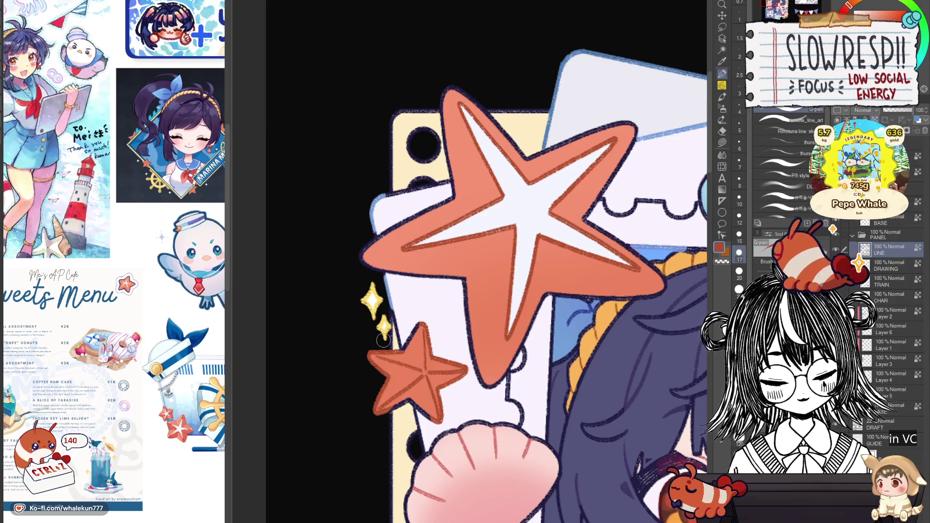
Tidy the ticket's top punched hole edge with cream, then review the whole sticker sheet
left_click(503, 280, "ctrl+alt")
left_click(439, 251, "ctrl")
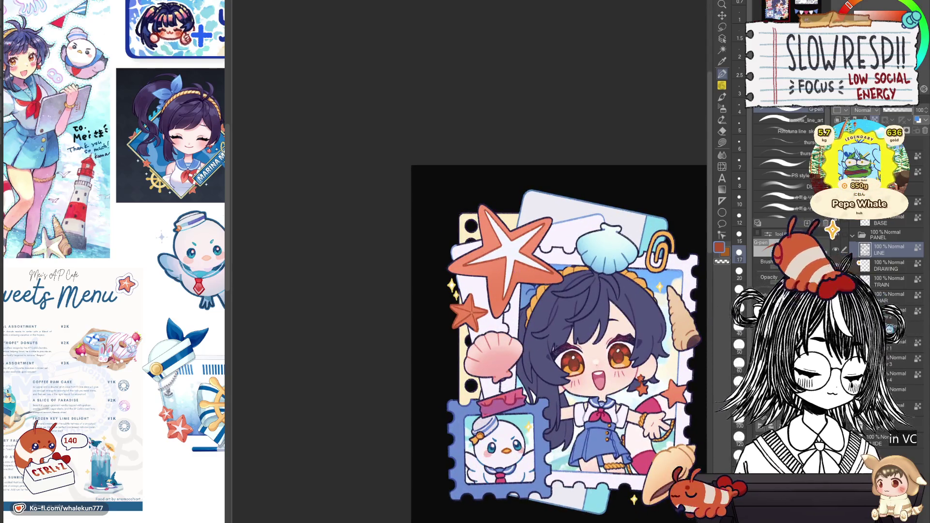
left_click(464, 220, "ctrl")
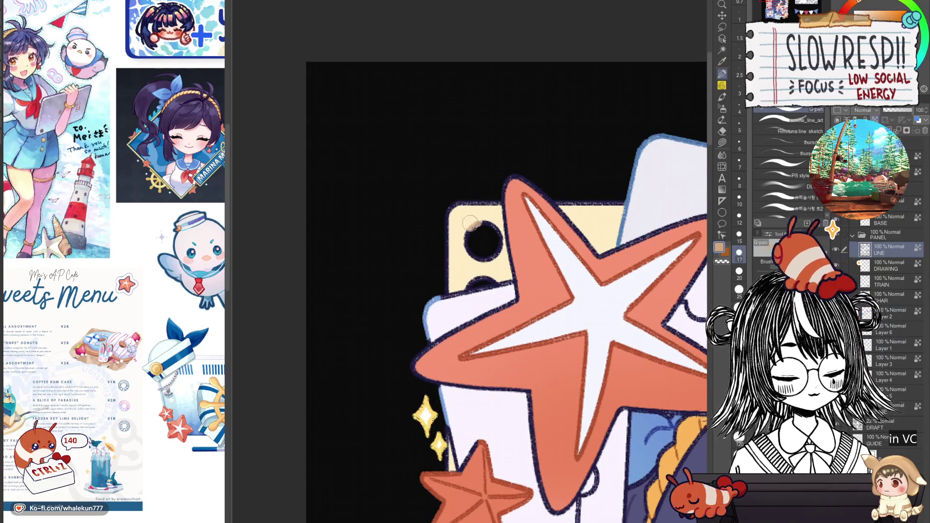
left_click_drag(470, 222, 487, 231)
key("ctrl+0")
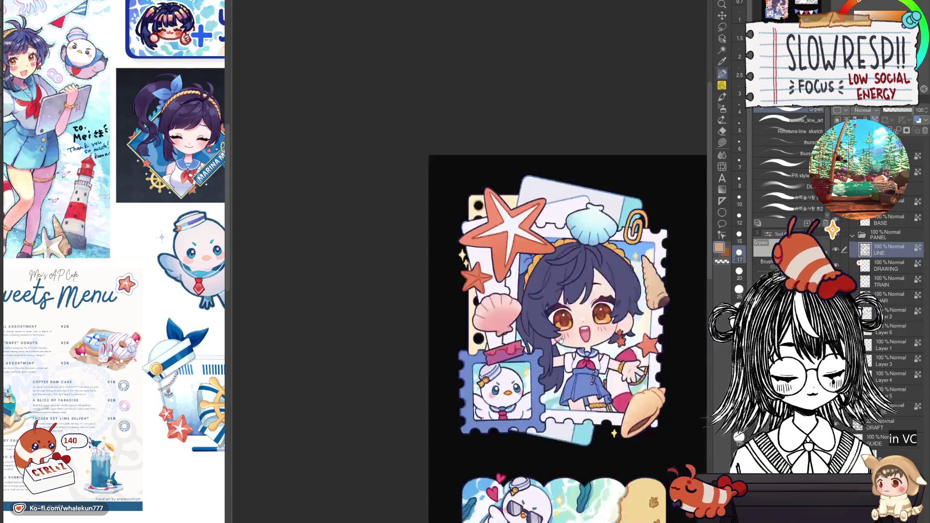
scroll(539, 302, "up", 5)
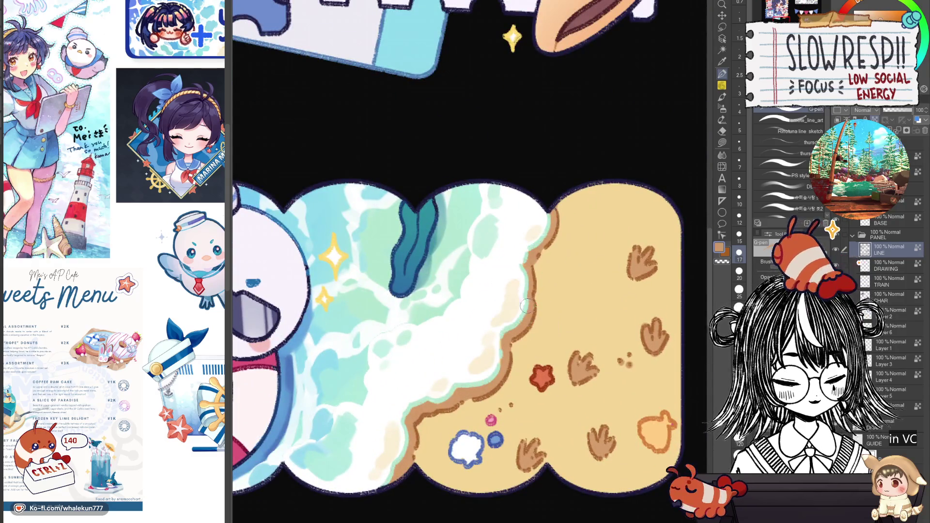
key("ctrl+0")
scroll(589, 435, "up", 5)
scroll(589, 435, "down", 1)
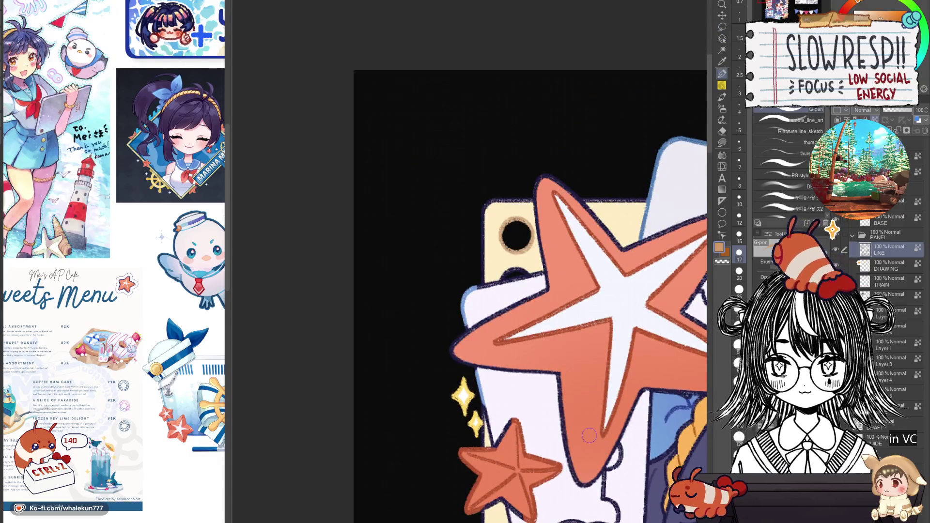
scroll(589, 435, "up", 1)
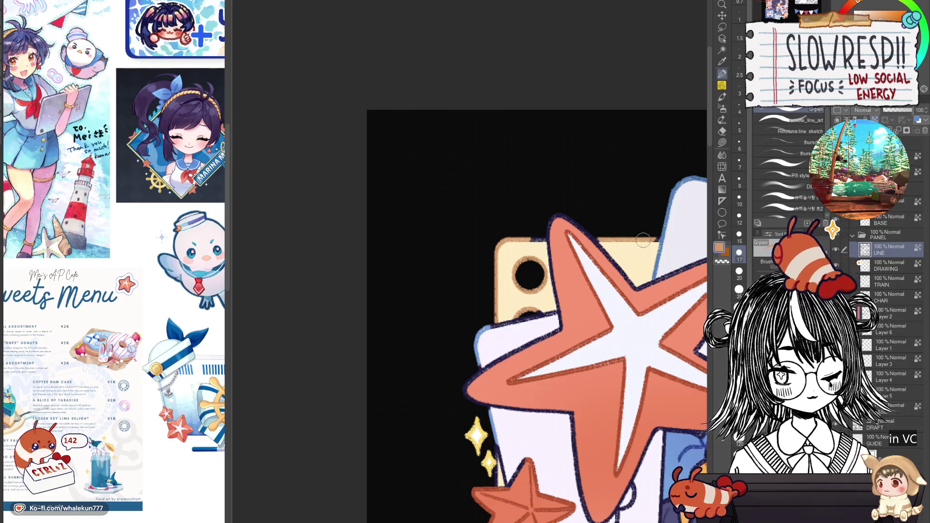
scroll(537, 236, "down", 5)
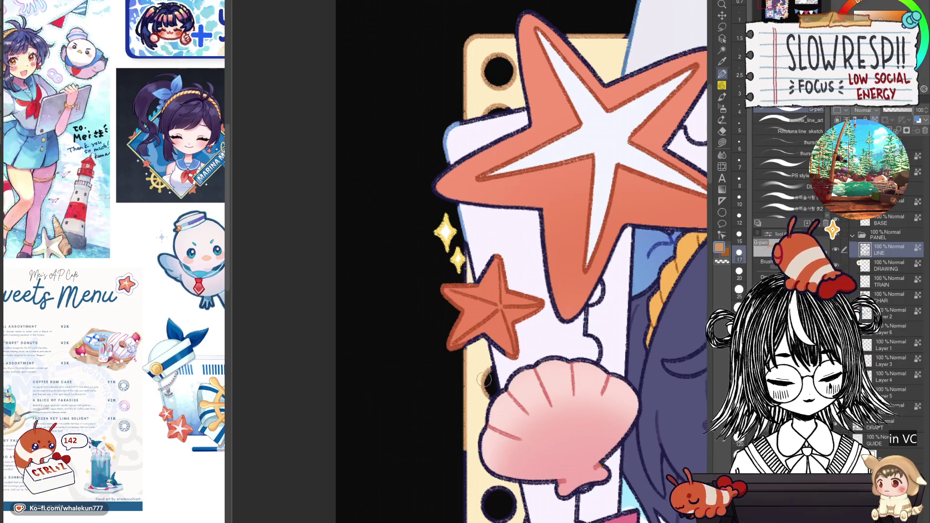
scroll(485, 379, "down", 5)
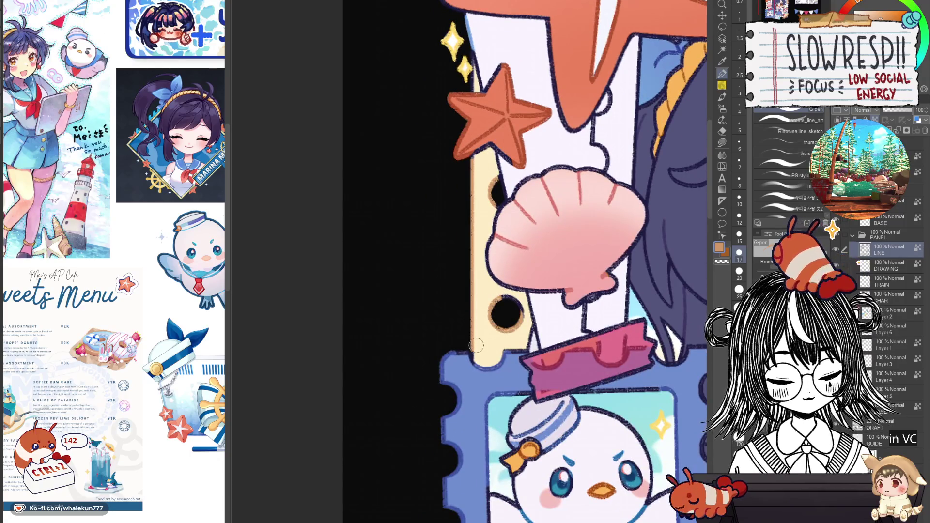
scroll(587, 225, "down", 5)
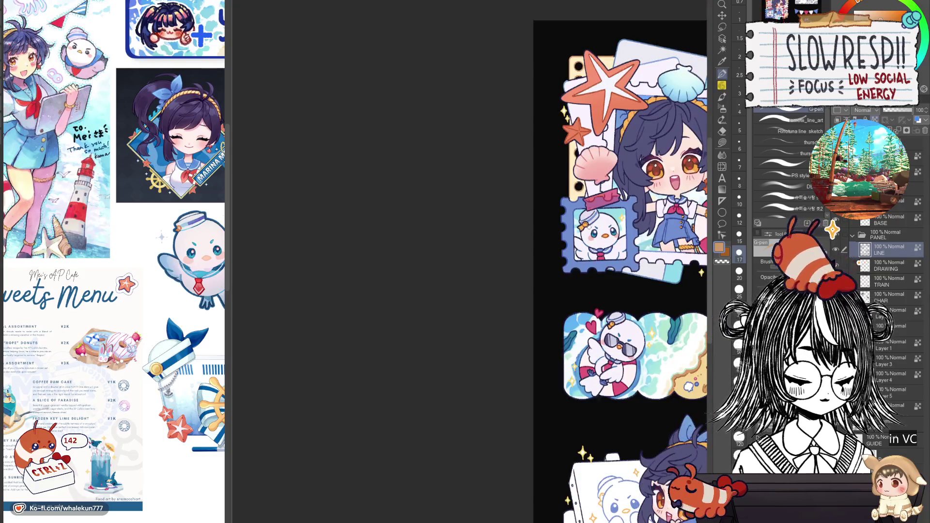
mouse_move(589, 227)
left_mouse_down()
mouse_move(557, 245)
mouse_move(475, 248)
left_mouse_up()
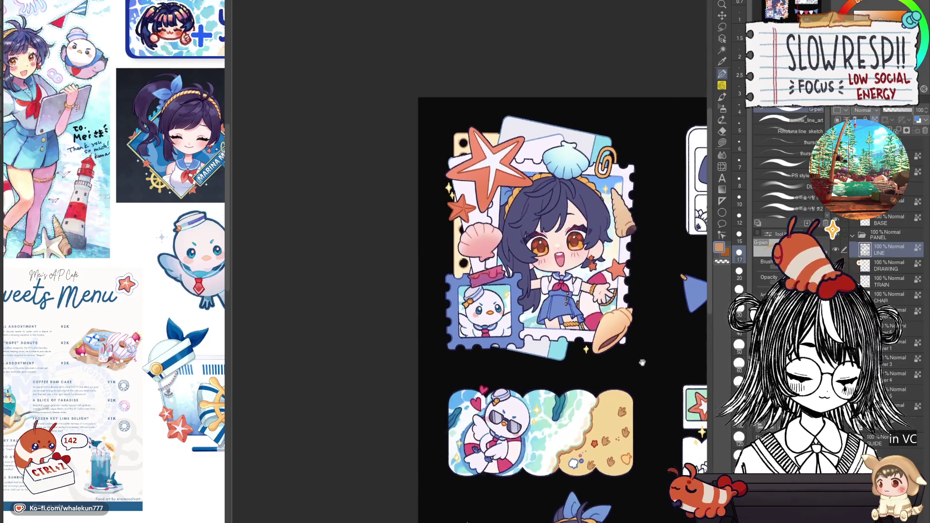
left_click_drag(637, 291, 611, 307)
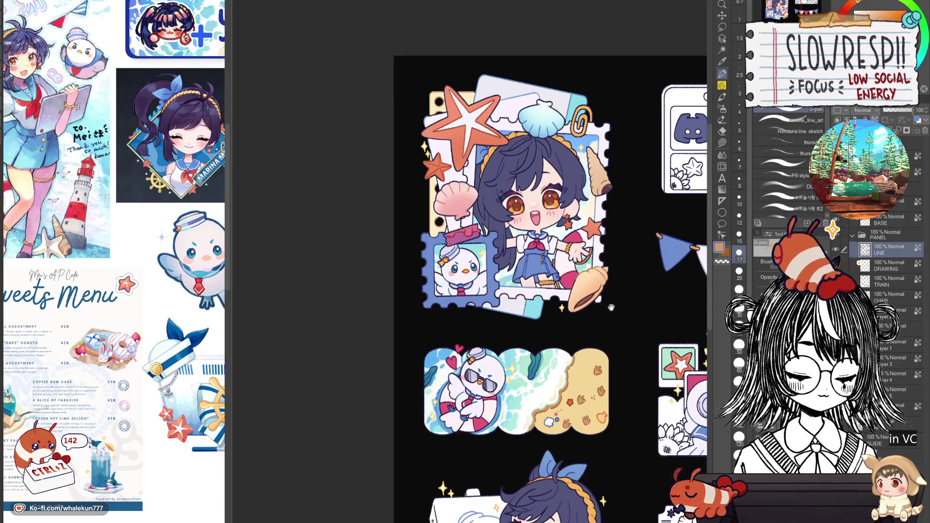
Auto-select the strip along the about-me card's left edge and switch to the pen
key("w")
scroll(479, 287, "up", 3)
left_click(479, 287)
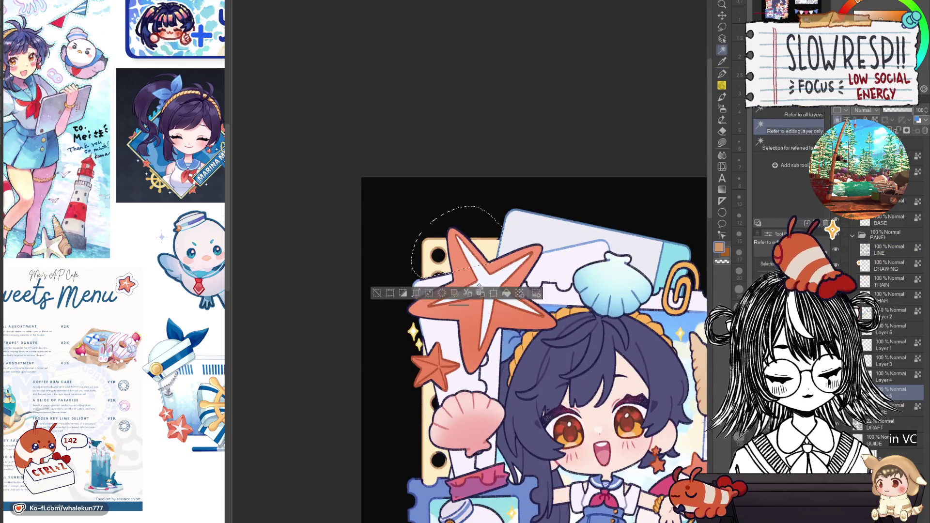
key("p")
left_click_drag(594, 394, 602, 225)
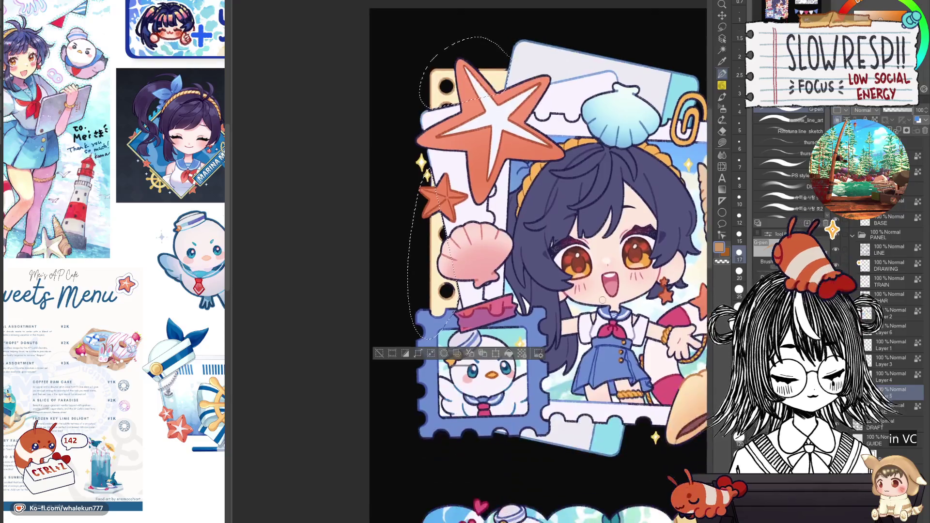
left_click_drag(690, 424, 625, 283)
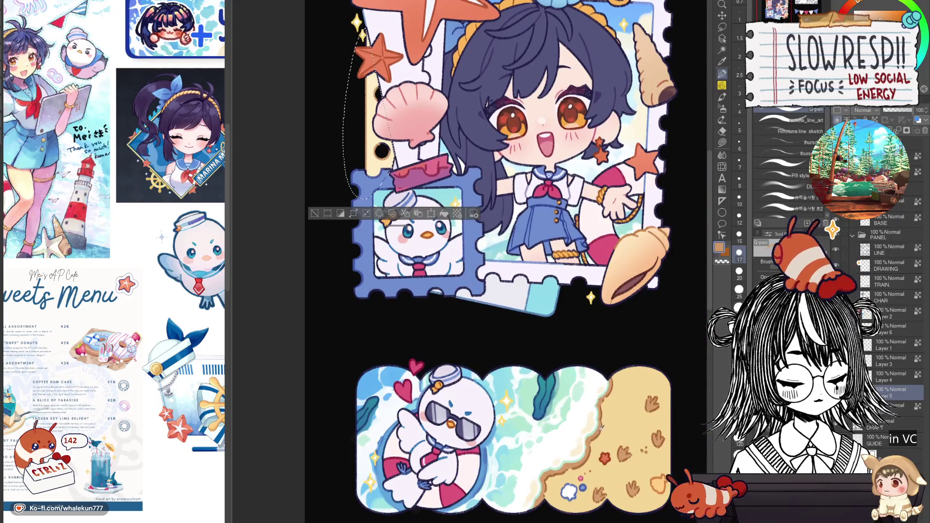
left_click_drag(602, 252, 643, 472)
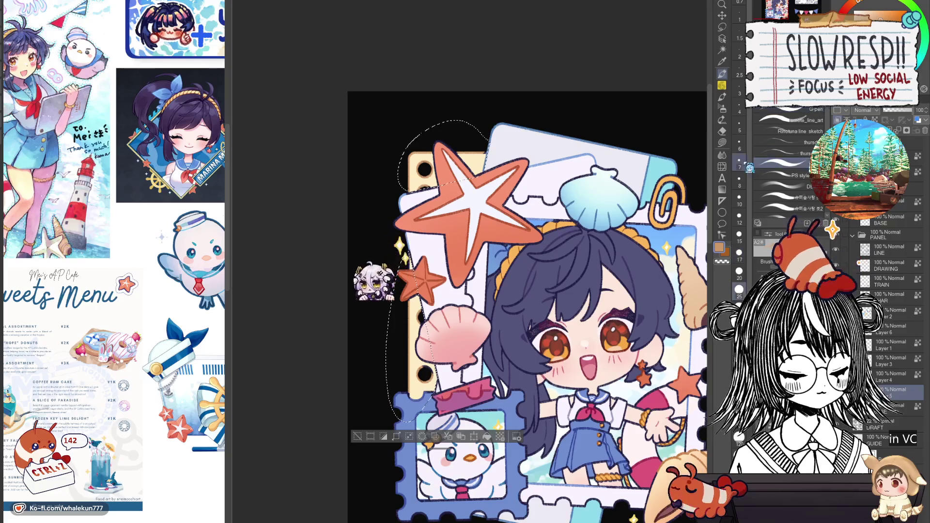
Switch to the 6pencil-soft sub-tool, clear the selection and zoom out on the sheet
key("p")
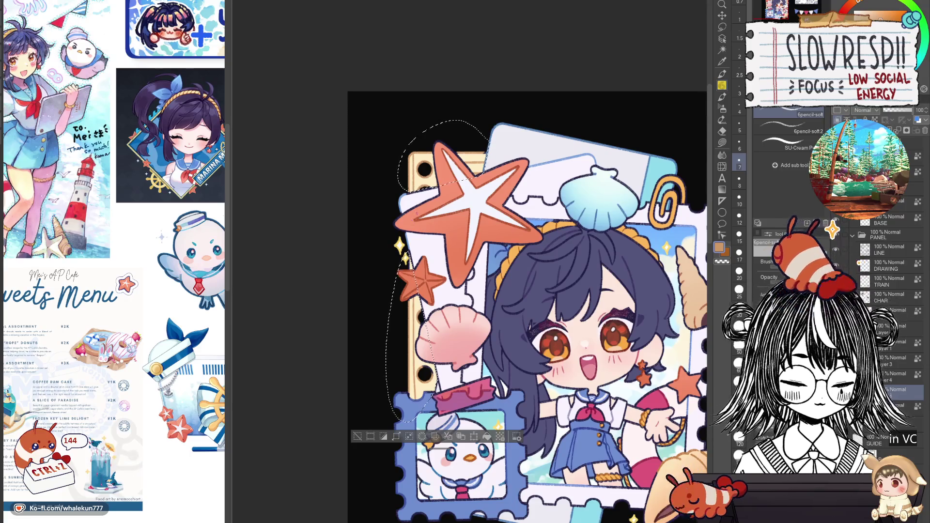
key("ctrl+d")
scroll(514, 364, "down", 2)
left_click_drag(552, 436, 514, 365)
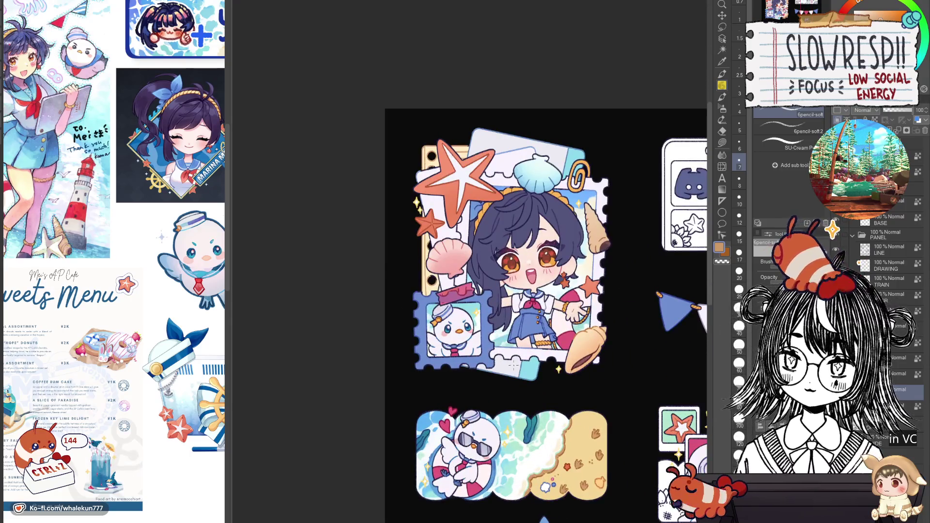
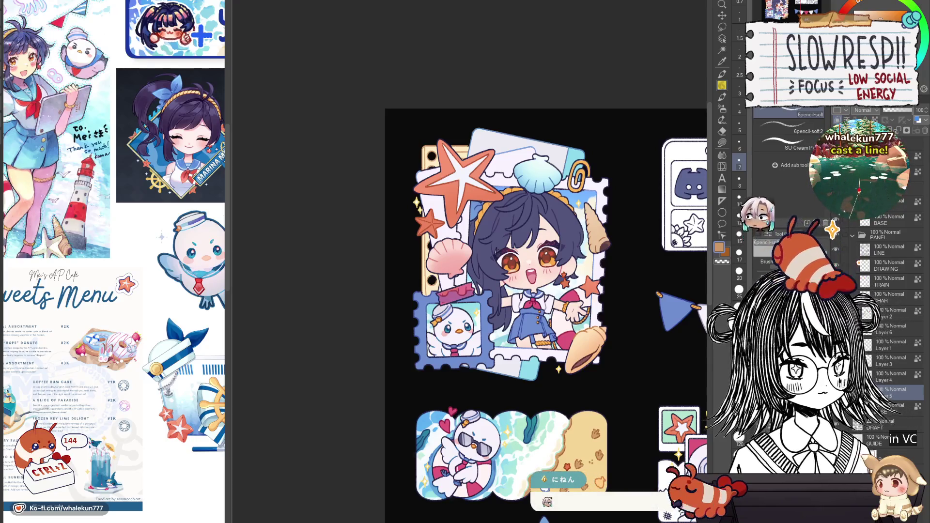
Turn on the text layer so titles show on all seven stickers, then select Layer 6
left_click_drag(485, 291, 424, 187)
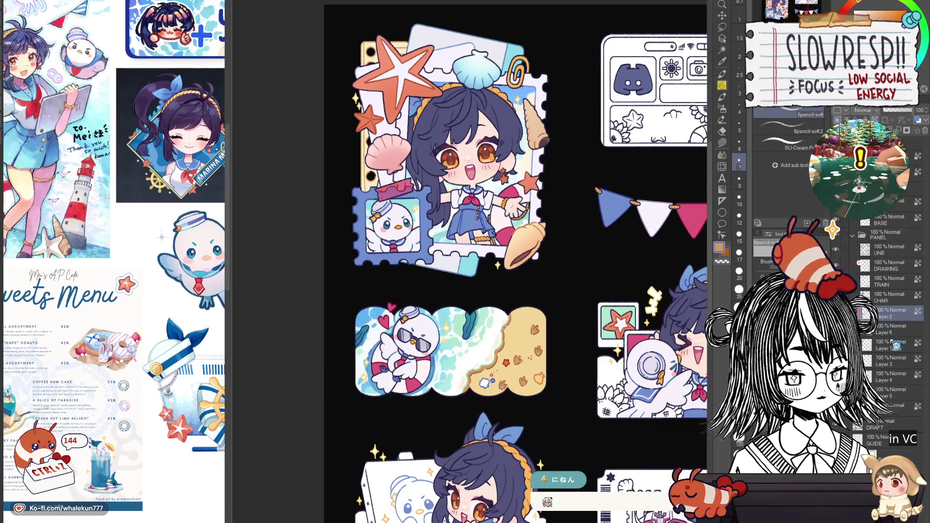
left_click_drag(424, 186, 361, 160)
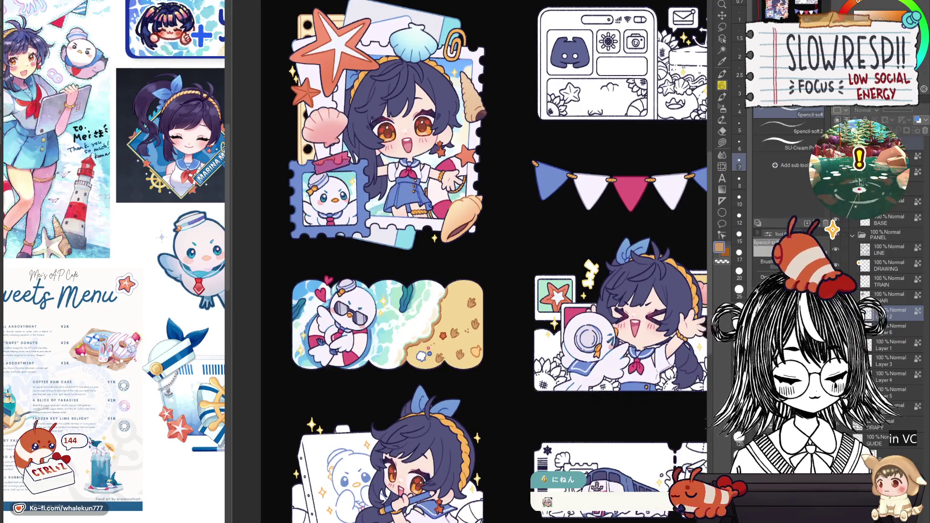
left_click(835, 424)
scroll(581, 296, "down", 5)
scroll(581, 296, "up", 3)
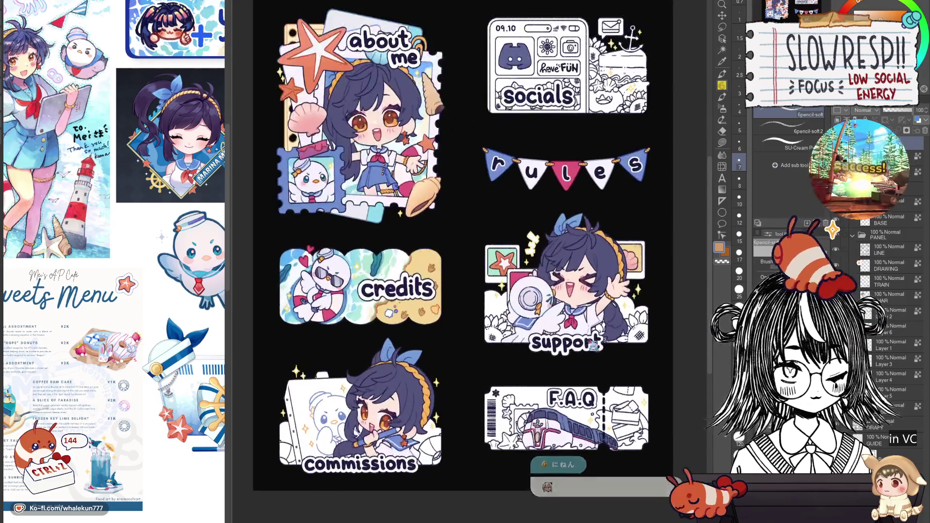
left_click(887, 316)
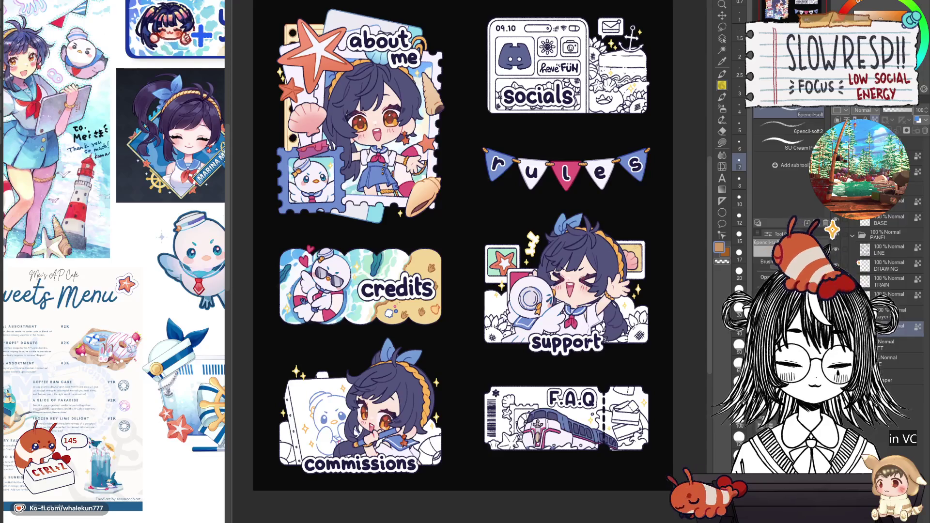
scroll(361, 117, "up", 5)
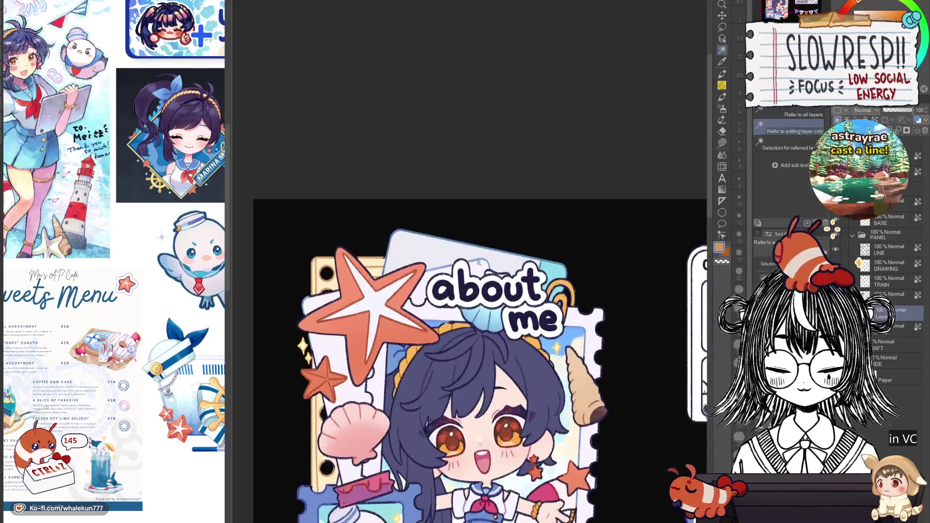
Select the top of the pale card and tilt the view, with the brush at size 15
key("w")
left_click(494, 237)
key("p")
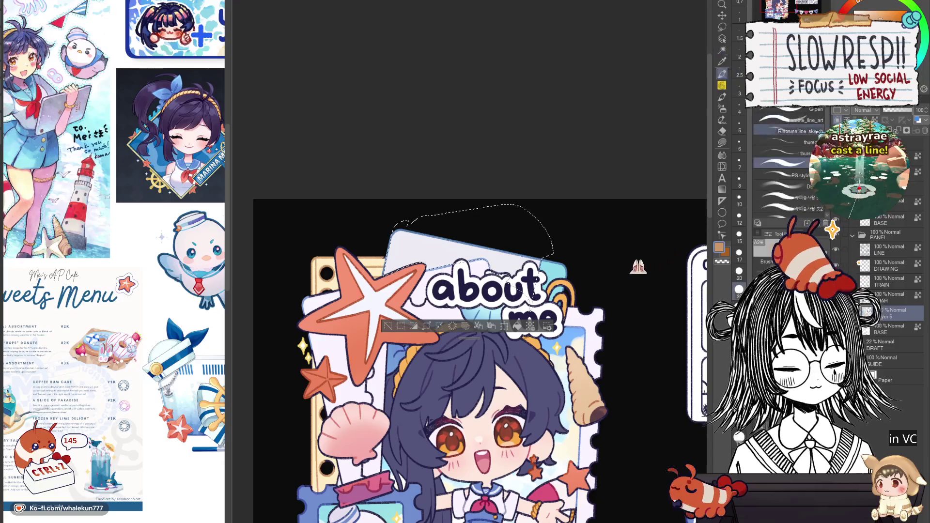
key("p")
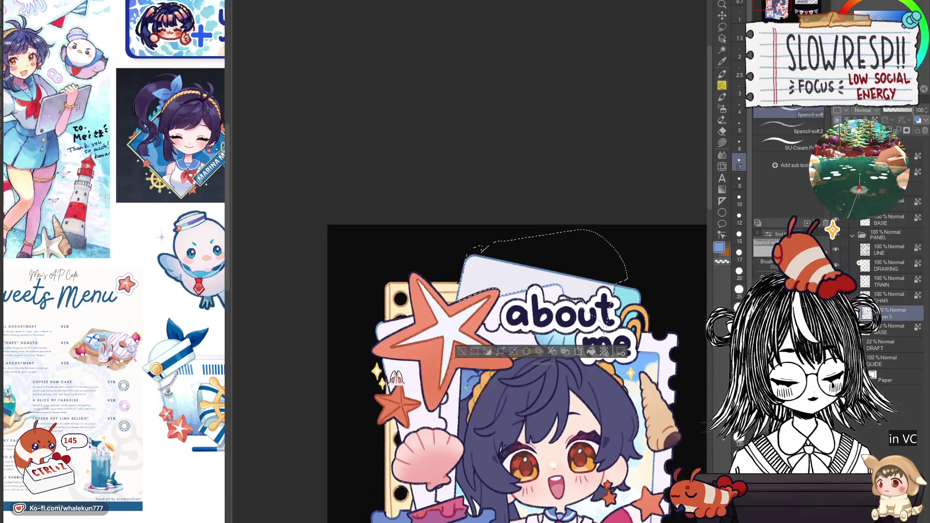
scroll(390, 381, "up", 3)
key("bracketright")
key("bracketright")
key("bracketright")
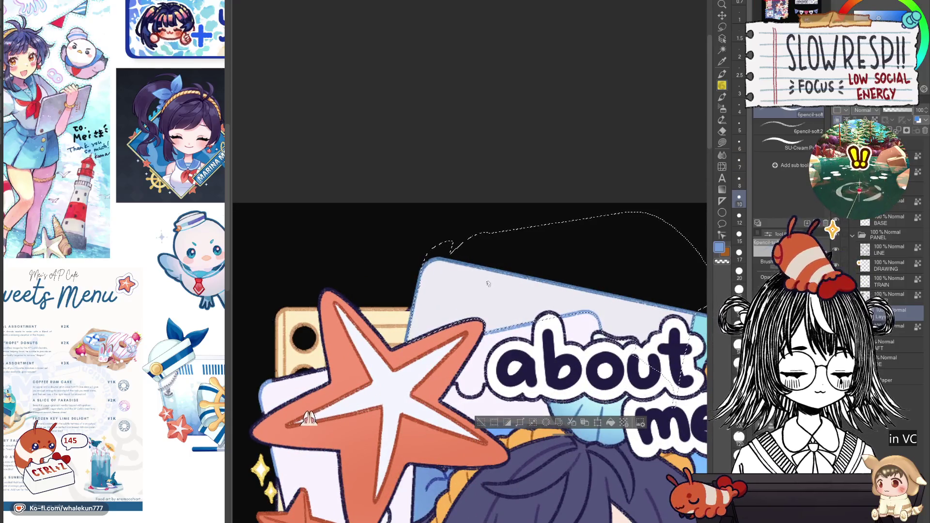
mouse_move(634, 279)
left_mouse_down()
mouse_move(557, 245)
mouse_move(598, 104)
mouse_move(612, 123)
mouse_move(668, 102)
left_mouse_up()
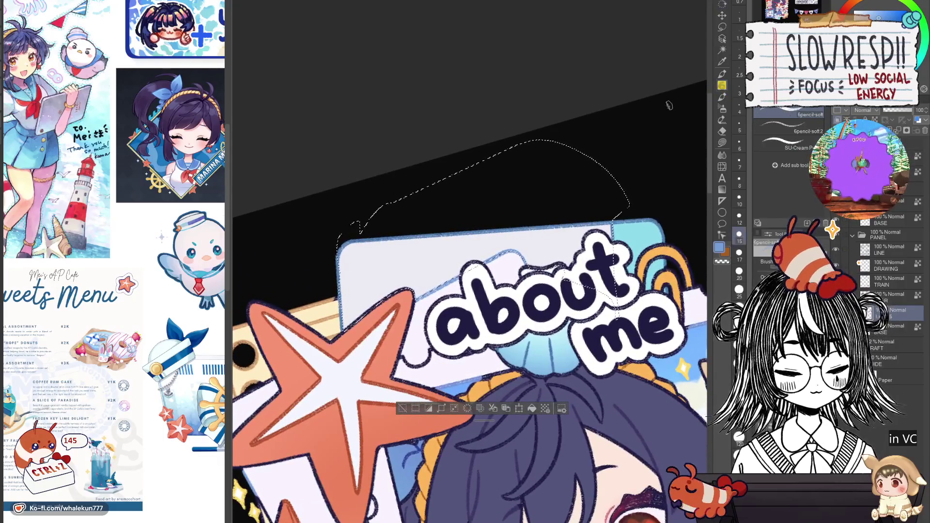
key("bracketleft")
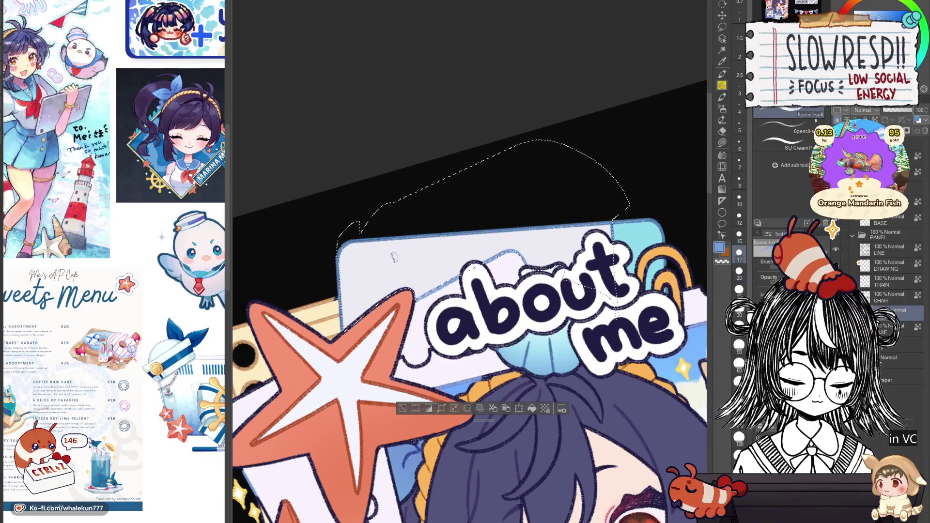
key("bracketleft")
key("bracketleft")
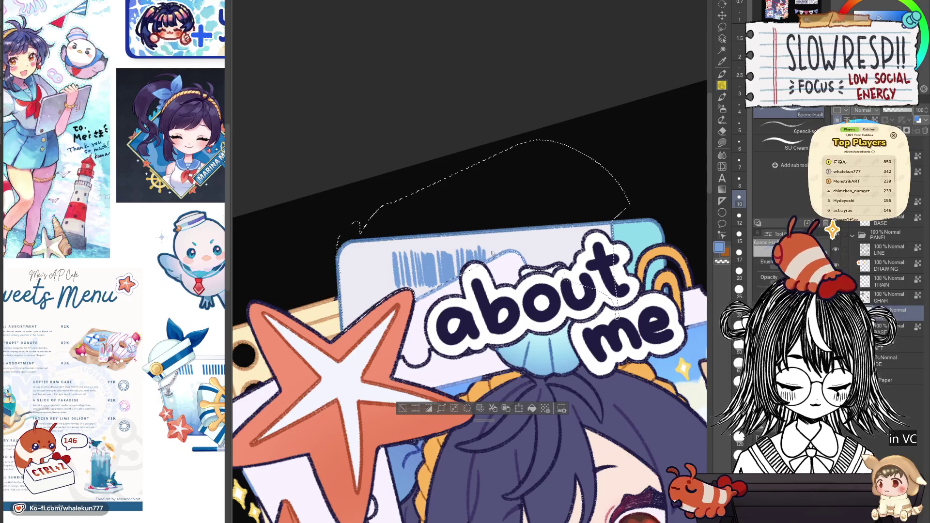
key("bracketright")
key("bracketright")
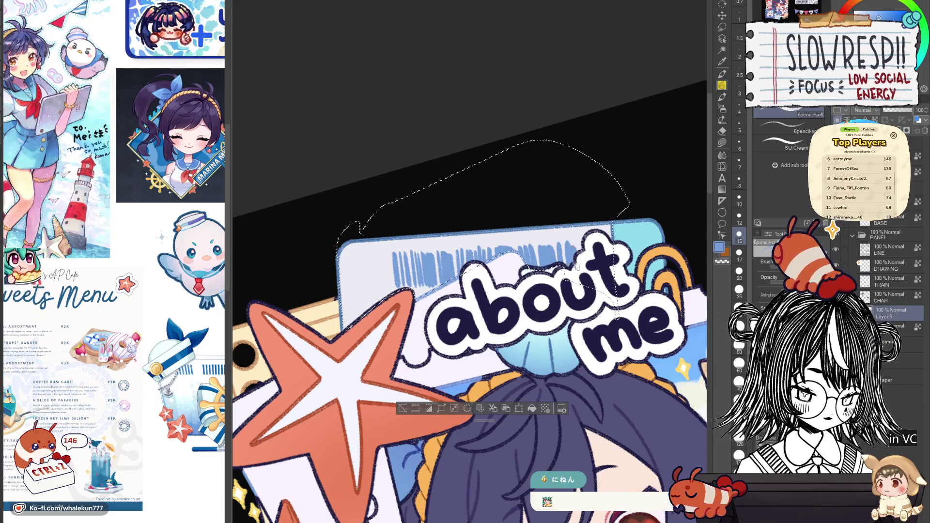
Draw blue barcode stripes across the card top with the hard G-pen
left_click(721, 74)
left_click(790, 111)
left_click_drag(383, 249, 626, 233)
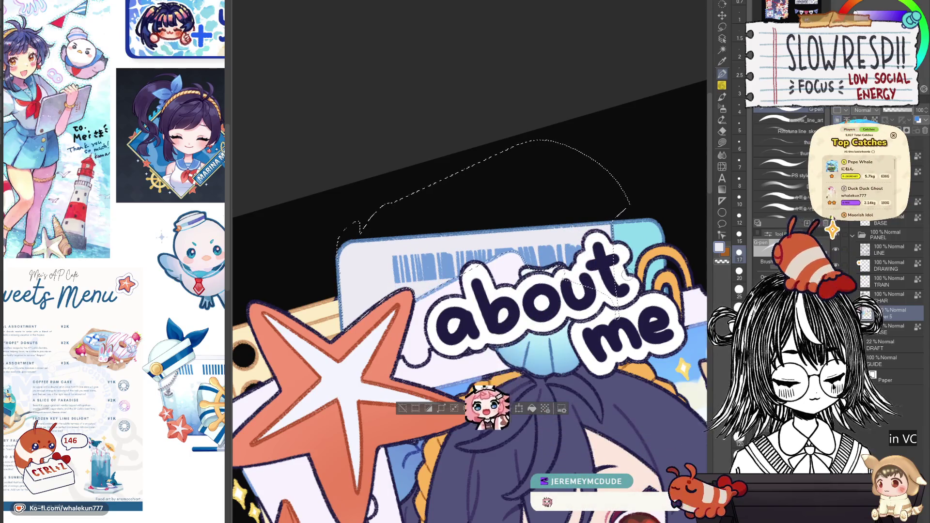
scroll(622, 280, "down", 1)
scroll(622, 281, "up", 1)
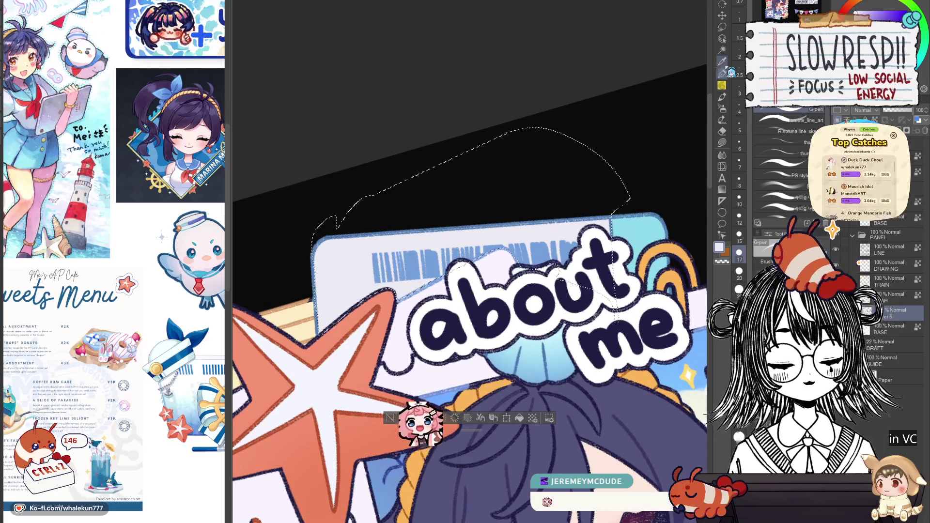
Eyedrop the blue and draw a small star below the barcode, then reset the rotation
mouse_move(509, 280)
left_mouse_down()
mouse_move(398, 140)
mouse_move(390, 146)
left_mouse_up()
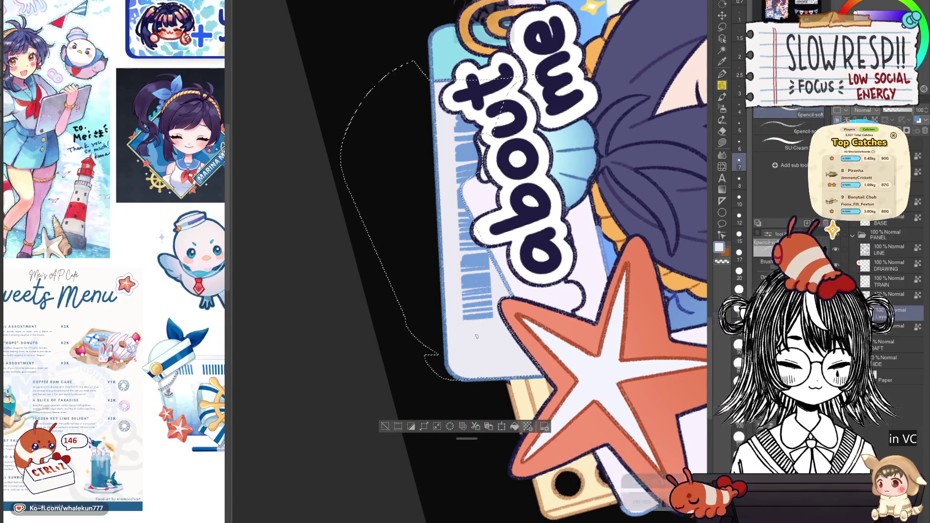
left_click(463, 345, "alt")
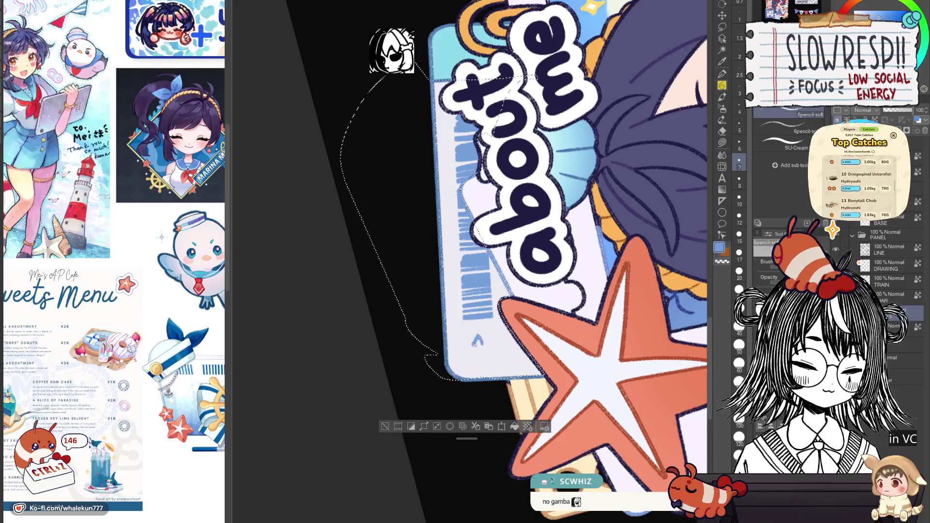
mouse_move(464, 346)
left_mouse_down()
mouse_move(468, 363)
mouse_move(488, 359)
left_mouse_up()
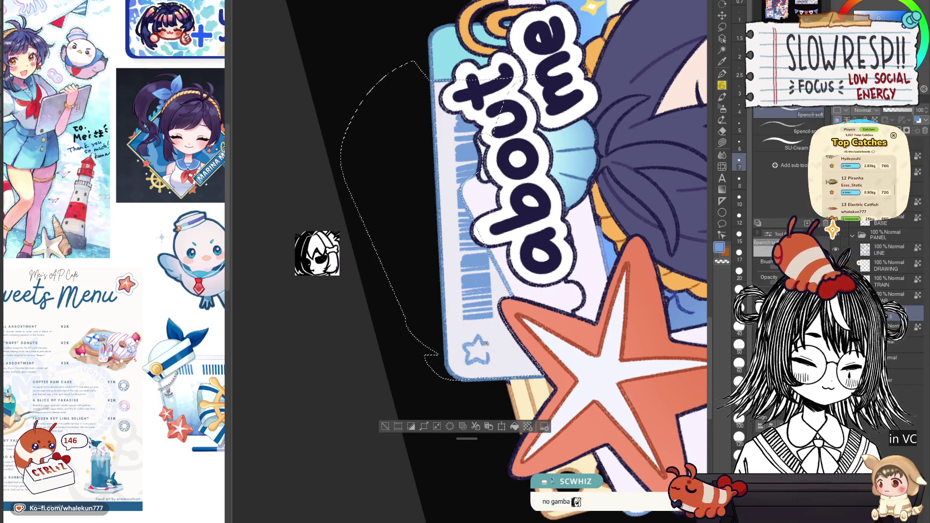
scroll(517, 351, "down", 5)
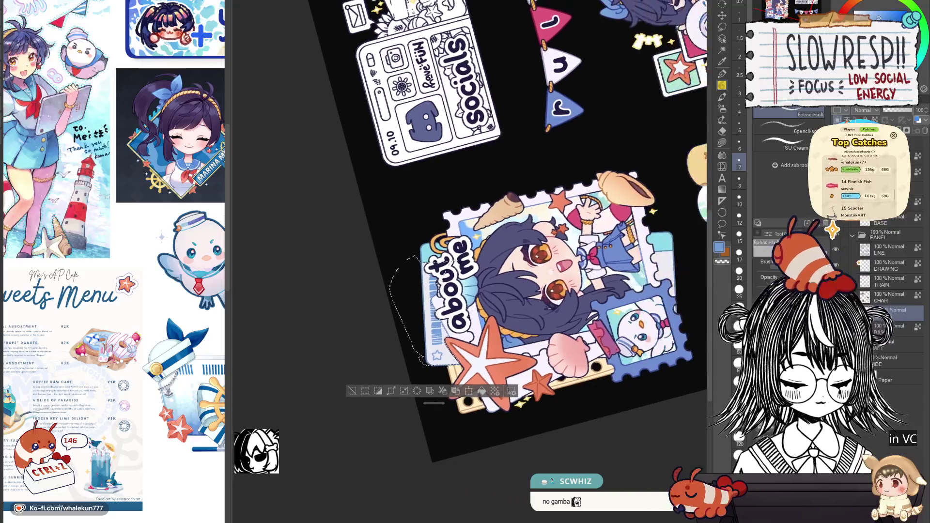
key("ctrl+@")
Clear the card selection and rotate the view so the stamp border lies horizontal
scroll(532, 243, "up", 3)
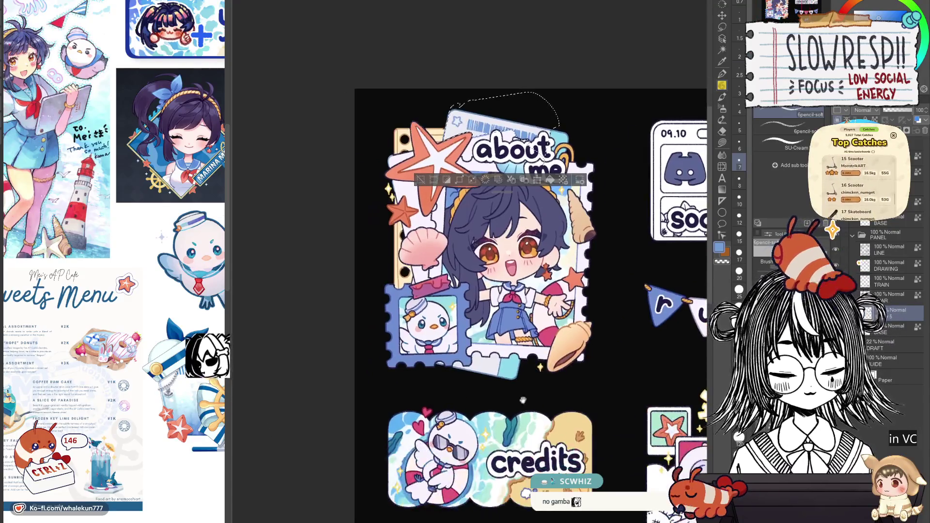
key("ctrl+d")
left_click_drag(564, 266, 523, 247)
scroll(564, 266, "up", 5)
scroll(468, 240, "up", 3)
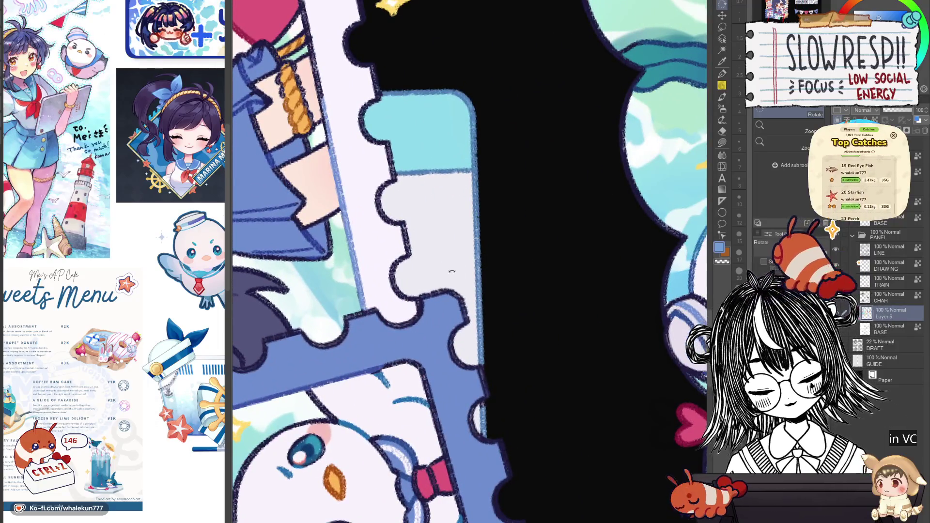
mouse_move(467, 240)
left_mouse_down()
mouse_move(489, 262)
mouse_move(636, 297)
mouse_move(567, 267)
left_mouse_up()
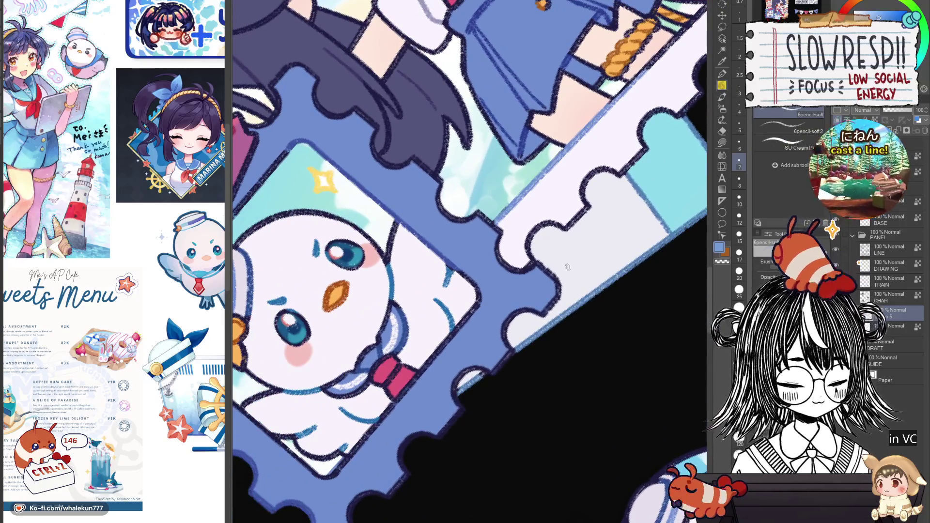
Hand-letter 'hello!' with small dashes along the stamp's lower border
key("ctrl+z")
key("ctrl+z")
key("ctrl+z")
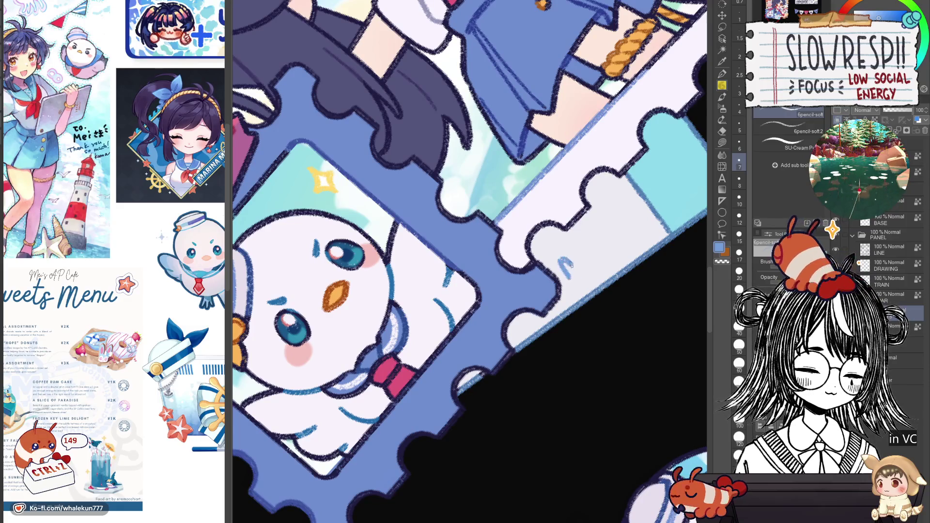
key("ctrl+z")
key("ctrl+z")
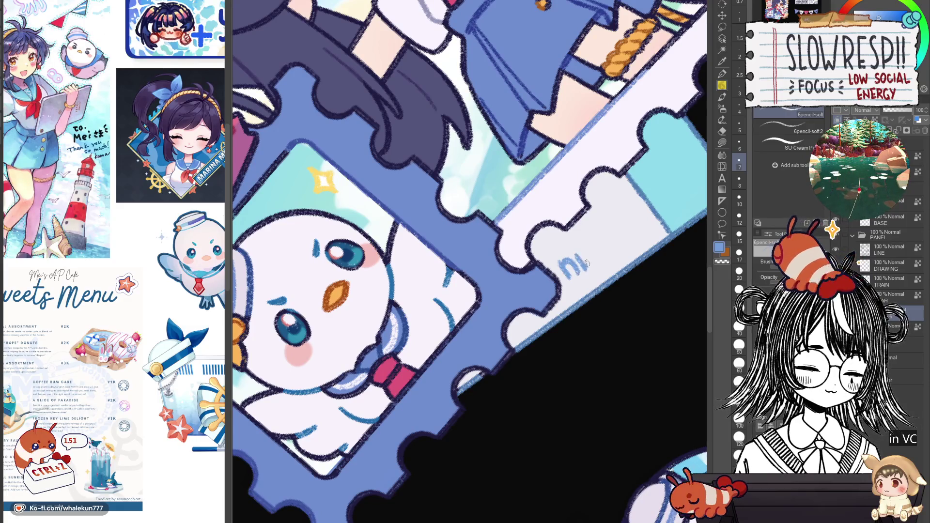
mouse_move(587, 248)
left_mouse_down()
mouse_move(594, 267)
mouse_move(607, 251)
mouse_move(623, 255)
left_mouse_up()
key("ctrl+z")
key("ctrl+z")
key("ctrl+z")
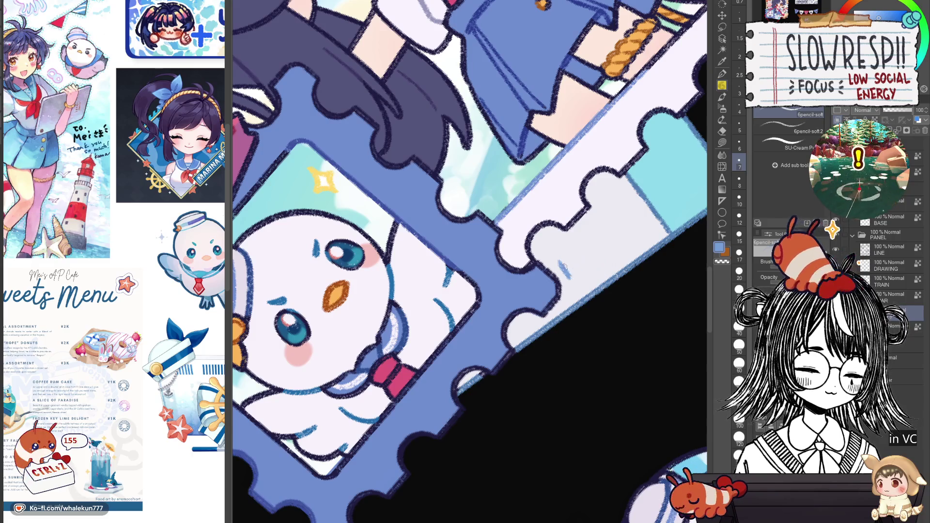
key("ctrl+z")
mouse_move(556, 280)
left_mouse_down()
mouse_move(579, 270)
mouse_move(591, 249)
mouse_move(596, 259)
mouse_move(622, 227)
mouse_move(632, 240)
mouse_move(644, 233)
left_mouse_up()
mouse_move(629, 242)
left_mouse_down()
mouse_move(629, 213)
mouse_move(538, 315)
left_mouse_up()
Draw a small pale lavender sun with ray dashes on the blue tab
left_click(533, 264, "alt")
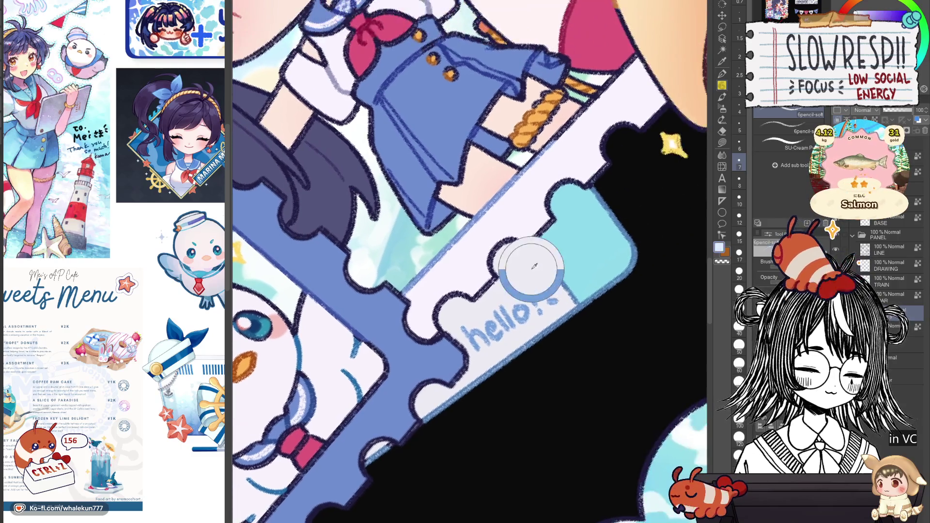
mouse_move(583, 239)
left_mouse_down()
mouse_move(599, 252)
mouse_move(582, 242)
left_mouse_up()
key("ctrl+z")
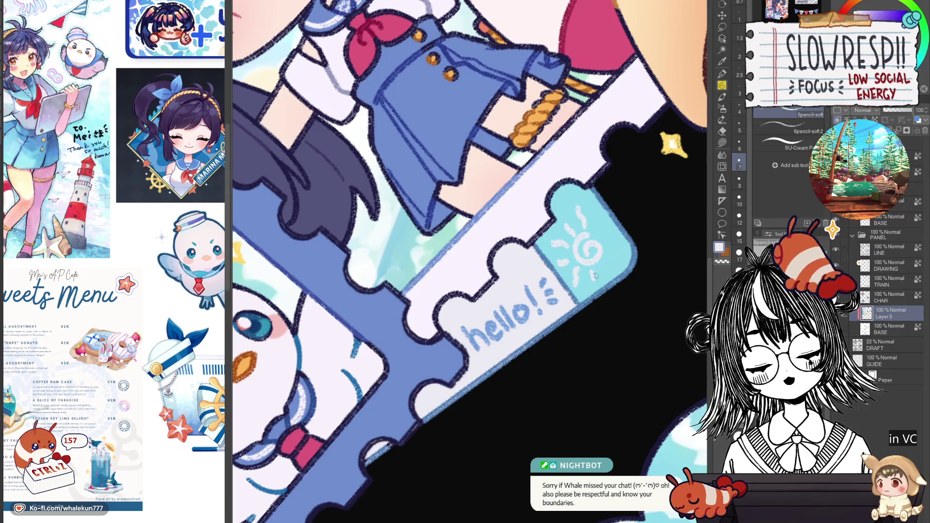
mouse_move(595, 277)
left_mouse_down()
mouse_move(616, 254)
mouse_move(612, 223)
left_mouse_up()
key("ctrl+z")
key("ctrl+z")
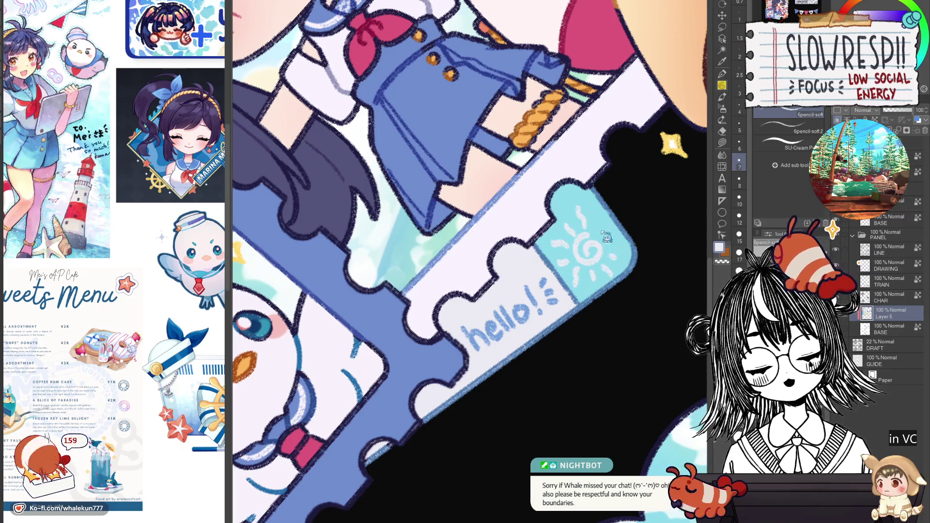
key("ctrl+z")
key("ctrl+0")
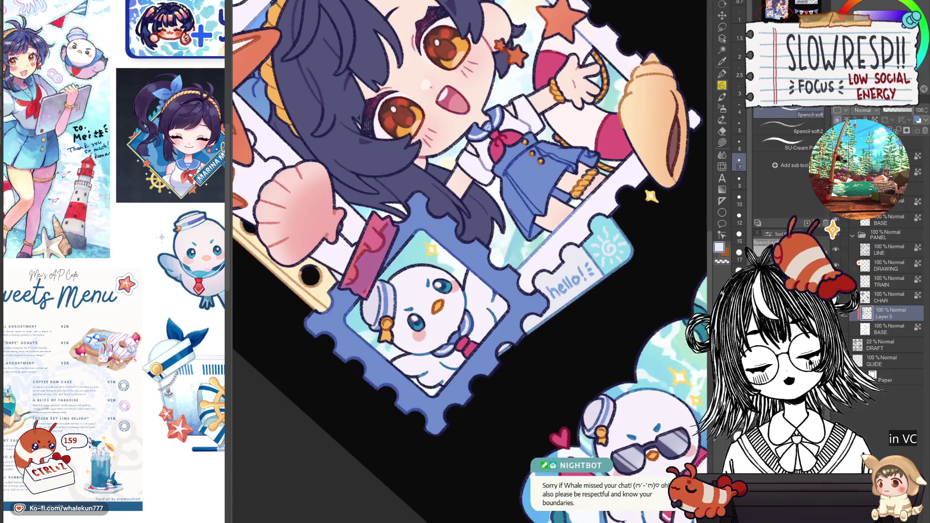
scroll(536, 382, "up", 3)
scroll(536, 382, "down", 5)
Auto-select the whole white paper strip behind the big starfish
scroll(536, 382, "up", 2)
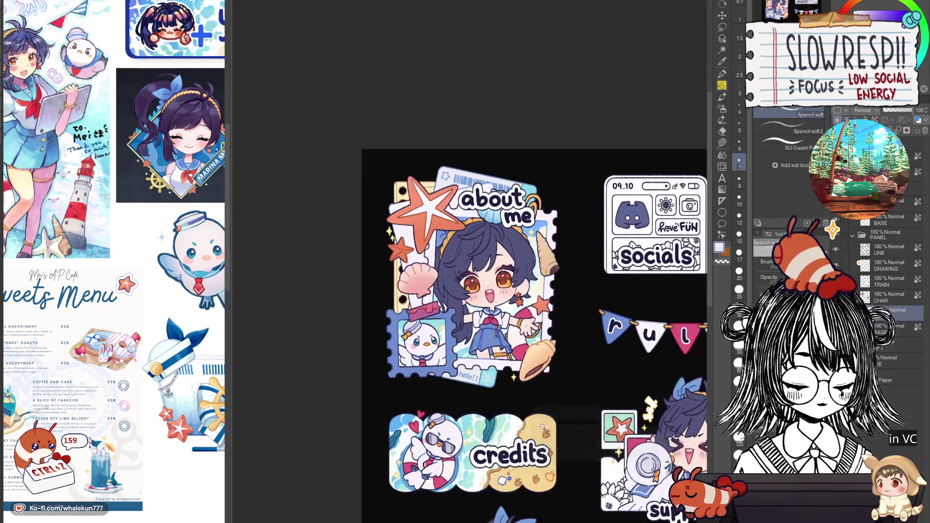
scroll(607, 428, "down", 1)
scroll(510, 287, "up", 2)
key("w")
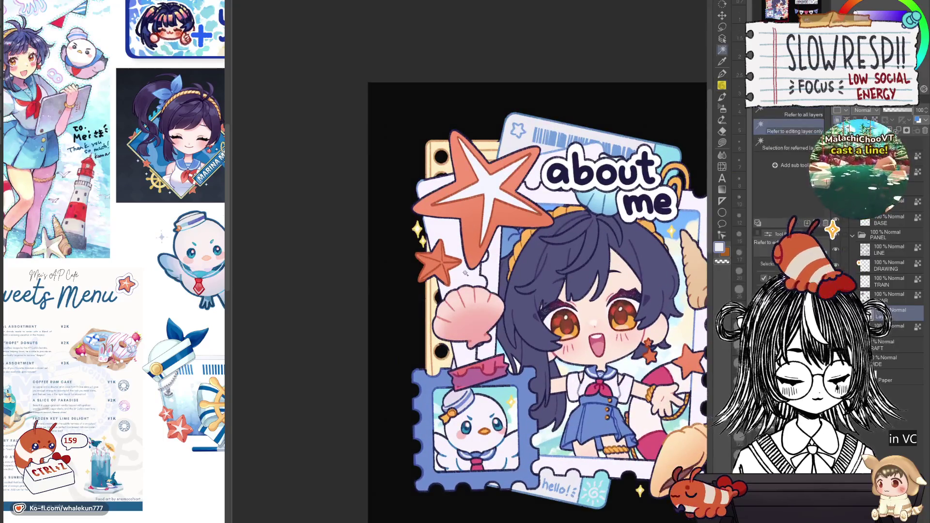
left_click(487, 266)
key("ctrl+d")
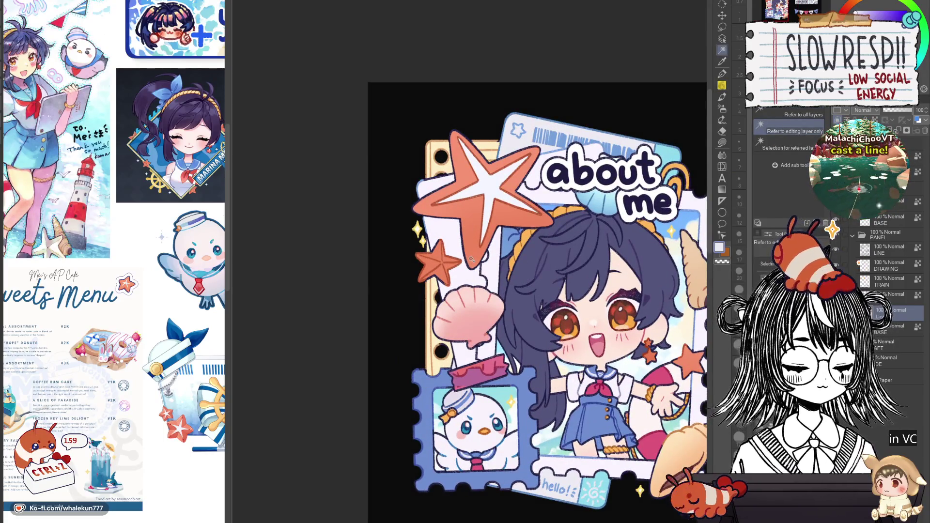
key("p")
scroll(526, 242, "up", 2)
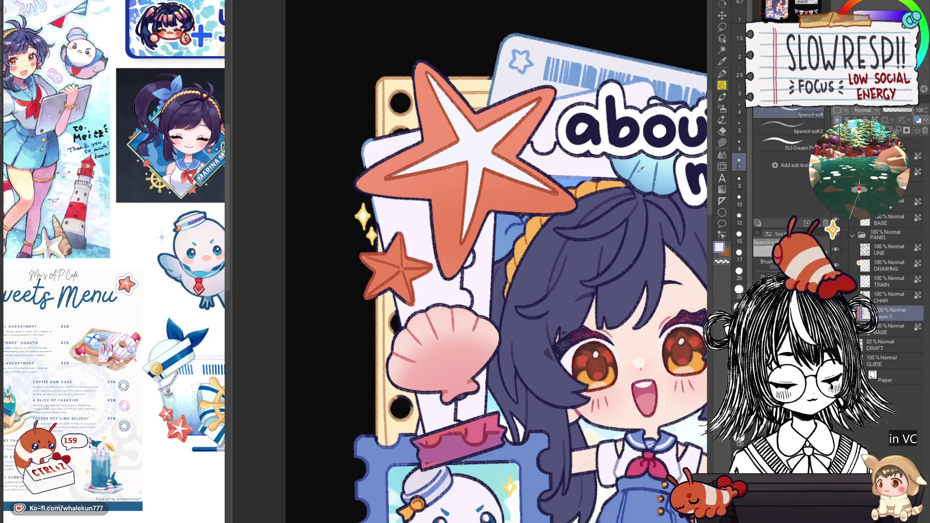
key("w")
left_click(403, 161)
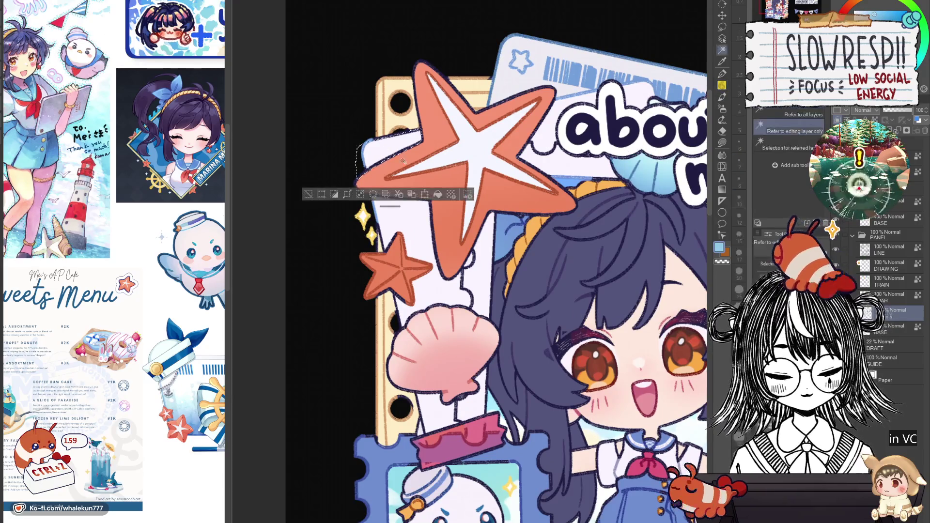
left_click(388, 227, "shift")
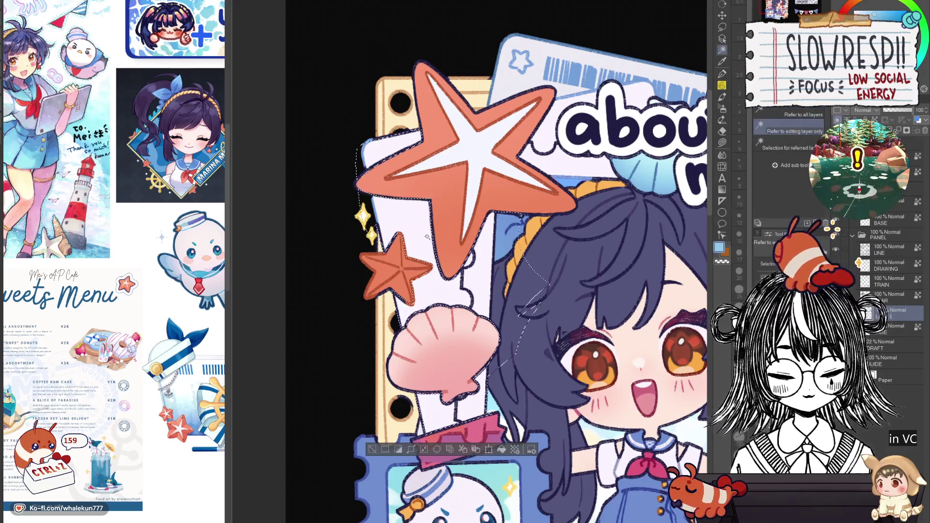
Draw blue ruled lines and red margin lines with the size-7 soft pencil, then deselect
left_click(723, 75)
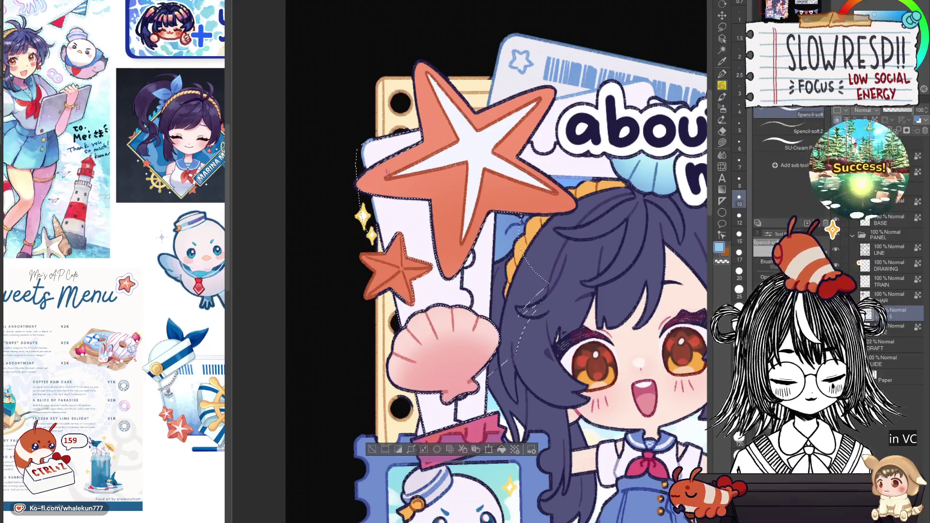
key("bracketleft")
key("bracketleft")
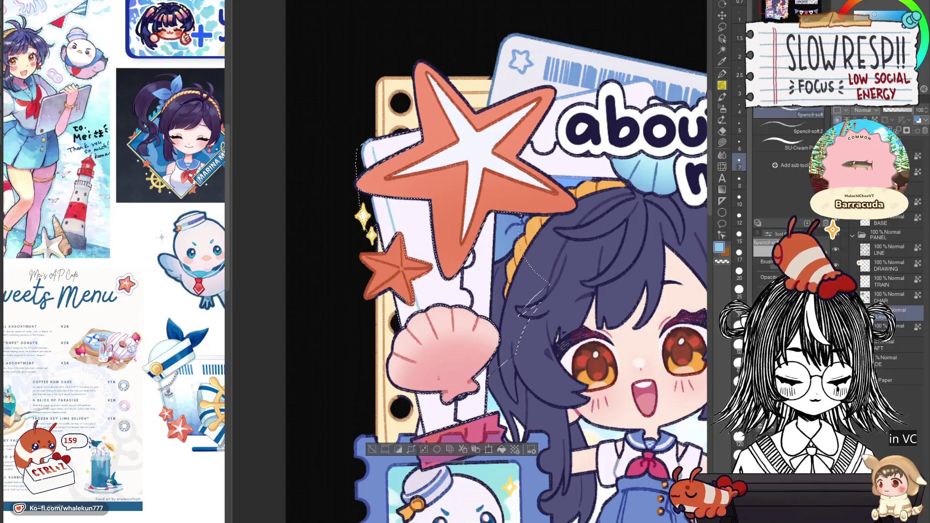
key("ctrl+z")
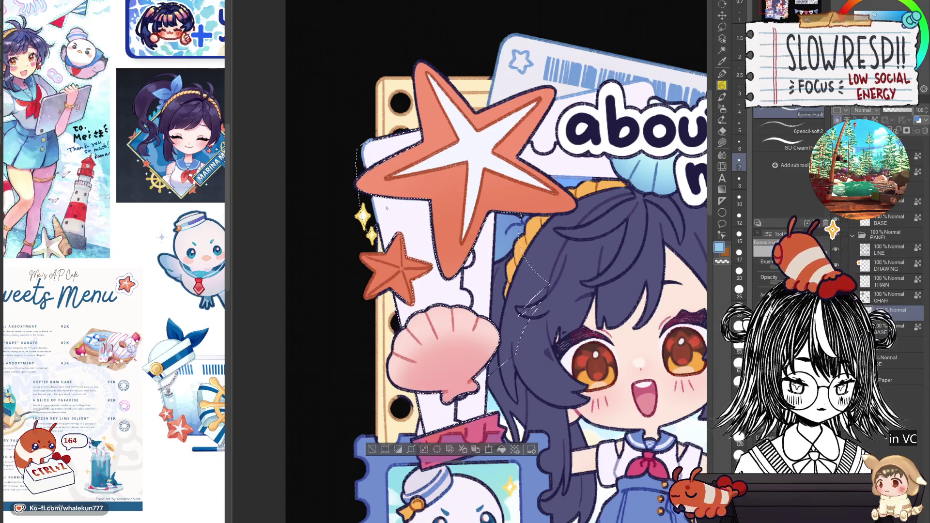
key("ctrl+z")
key("ctrl+z")
key("ctrl+z")
key("ctrl+z")
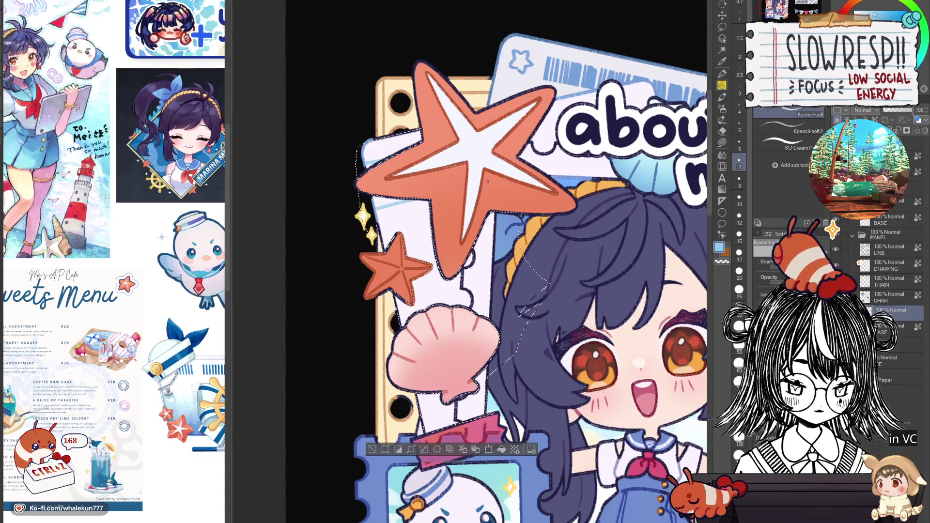
key("ctrl+z")
key("ctrl+z")
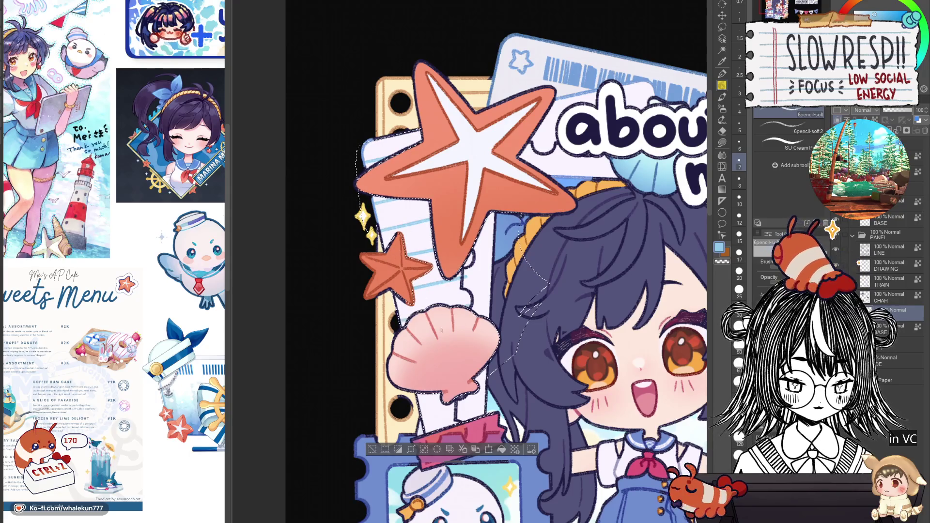
scroll(499, 261, "down", 2)
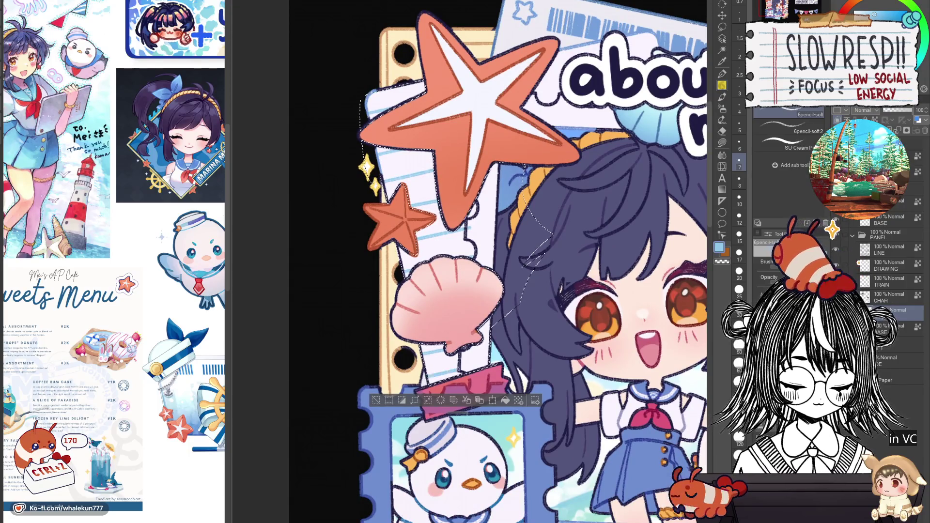
key("ctrl+z")
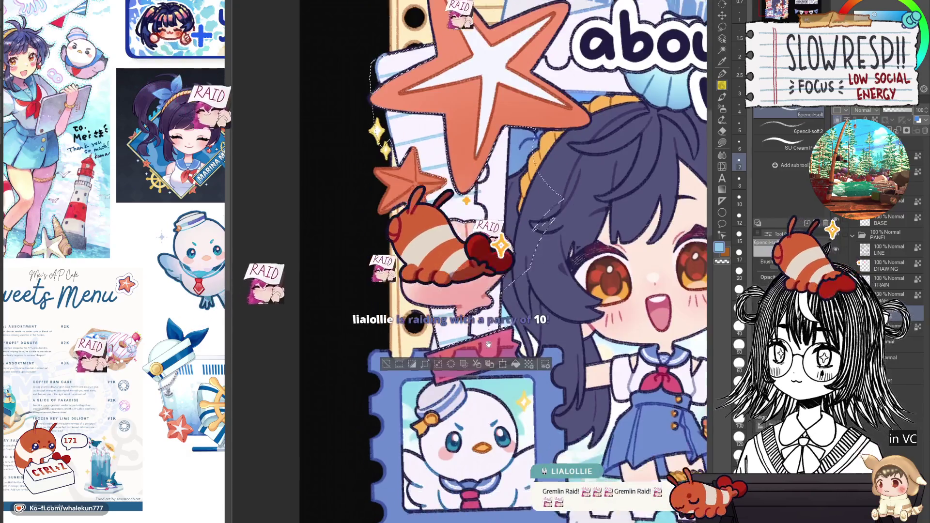
scroll(499, 261, "down", 2)
scroll(498, 262, "right", 2)
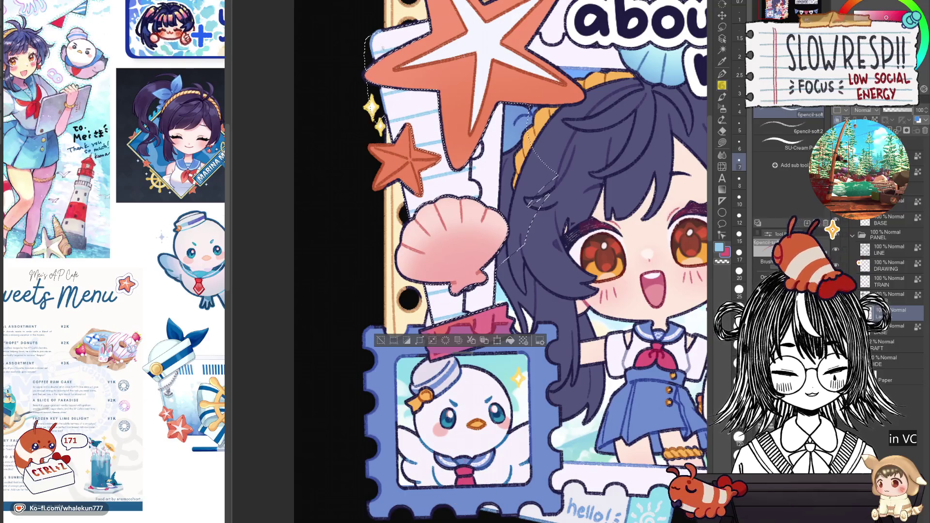
key("ctrl+z")
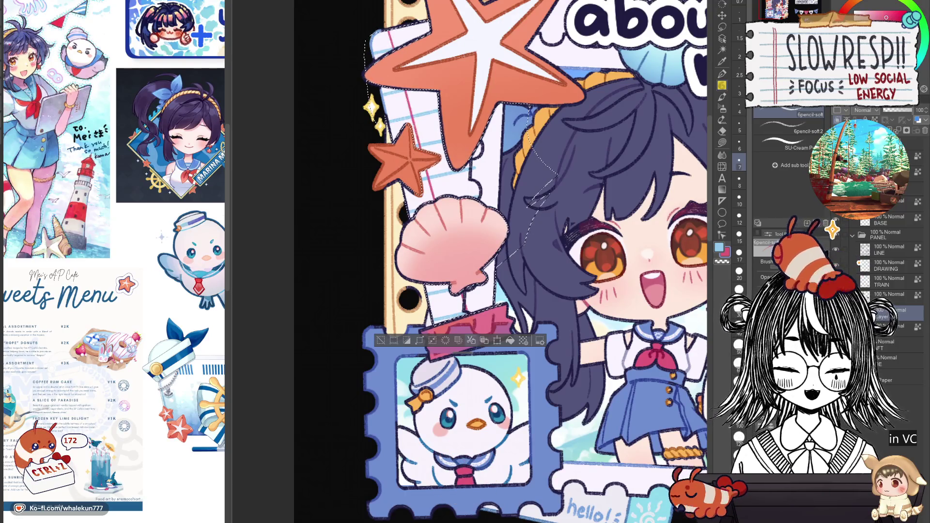
key("ctrl+z")
key("ctrl+z")
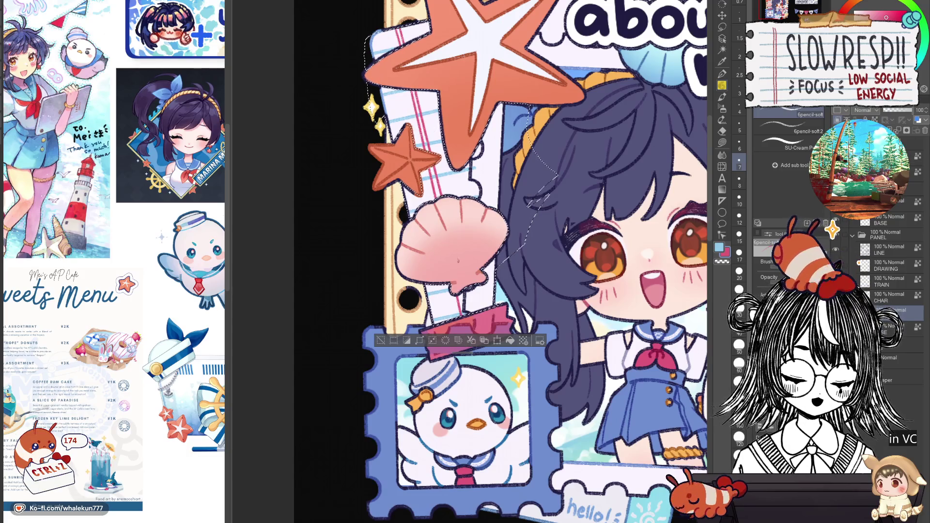
key("ctrl+z")
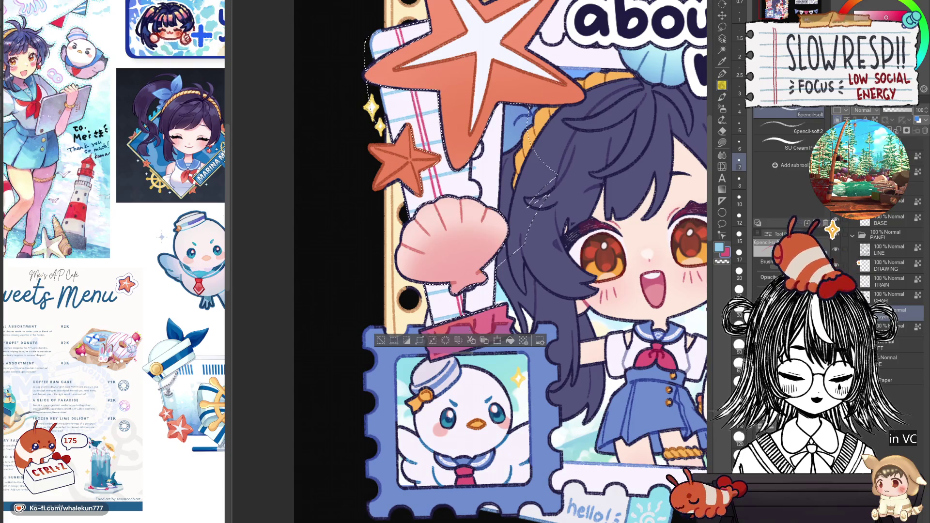
key("ctrl+d")
Touch up the about me card with the soft pencil, undoing unwanted strokes
key("p")
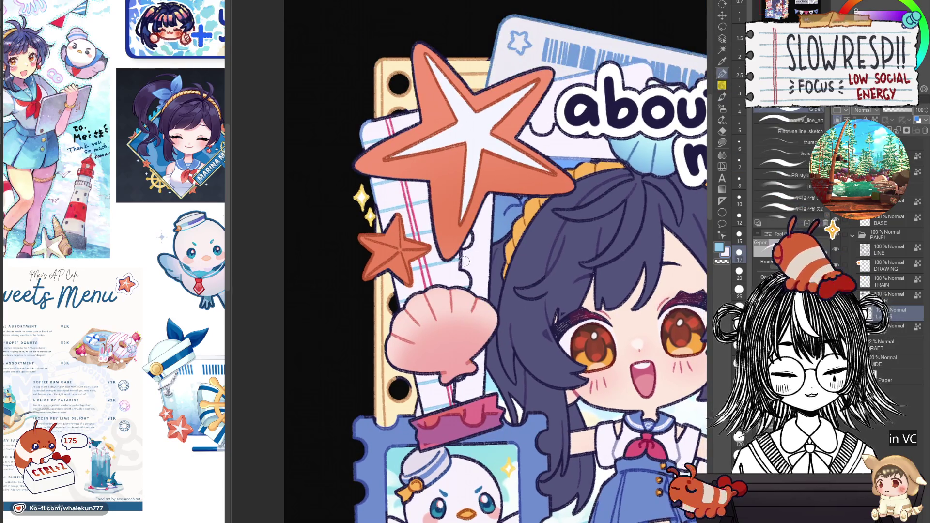
scroll(477, 286, "down", 5)
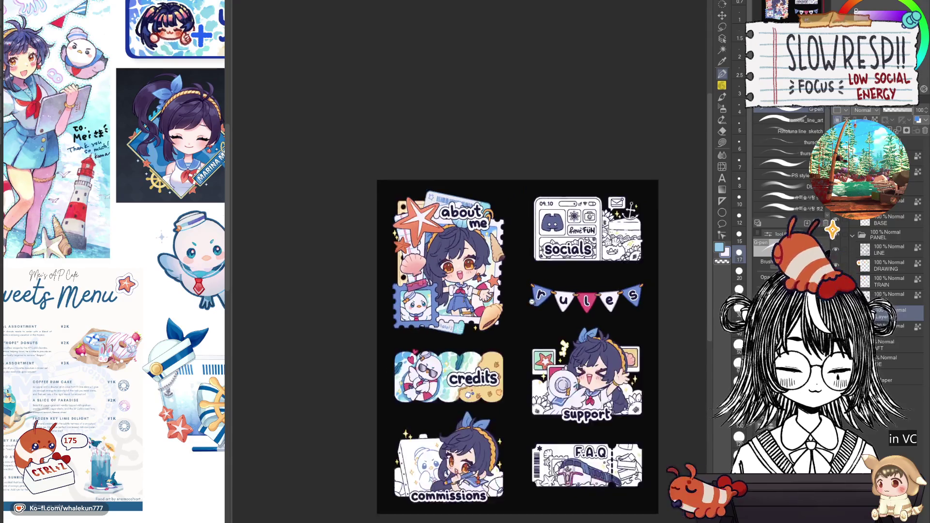
scroll(531, 301, "up", 5)
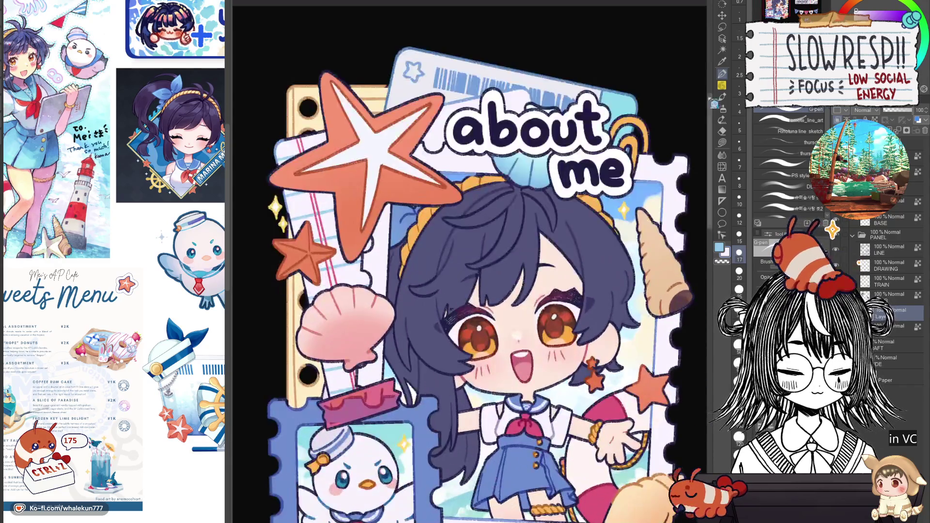
key("p")
left_click_drag(430, 319, 551, 334)
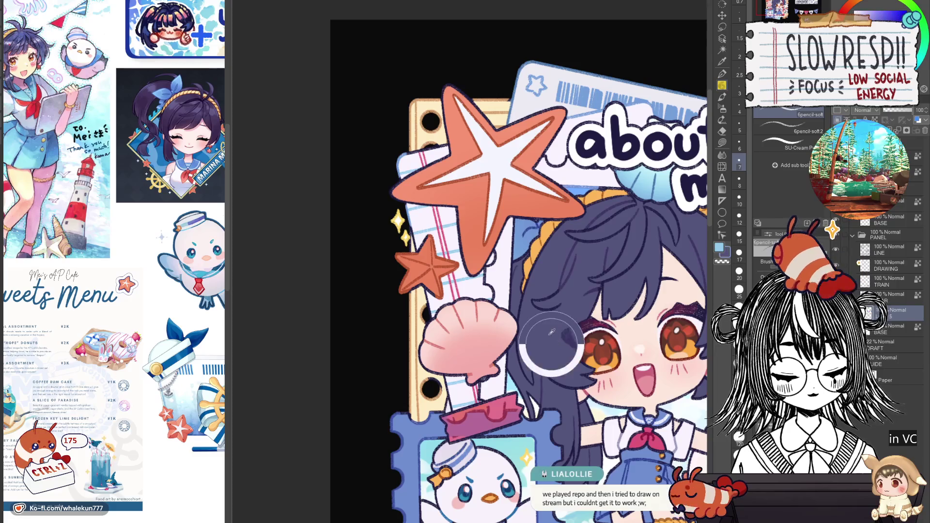
scroll(481, 209, "down", 5)
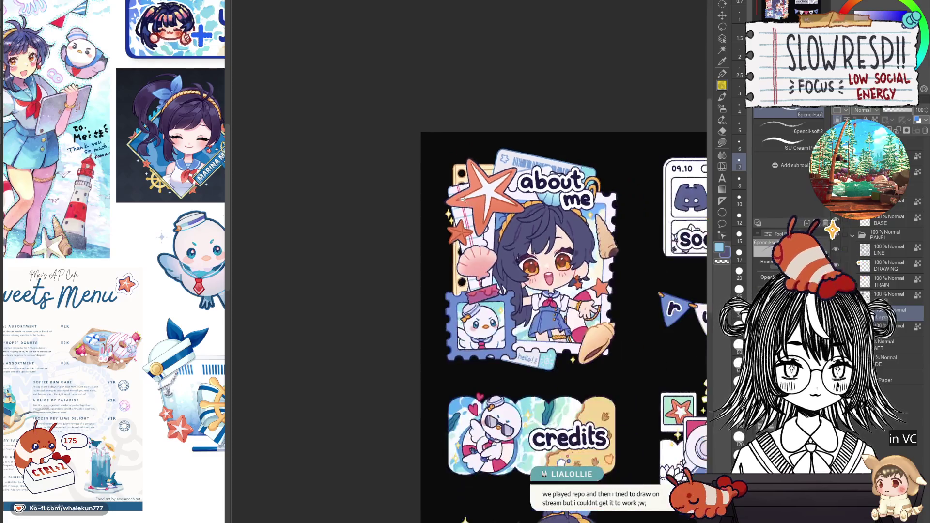
scroll(471, 203, "up", 3)
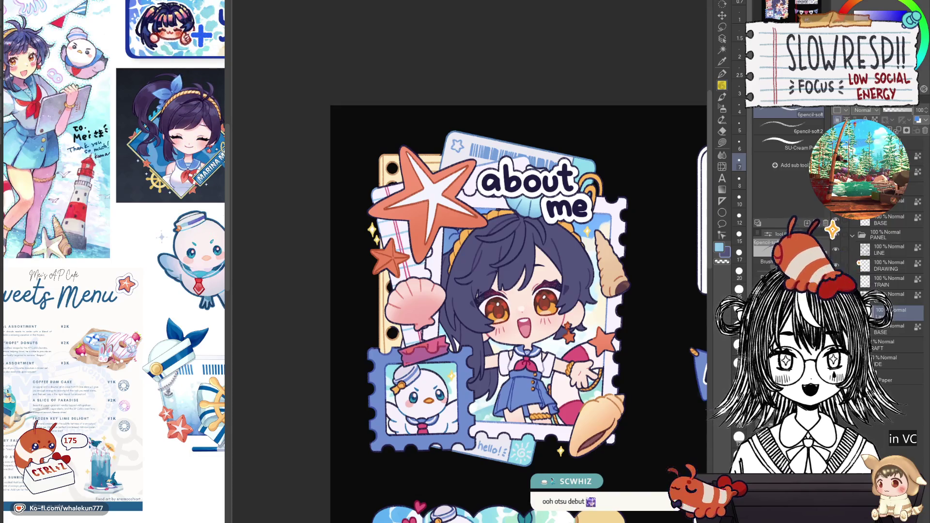
scroll(570, 278, "down", 3)
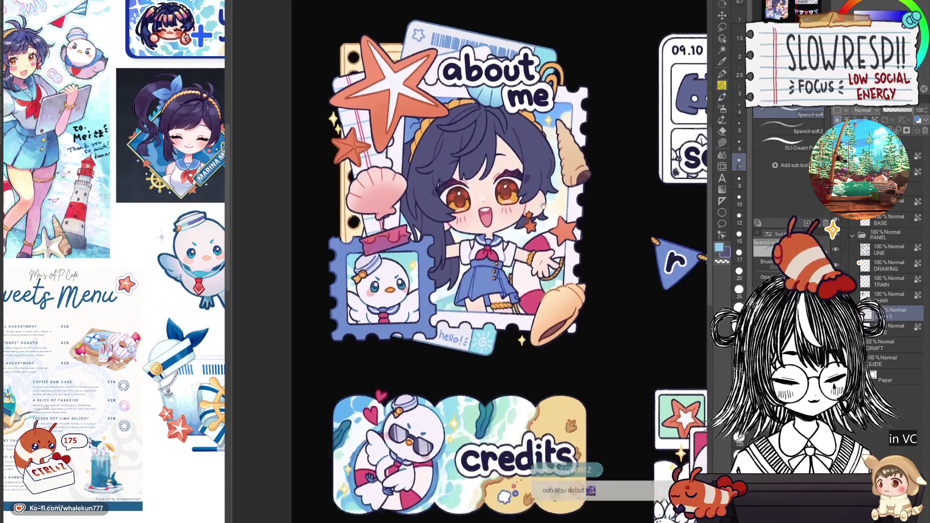
scroll(410, 203, "up", 5)
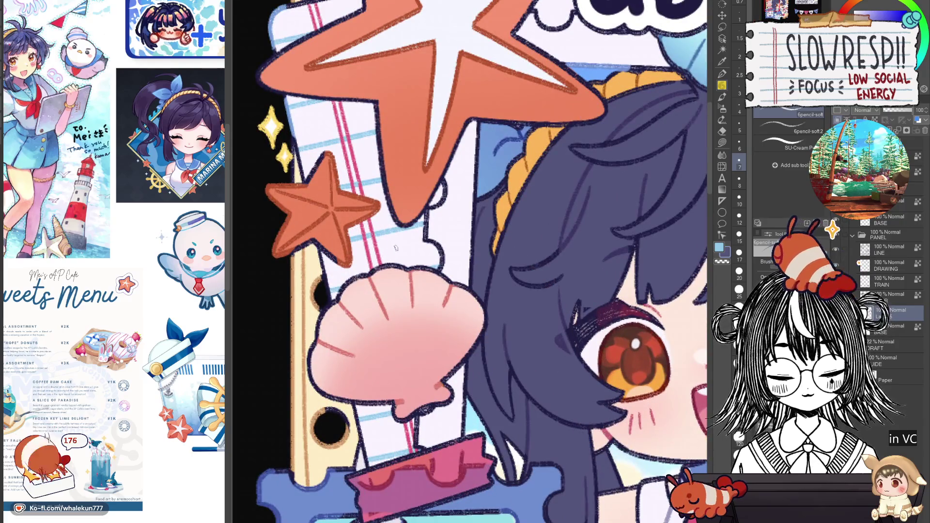
key("ctrl+z")
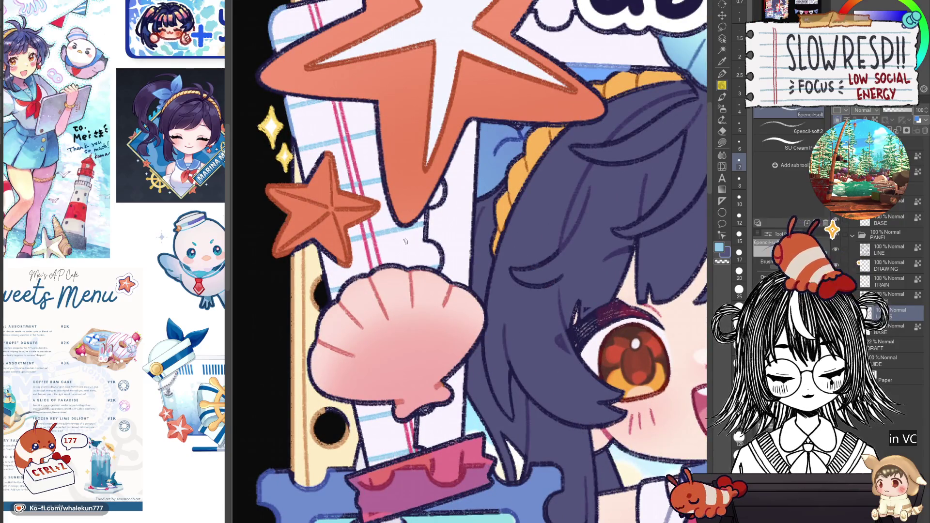
key("ctrl+z")
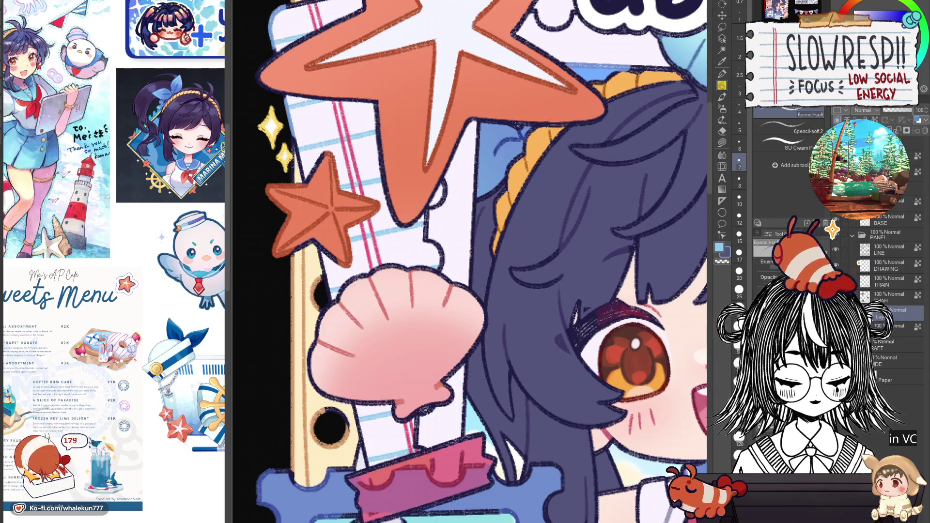
scroll(460, 179, "down", 5)
left_click_drag(453, 168, 394, 279)
key("ctrl+z")
scroll(485, 315, "down", 5)
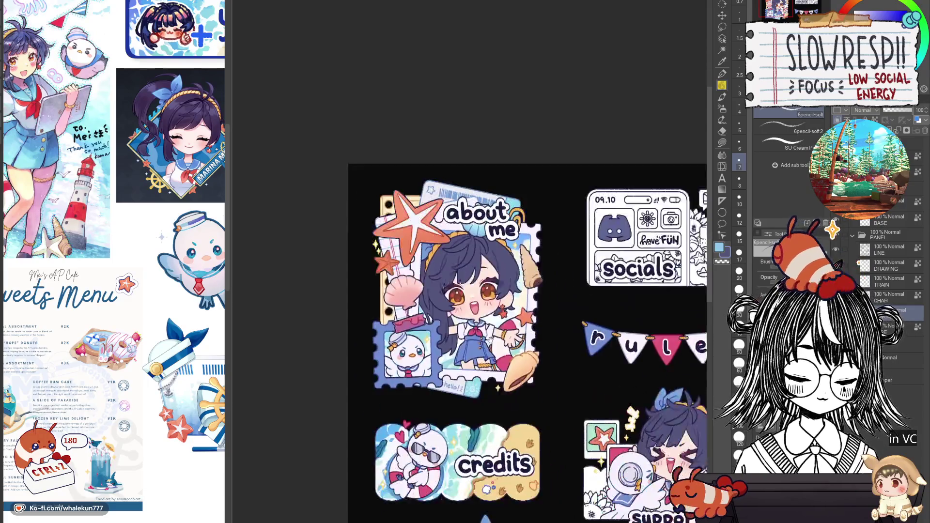
scroll(480, 315, "up", 2)
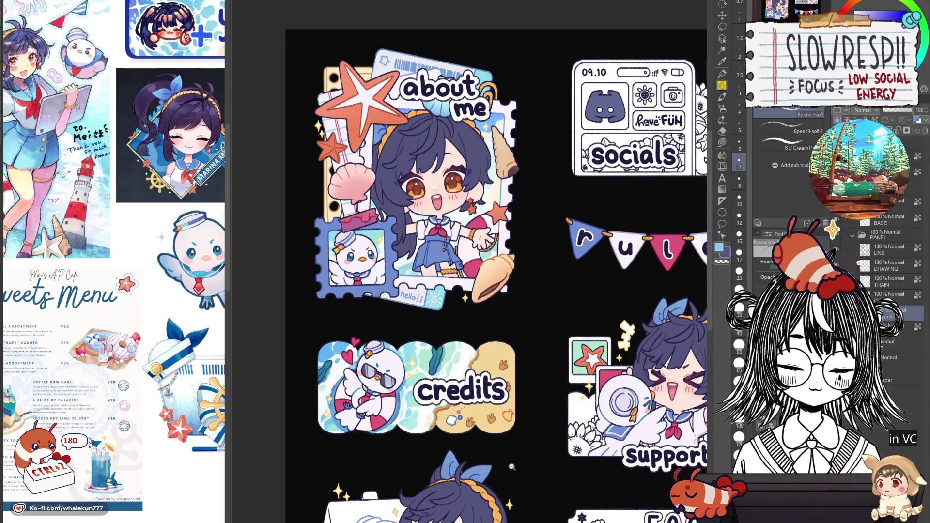
scroll(479, 315, "down", 4)
scroll(484, 339, "up", 2)
Pick the Lasso fill tool, flip and zoom out to check the sheet, and select the layer below
left_click_drag(507, 445, 485, 367)
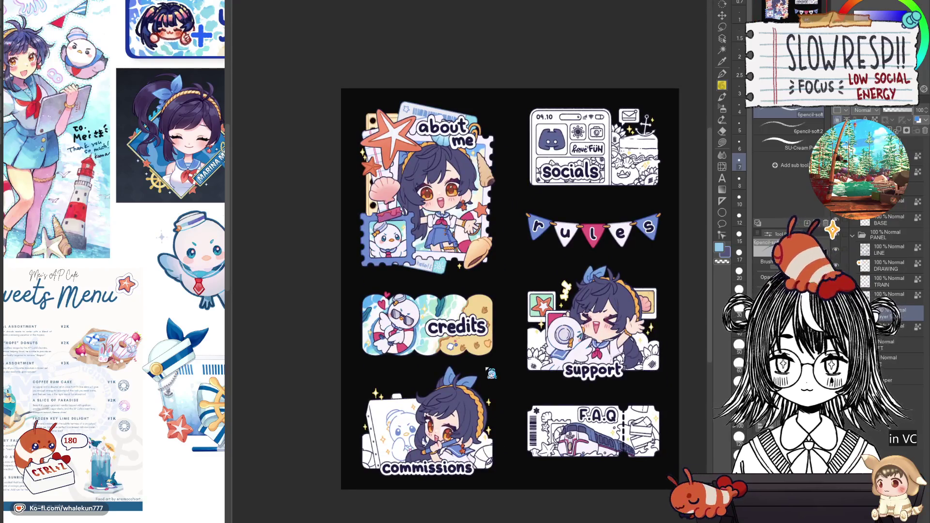
scroll(489, 339, "up", 2)
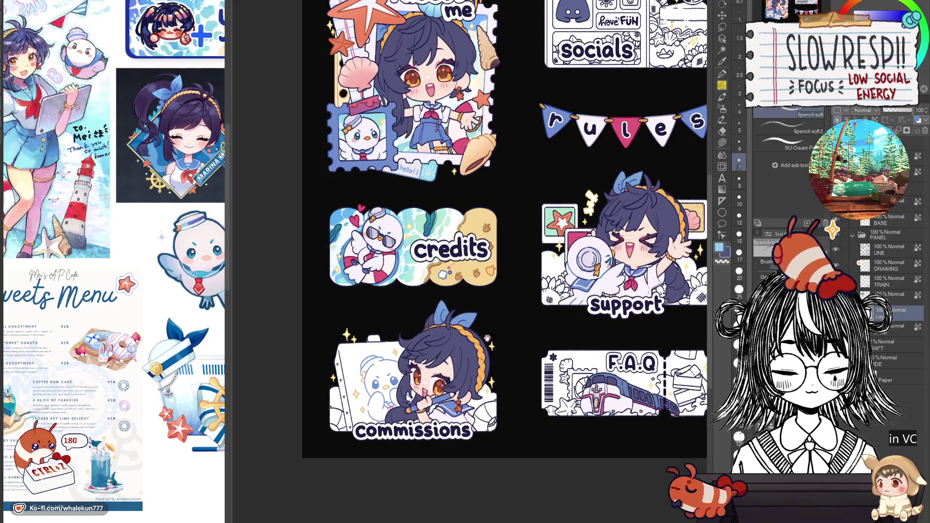
left_click_drag(488, 313, 488, 378)
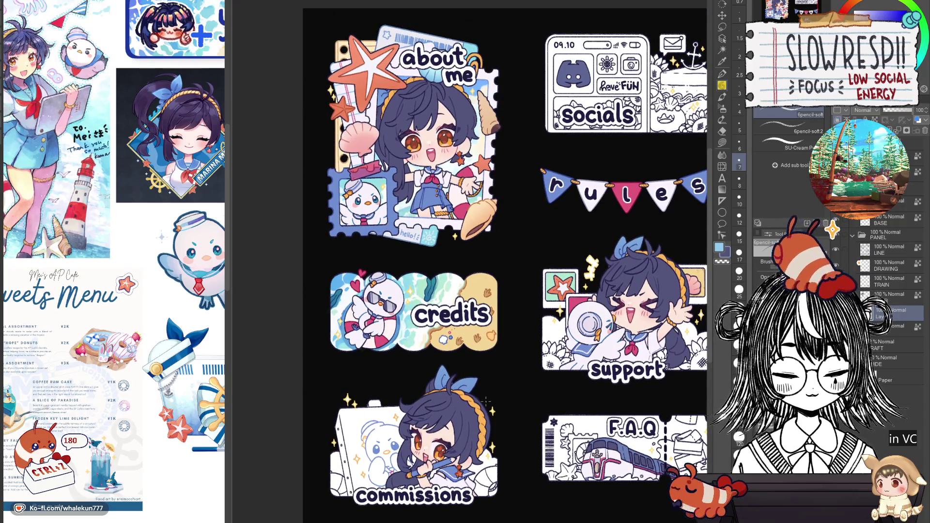
left_click(721, 142)
left_click_drag(581, 439, 570, 364)
key("h")
key("h")
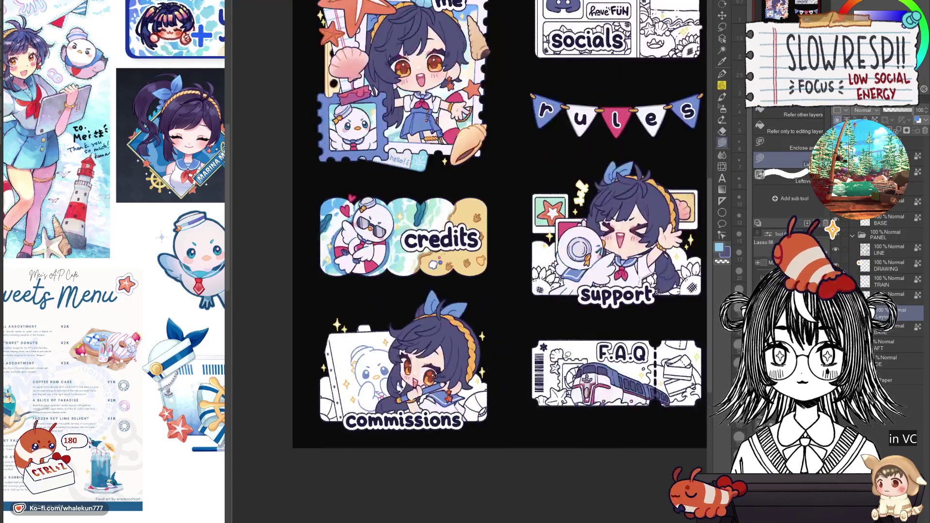
left_click_drag(615, 314, 582, 367)
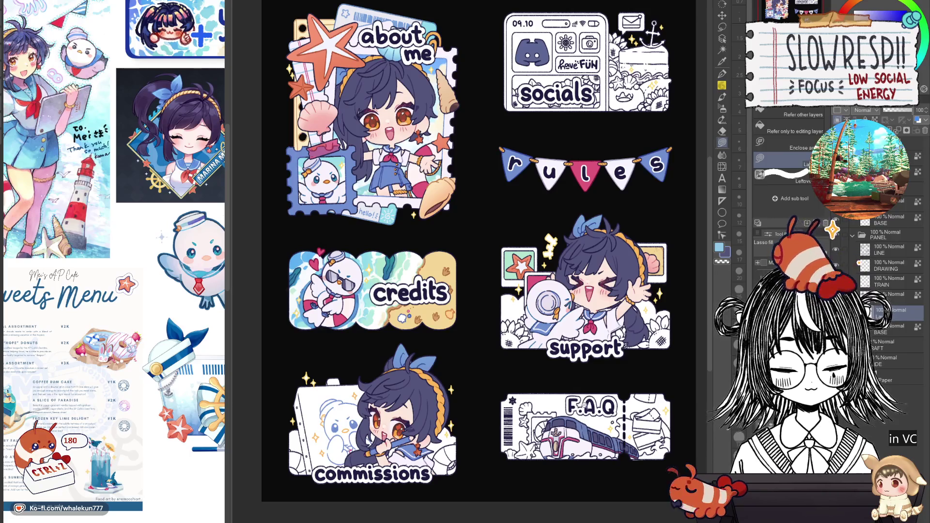
key("ctrl+minus")
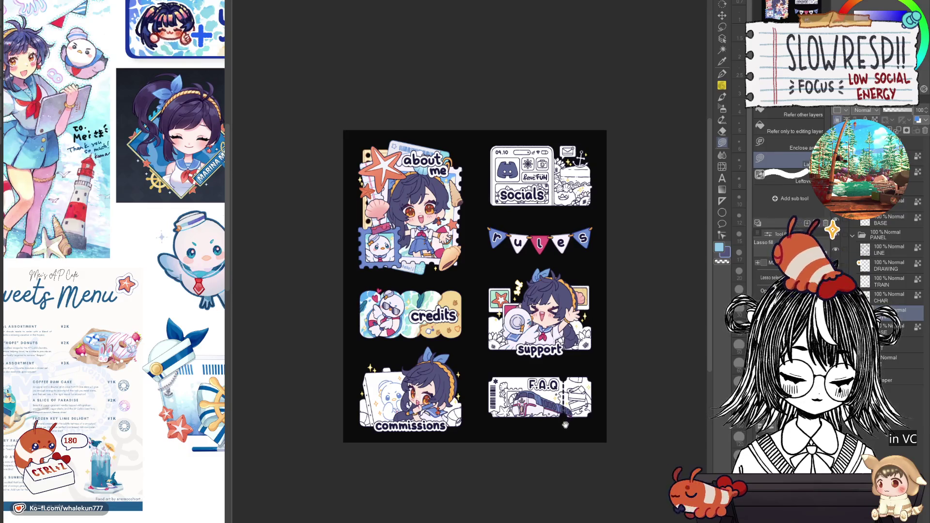
left_click_drag(565, 425, 546, 414)
key("alt+bracketleft")
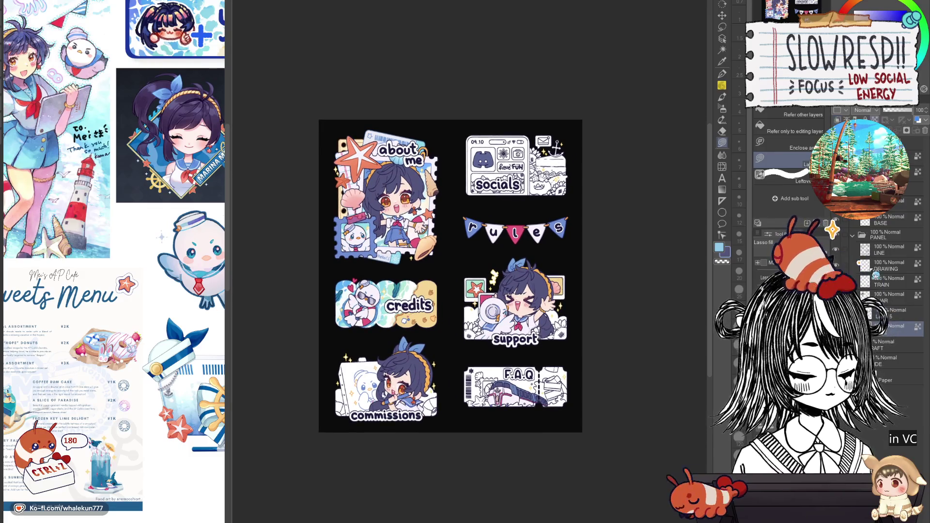
Lasso-fill the polaroid behind the support panel's girl light blue
scroll(489, 286, "up", 3)
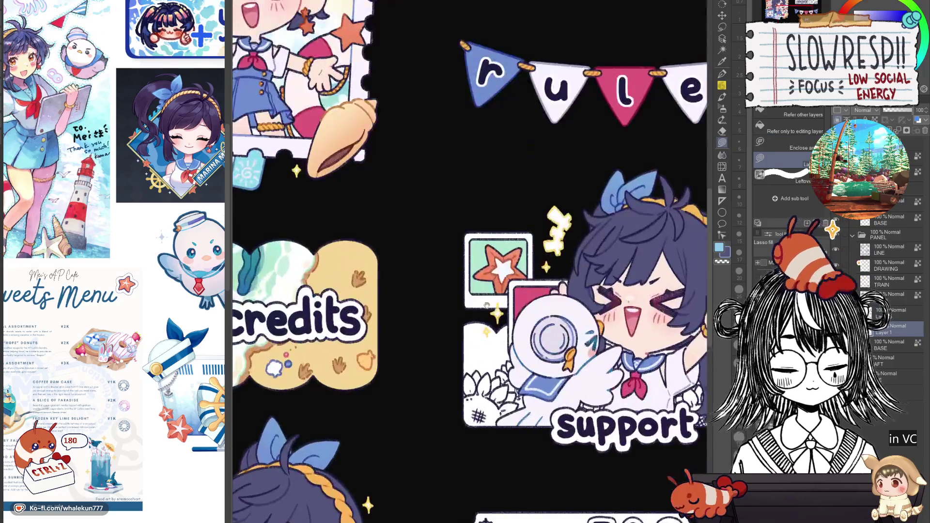
scroll(372, 343, "down", 3)
left_click_drag(571, 353, 402, 368)
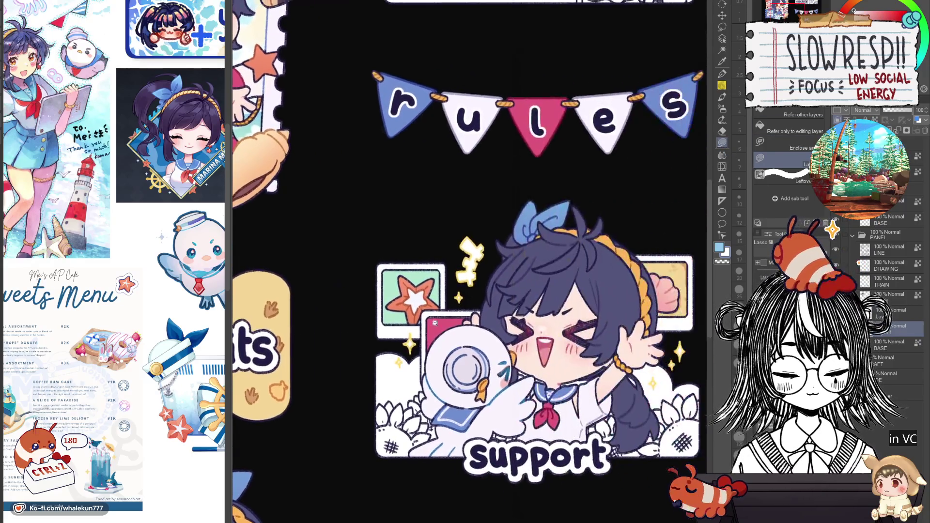
scroll(454, 202, "up", 3)
mouse_move(454, 202)
left_mouse_down()
mouse_move(315, 347)
mouse_move(436, 363)
left_mouse_up()
left_click_drag(522, 293, 514, 265)
mouse_move(455, 166)
left_mouse_down()
mouse_move(442, 151)
mouse_move(319, 329)
mouse_move(407, 341)
mouse_move(405, 372)
mouse_move(557, 368)
mouse_move(581, 380)
left_mouse_up()
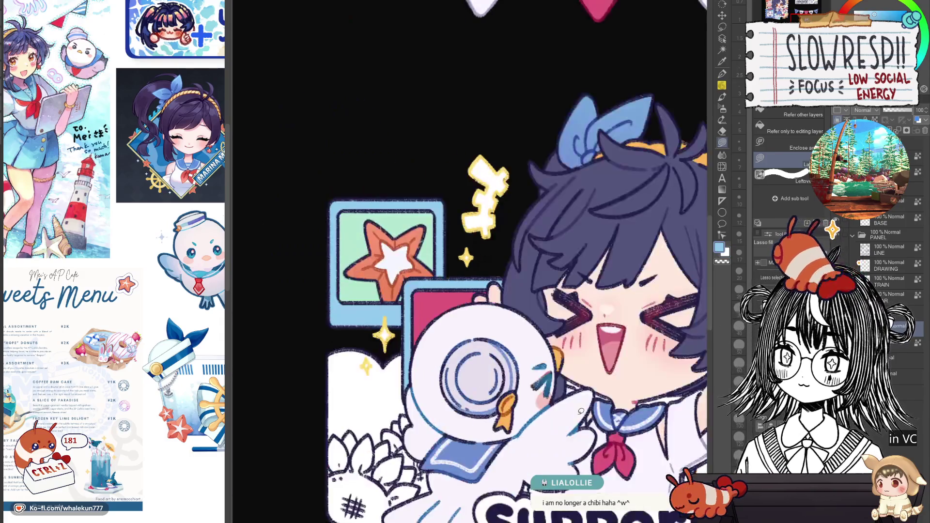
scroll(581, 411, "right", 10)
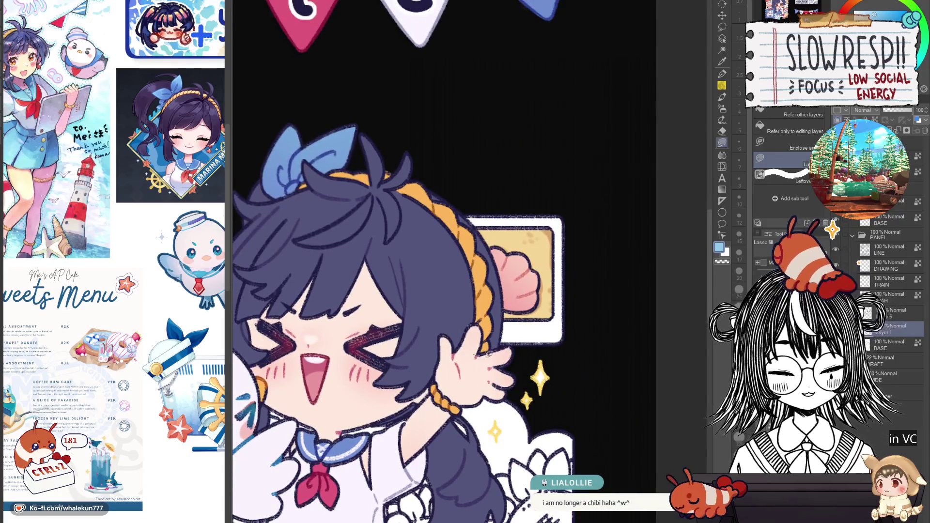
mouse_move(485, 353)
left_mouse_down()
mouse_move(436, 218)
mouse_move(478, 324)
left_mouse_up()
Add lasso fills to the areas above the support panel and check them in a flipped view
key("ctrl+0")
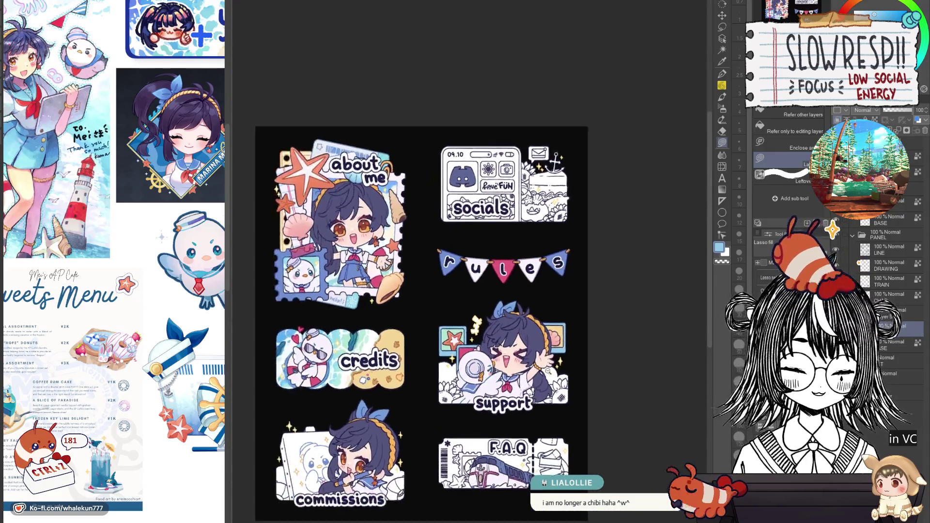
scroll(560, 365, "up", 2)
scroll(488, 325, "up", 3)
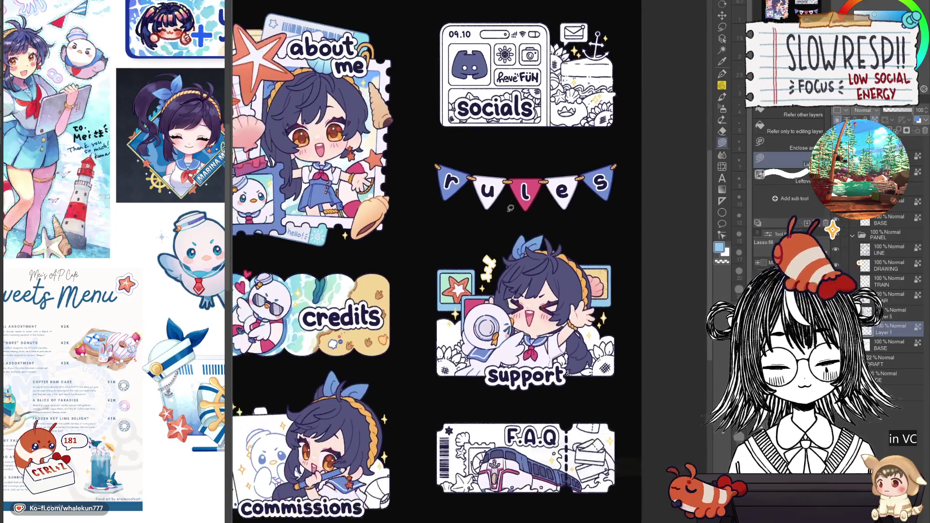
scroll(488, 325, "down", 2)
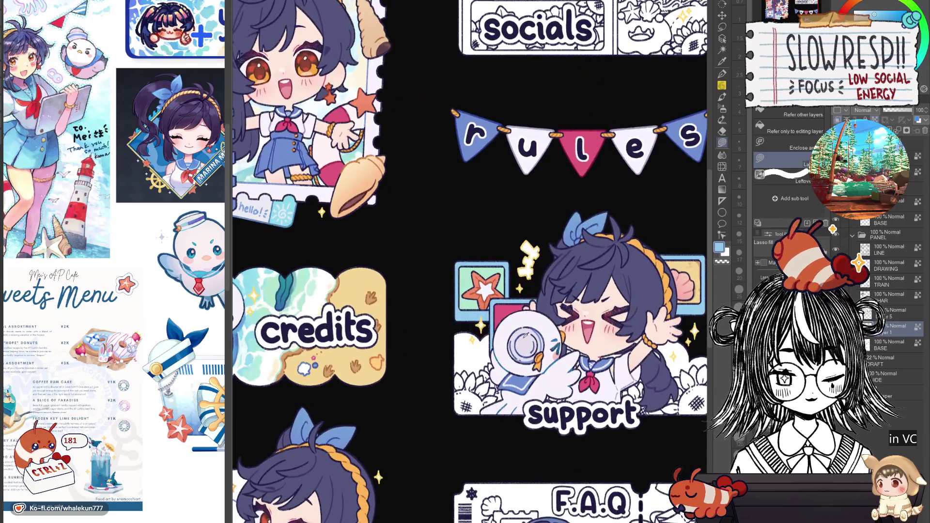
mouse_move(528, 225)
left_mouse_down()
mouse_move(421, 250)
mouse_move(531, 339)
left_mouse_up()
scroll(530, 339, "up", 1)
mouse_move(559, 238)
left_mouse_down()
mouse_move(640, 224)
mouse_move(651, 243)
left_mouse_up()
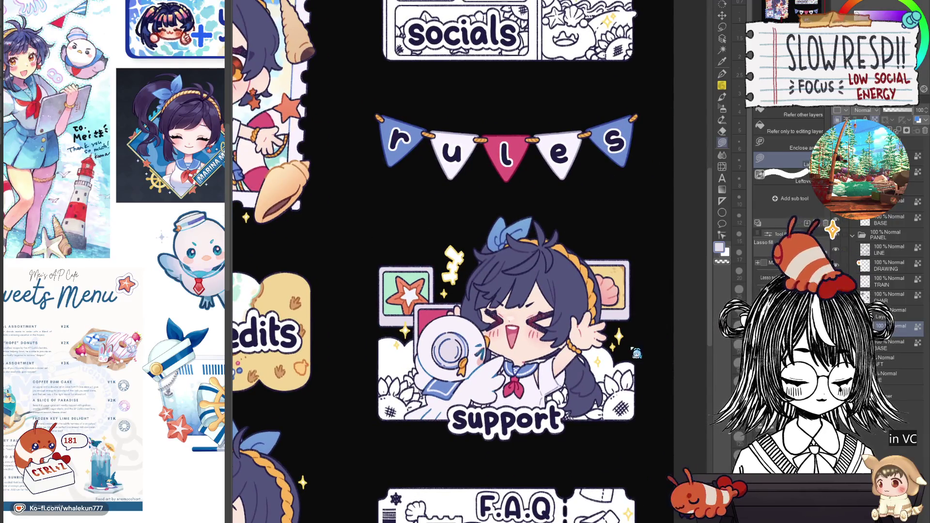
key("h")
key("h")
key("ctrl+0")
Fill the lower-left sunflower's petals orange
scroll(624, 354, "up", 2)
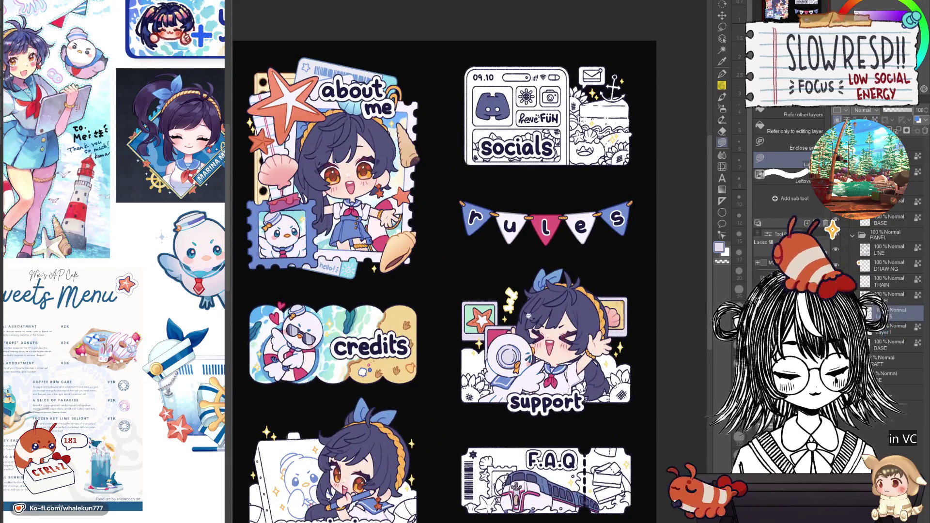
scroll(528, 315, "up", 2)
scroll(519, 355, "up", 3)
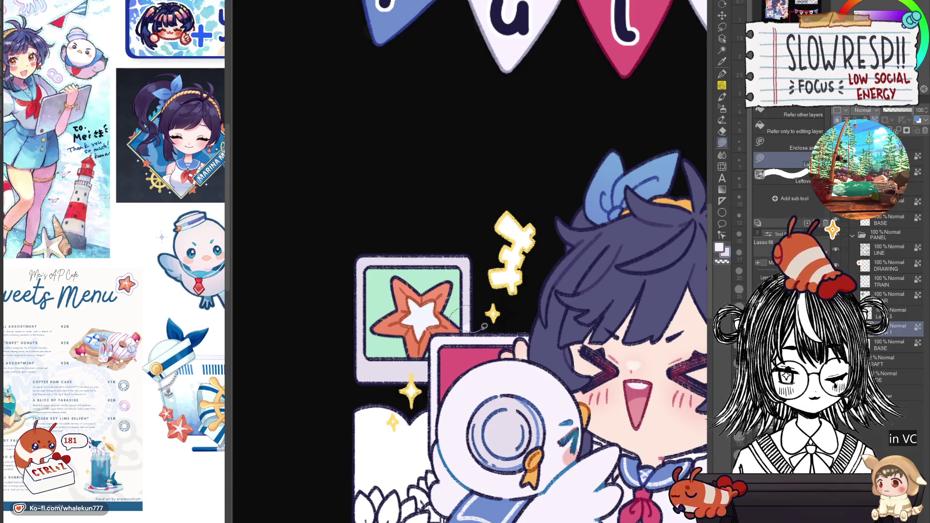
scroll(395, 323, "down", 5)
scroll(517, 339, "up", 1)
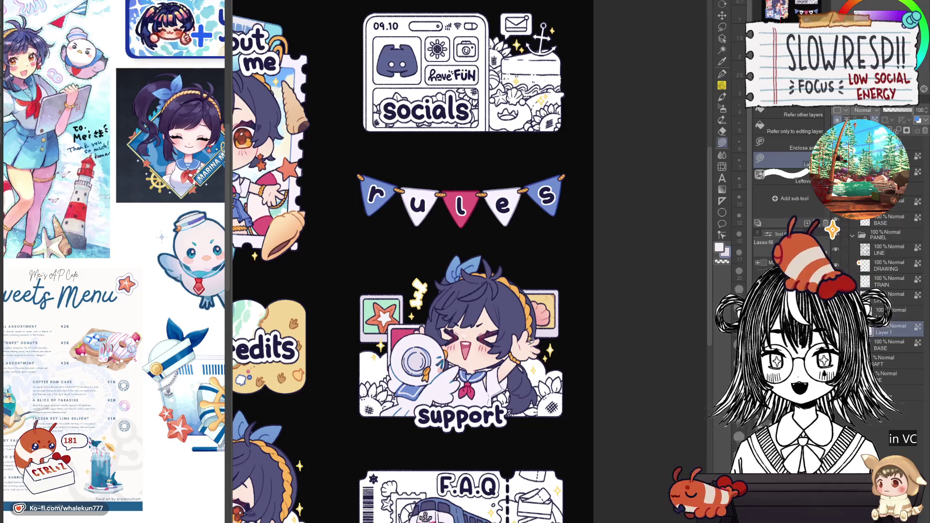
scroll(555, 424, "left", 3)
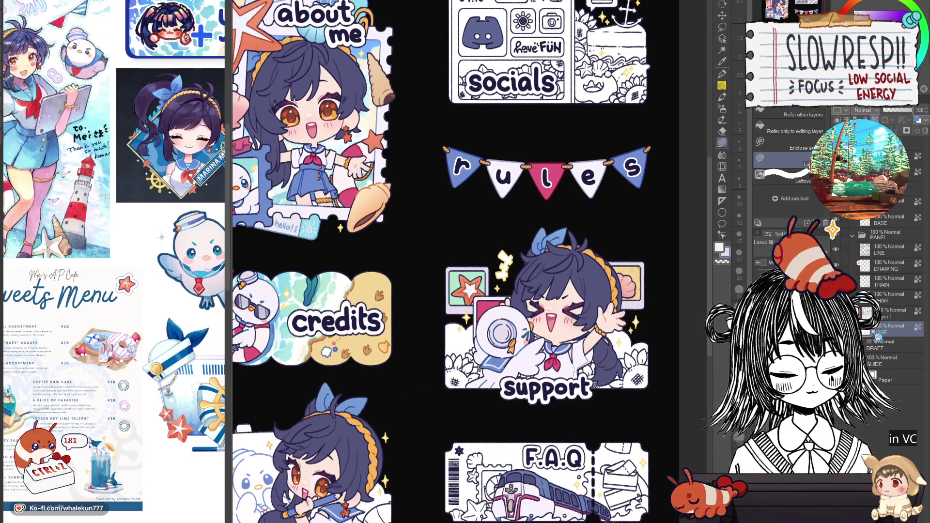
left_click_drag(482, 450, 616, 402)
left_click_drag(556, 347, 504, 344)
scroll(504, 345, "up", 6)
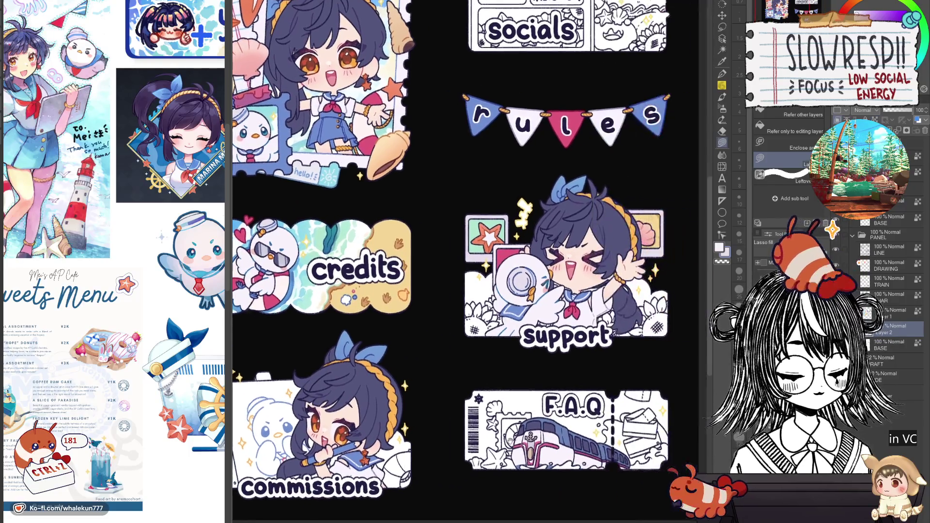
scroll(504, 344, "up", 5)
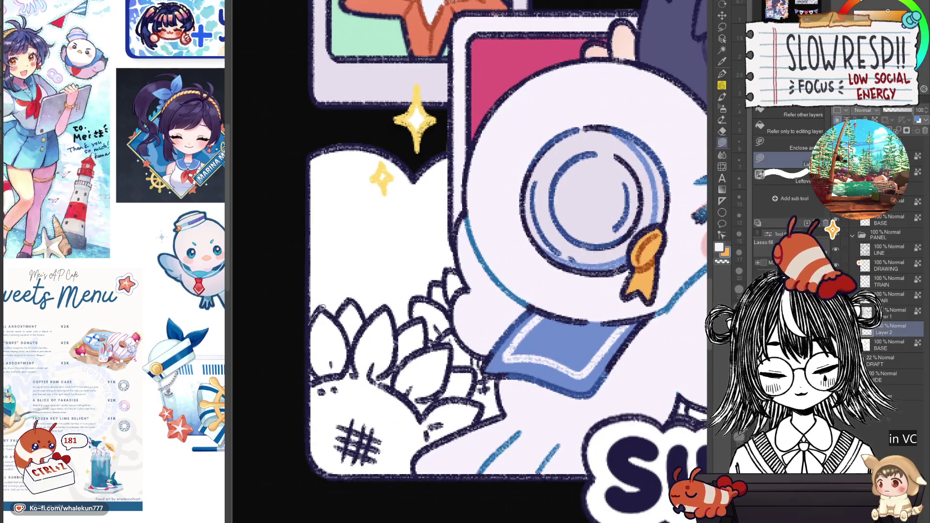
mouse_move(318, 310)
left_mouse_down()
mouse_move(395, 312)
mouse_move(312, 450)
left_mouse_up()
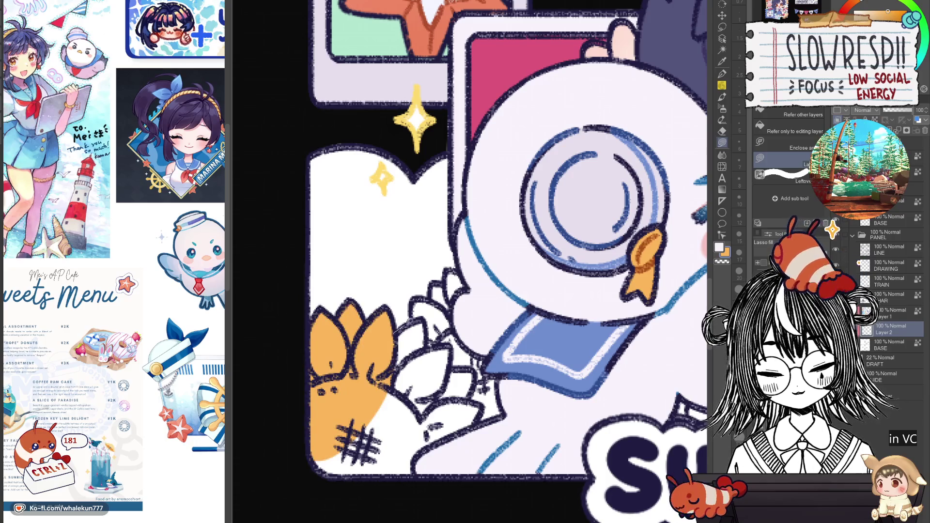
mouse_move(453, 263)
left_mouse_down()
mouse_move(577, 458)
mouse_move(329, 497)
left_mouse_up()
Fill the flower beneath the girl's hair and the lower-right sunflower orange
mouse_move(697, 393)
left_mouse_down()
mouse_move(598, 398)
mouse_move(521, 300)
left_mouse_up()
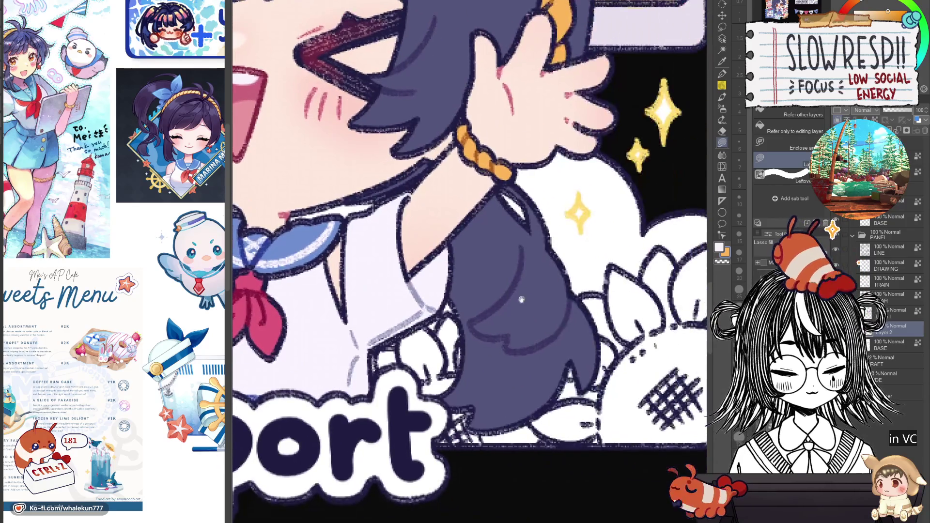
mouse_move(399, 323)
left_mouse_down()
mouse_move(492, 502)
mouse_move(478, 312)
mouse_move(402, 324)
left_mouse_up()
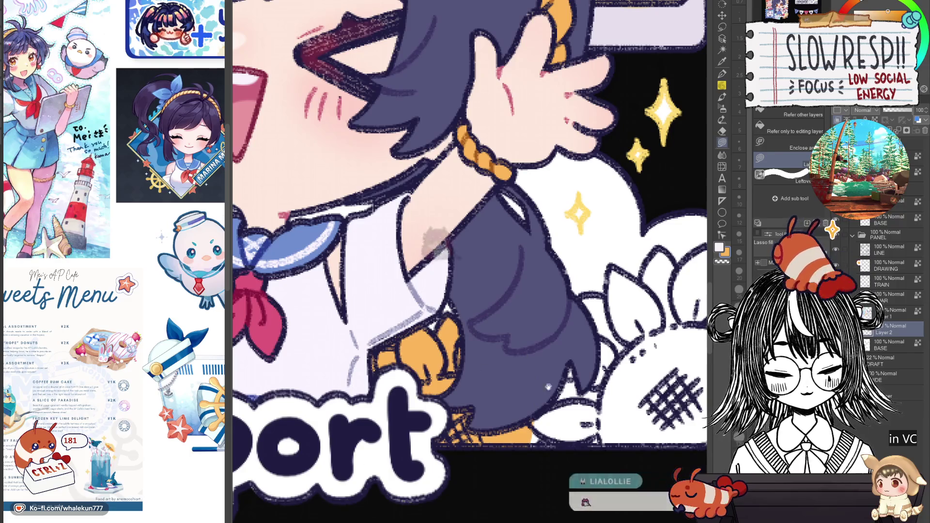
left_click_drag(519, 266, 438, 244)
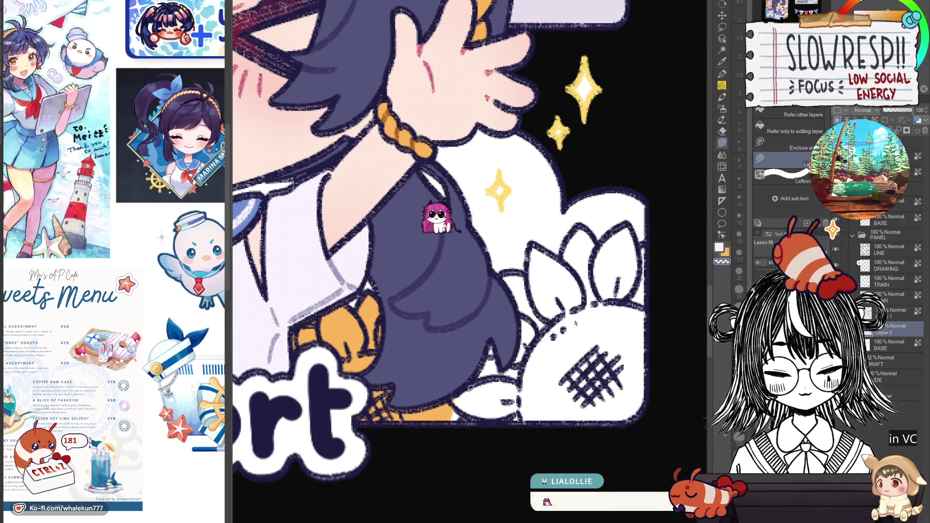
mouse_move(428, 435)
left_mouse_down()
mouse_move(462, 339)
mouse_move(533, 247)
mouse_move(589, 286)
mouse_move(625, 416)
left_mouse_up()
left_click_drag(552, 266, 524, 341)
mouse_move(568, 305)
left_mouse_down()
mouse_move(503, 319)
mouse_move(466, 349)
mouse_move(368, 484)
mouse_move(622, 473)
left_mouse_up()
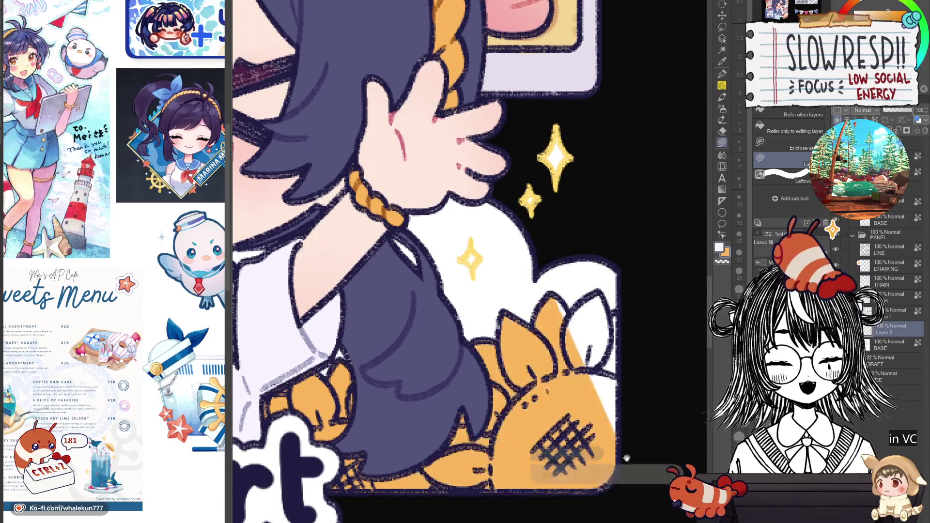
mouse_move(626, 360)
left_mouse_down()
mouse_move(573, 292)
mouse_move(570, 366)
left_mouse_up()
mouse_move(503, 303)
left_mouse_down()
mouse_move(513, 314)
mouse_move(525, 305)
mouse_move(547, 401)
mouse_move(507, 303)
left_mouse_up()
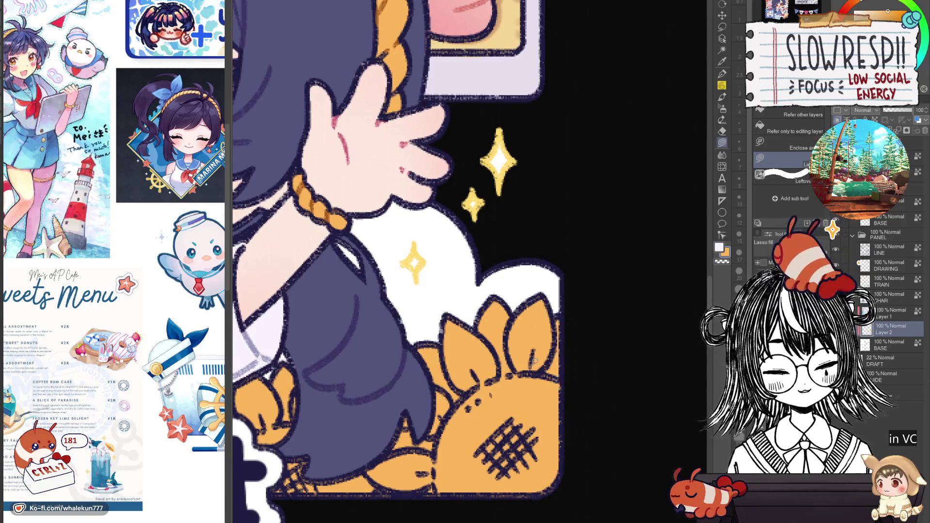
Review the coloured support panel, refill the lower-left sunflower, then undo that fill
key("ctrl+0")
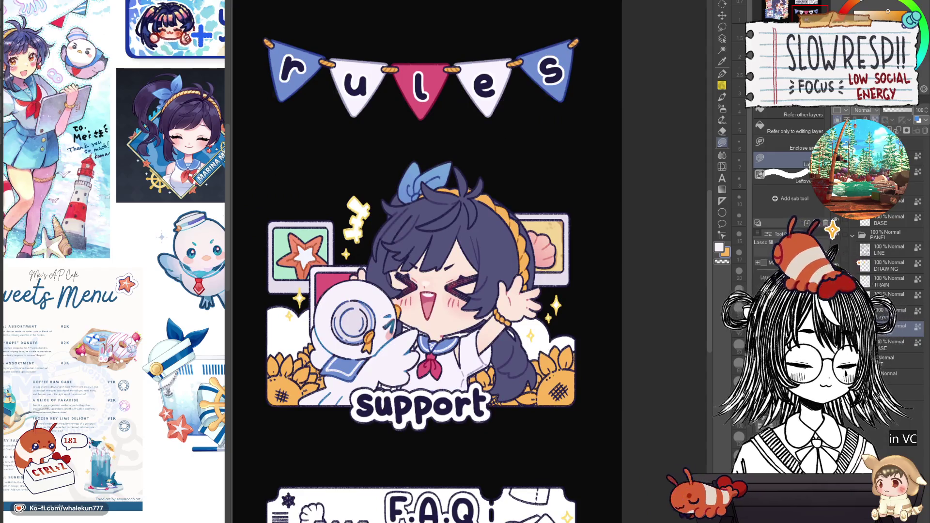
mouse_move(276, 416)
left_mouse_down()
mouse_move(416, 363)
mouse_move(518, 452)
left_mouse_up()
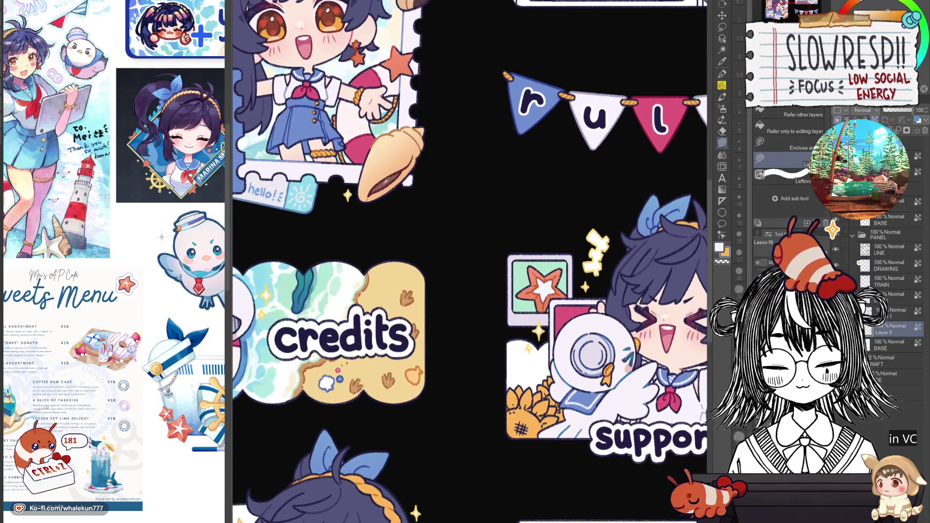
left_click_drag(389, 179, 309, 70)
scroll(493, 257, "up", 3)
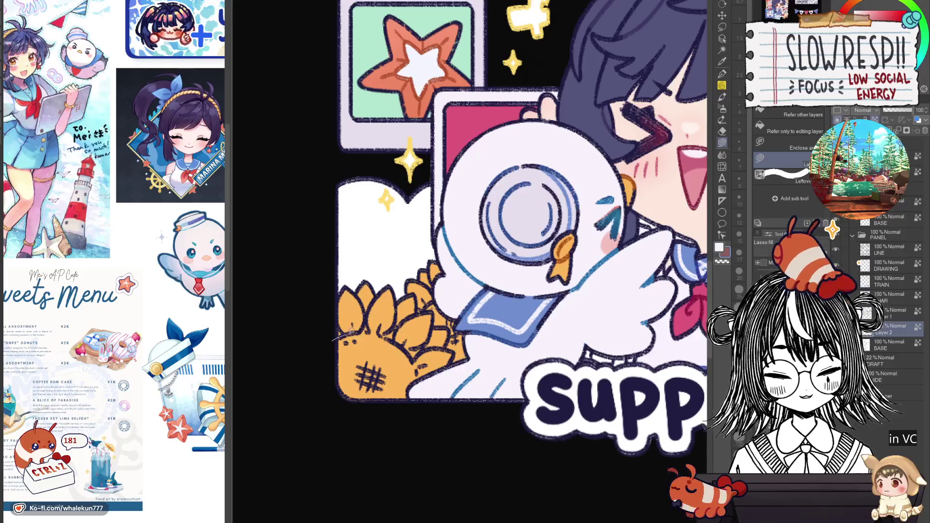
mouse_move(334, 339)
left_mouse_down()
mouse_move(406, 347)
mouse_move(426, 429)
mouse_move(336, 377)
left_mouse_up()
key("ctrl+z")
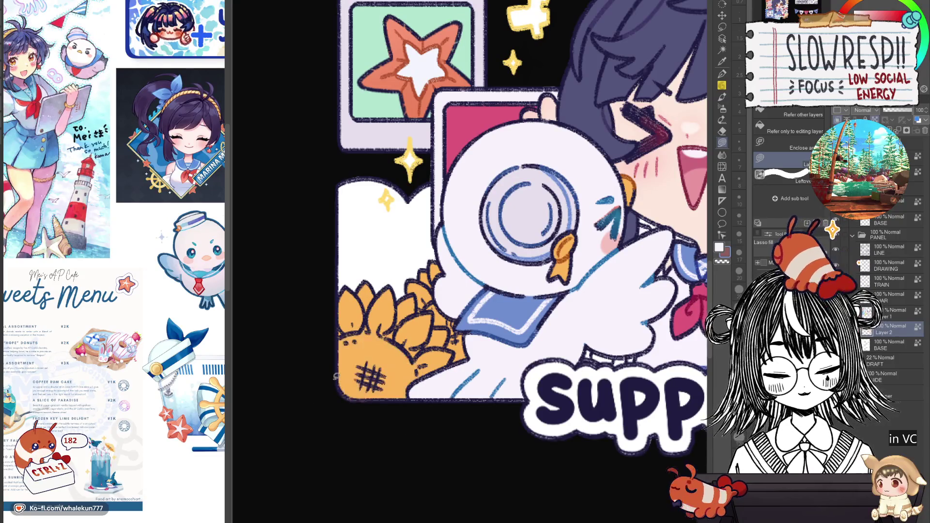
Sample dark brown from the artwork as the drawing colour
key("b")
scroll(565, 407, "down", 3)
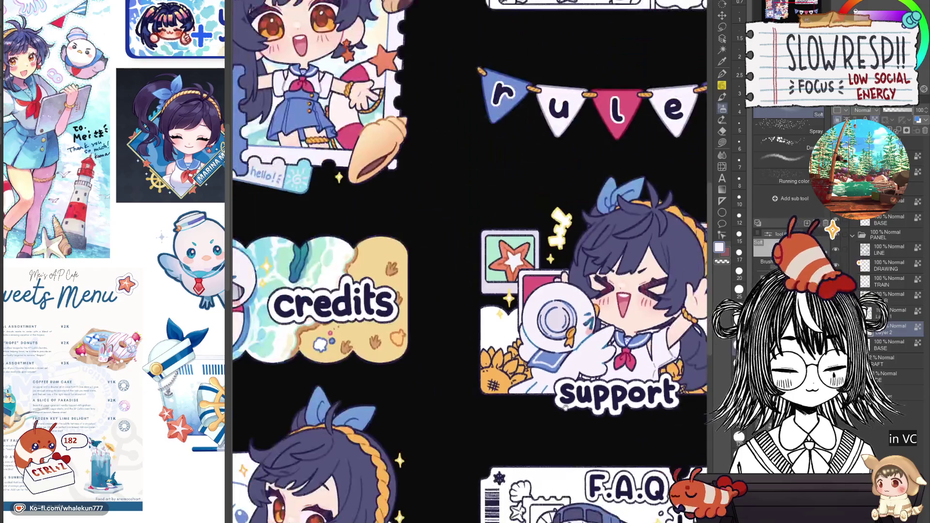
scroll(470, 359, "up", 2)
left_click(420, 361, "alt")
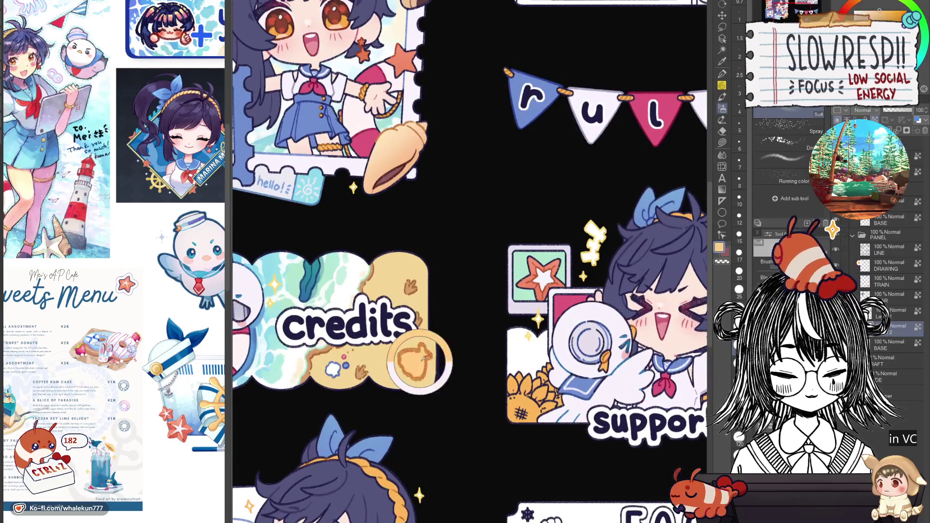
scroll(552, 376, "right", 5)
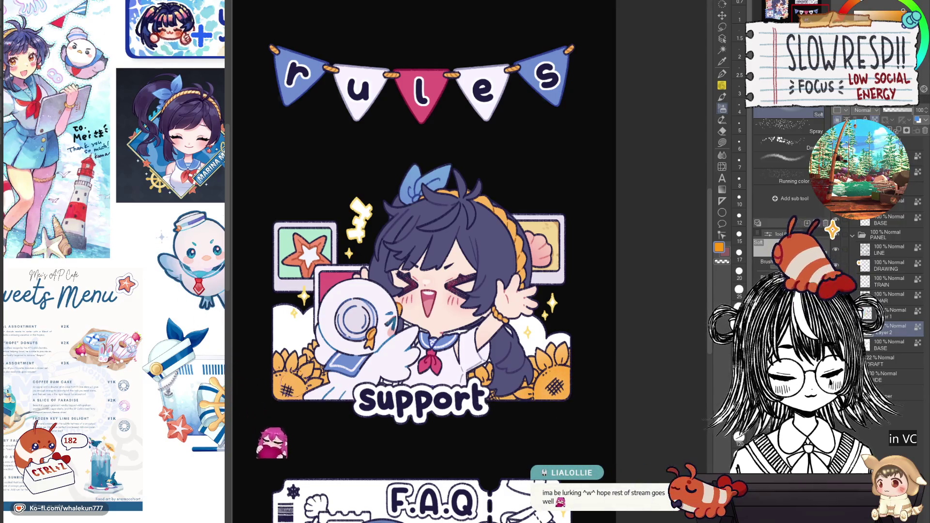
left_click_drag(405, 365, 611, 293)
Lasso-fill both sunflower centres and the gaps below the braid dark brown
key("g")
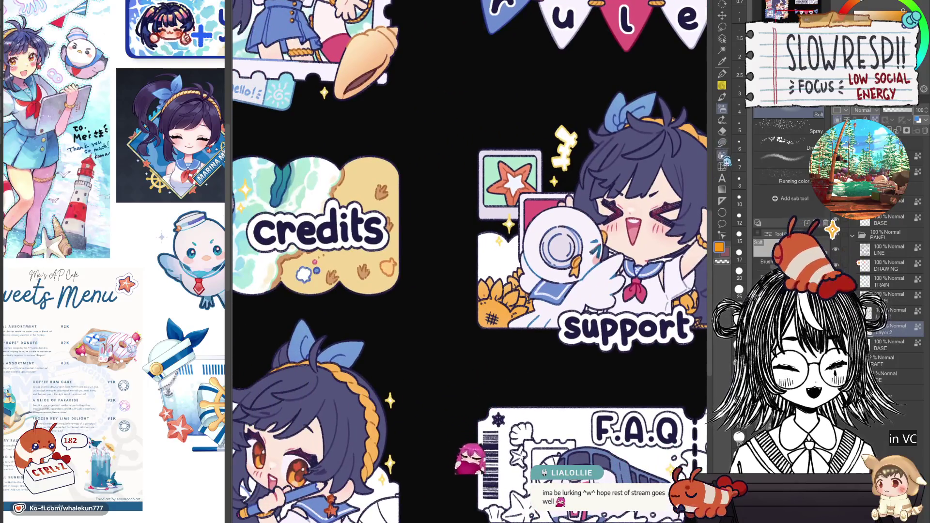
scroll(553, 270, "up", 3)
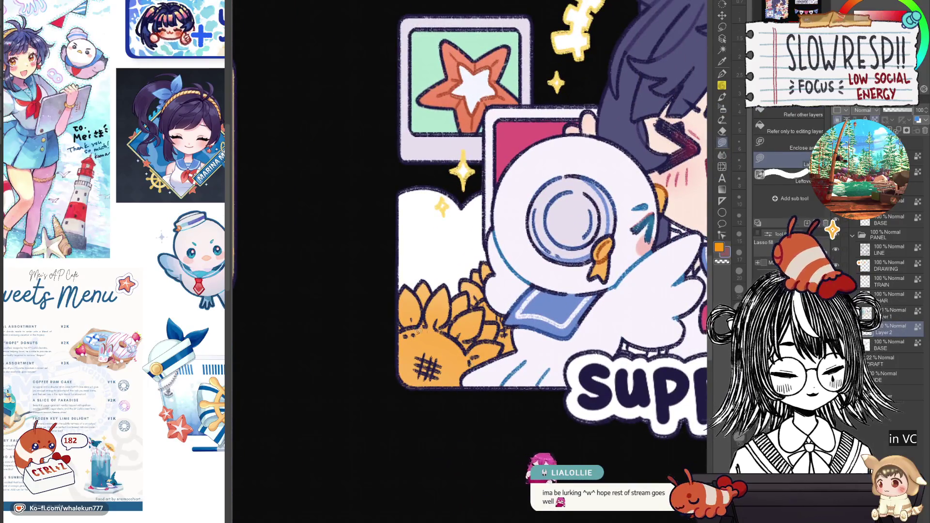
mouse_move(404, 325)
left_mouse_down()
mouse_move(440, 332)
mouse_move(395, 360)
left_mouse_up()
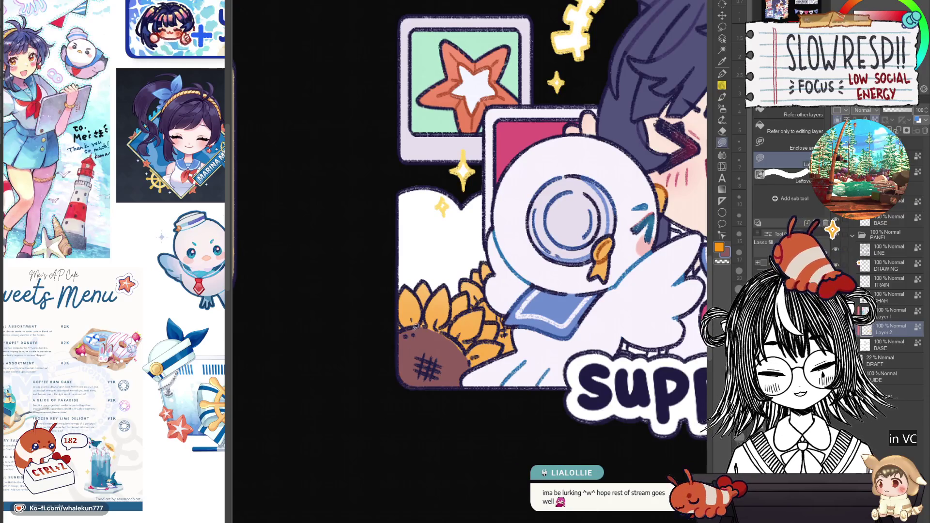
mouse_move(500, 304)
left_mouse_down()
mouse_move(477, 300)
mouse_move(530, 361)
left_mouse_up()
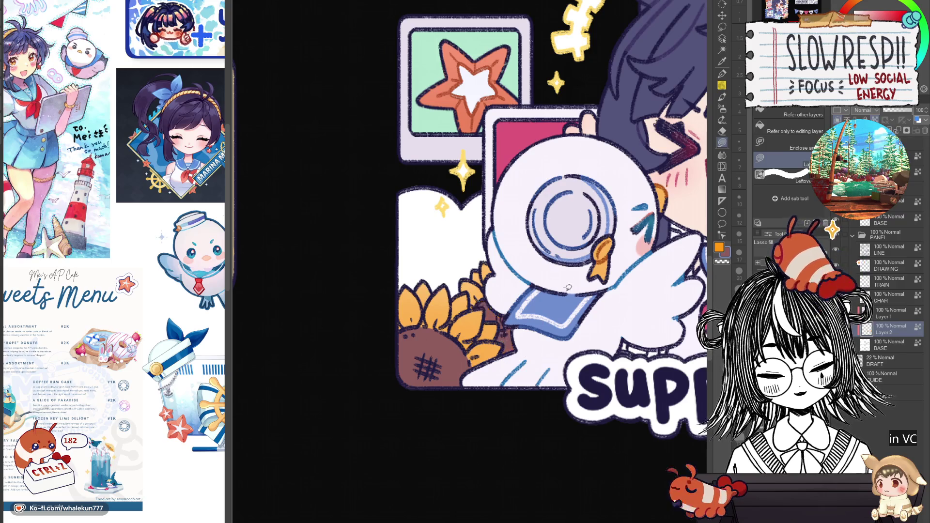
scroll(485, 342, "right", 10)
mouse_move(455, 349)
left_mouse_down()
mouse_move(482, 373)
mouse_move(462, 345)
left_mouse_up()
mouse_move(511, 377)
left_mouse_down()
mouse_move(508, 388)
mouse_move(482, 378)
left_mouse_up()
scroll(504, 346, "right", 3)
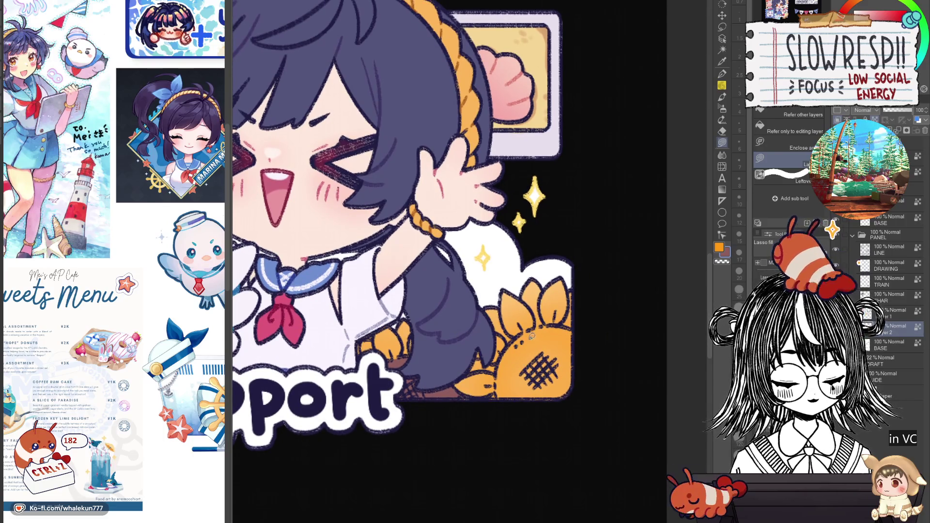
mouse_move(514, 339)
left_mouse_down()
mouse_move(591, 396)
mouse_move(574, 326)
mouse_move(562, 324)
left_mouse_up()
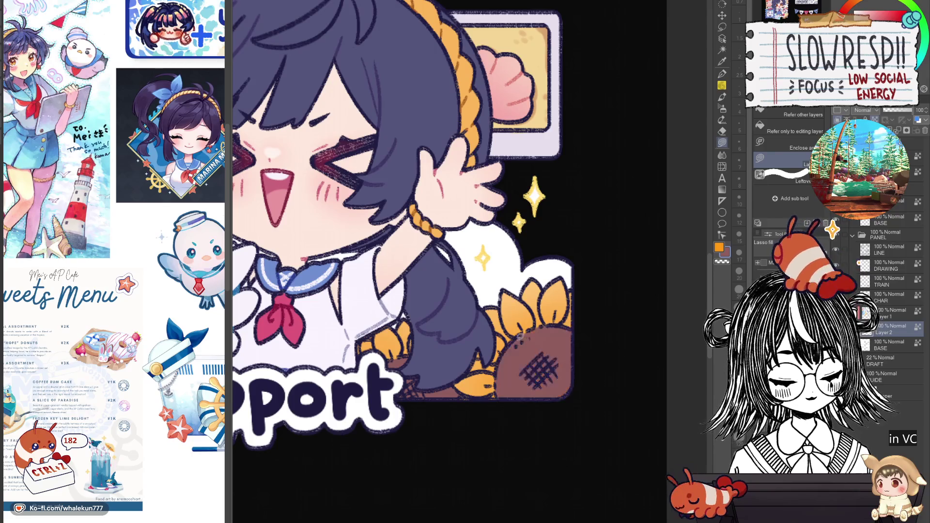
key("ctrl+0")
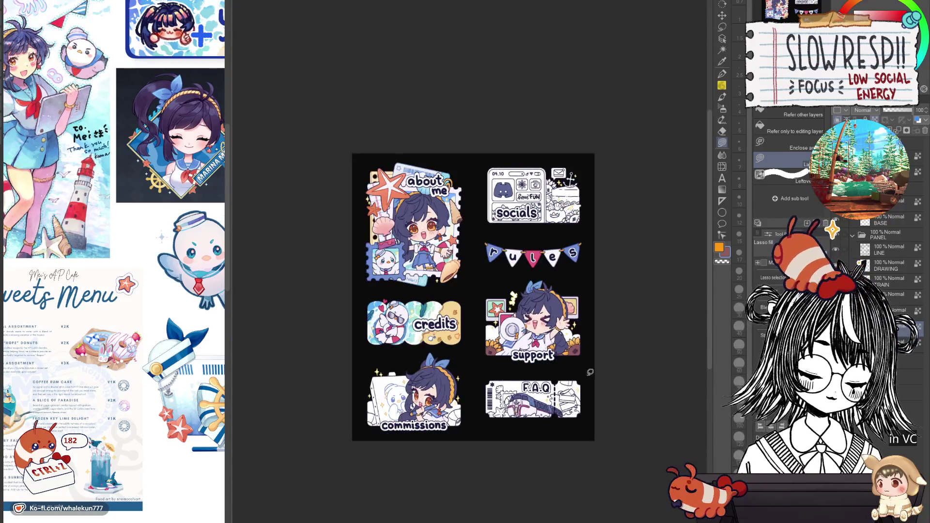
Undo the two stray marks near the support sunflowers and return to Lasso fill
scroll(576, 336, "up", 2)
key("b")
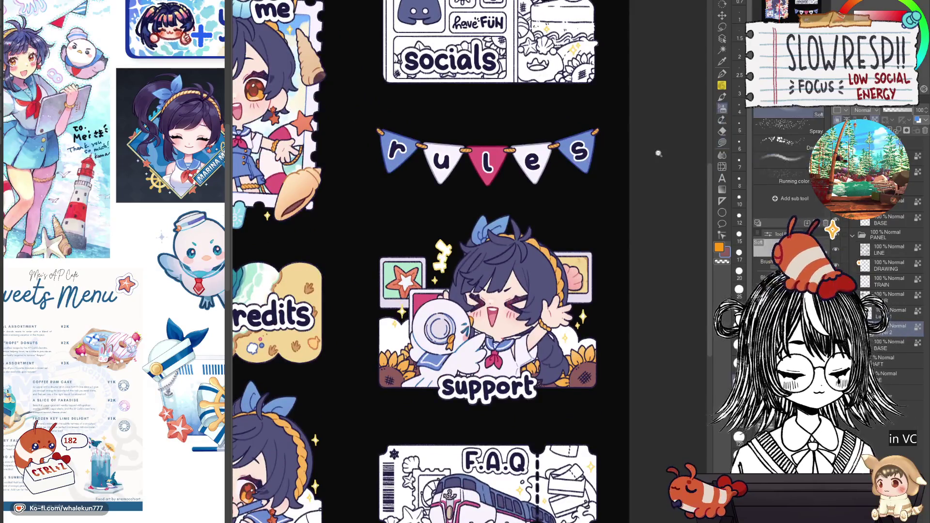
scroll(579, 339, "up", 3)
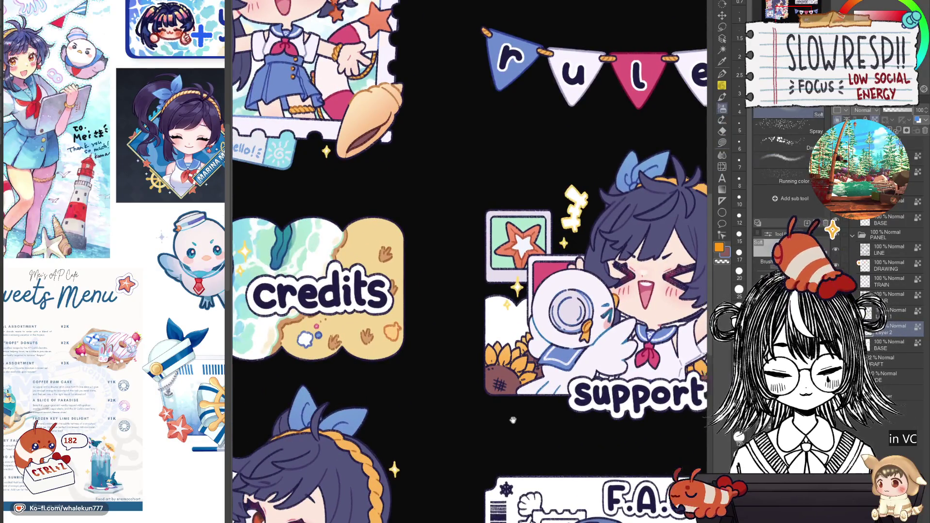
left_click_drag(514, 411, 456, 416)
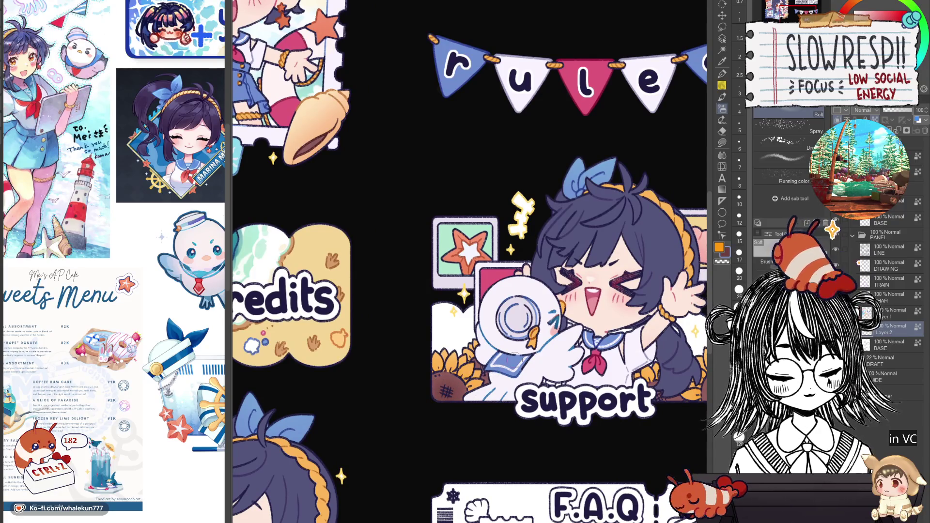
left_click_drag(533, 291, 484, 281)
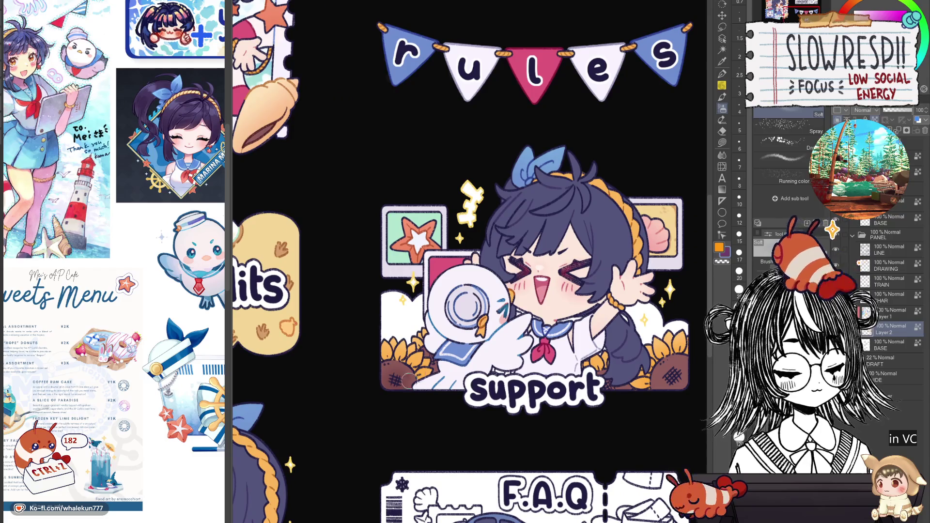
key("ctrl+z")
key("ctrl+z")
key("ctrl+z")
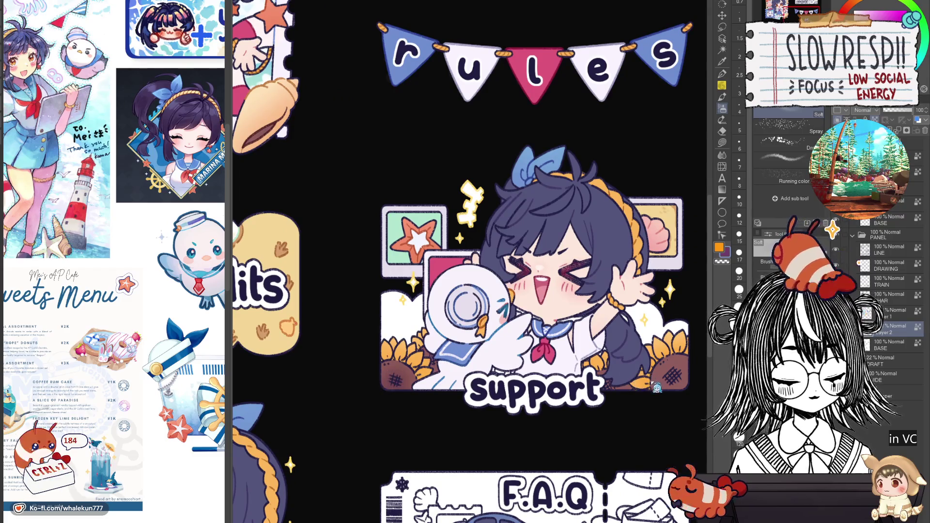
key("ctrl+z")
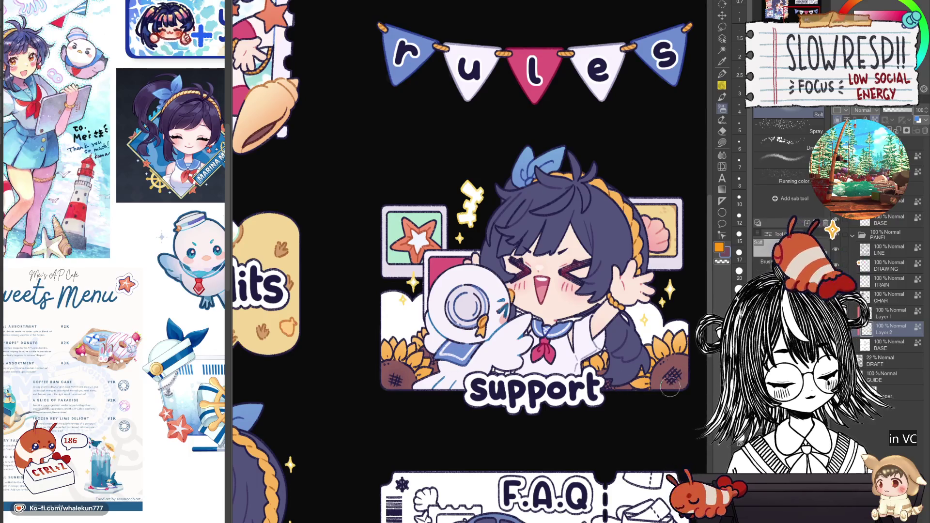
key("ctrl+0")
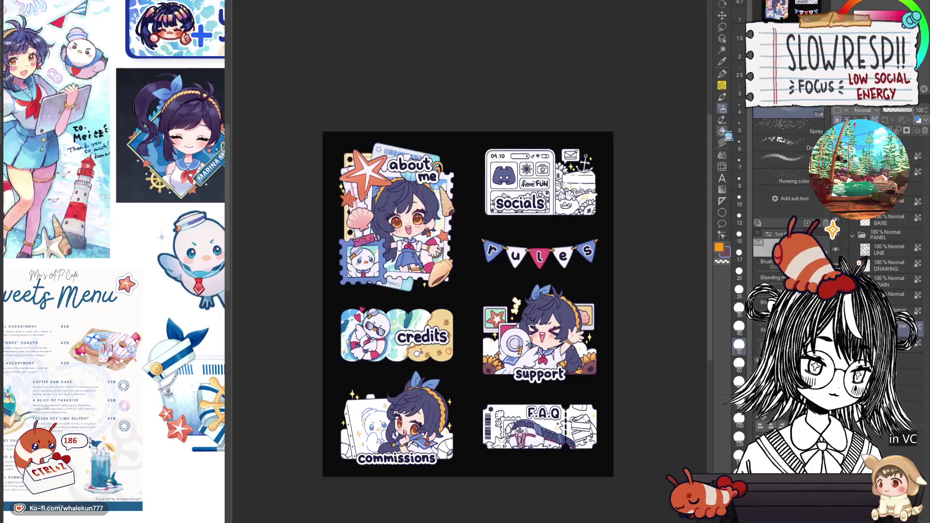
left_click(722, 143)
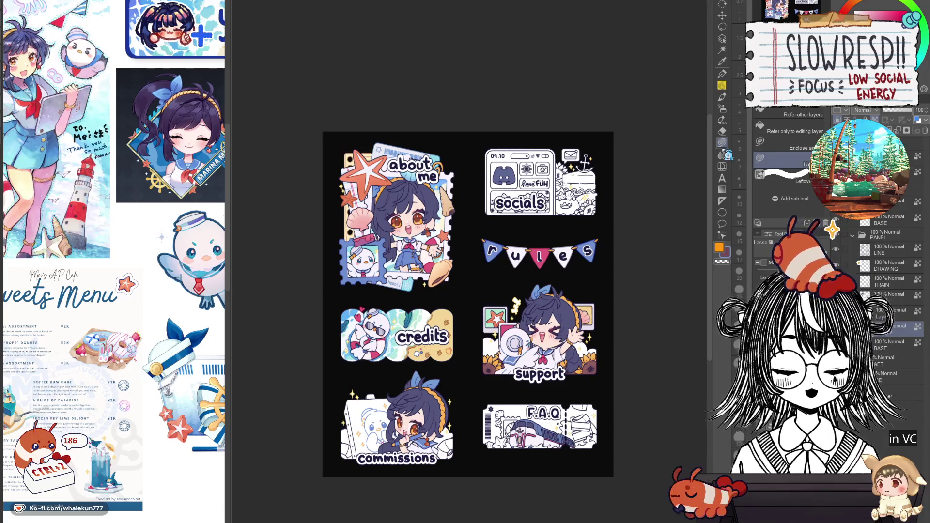
scroll(602, 260, "up", 3)
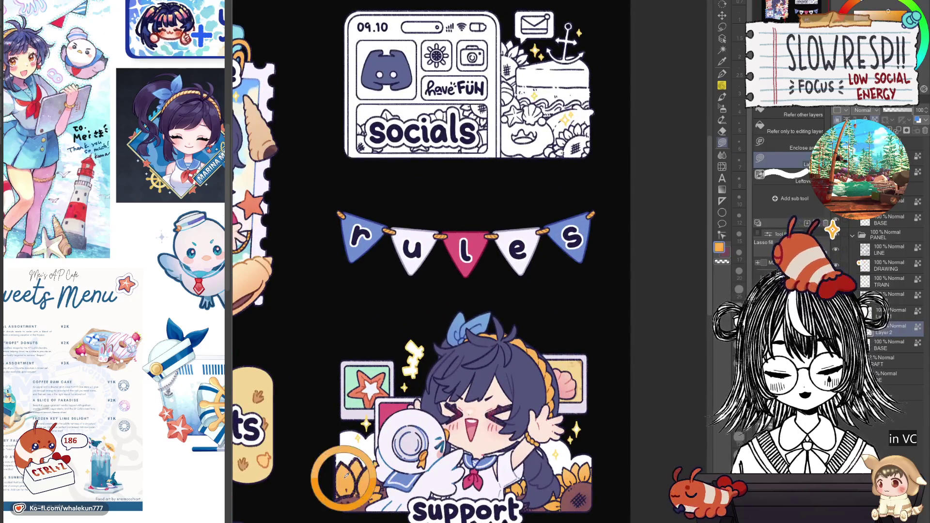
Fill the sunflower petals beside the camera and the lower-right sunflower orange
scroll(550, 318, "up", 4)
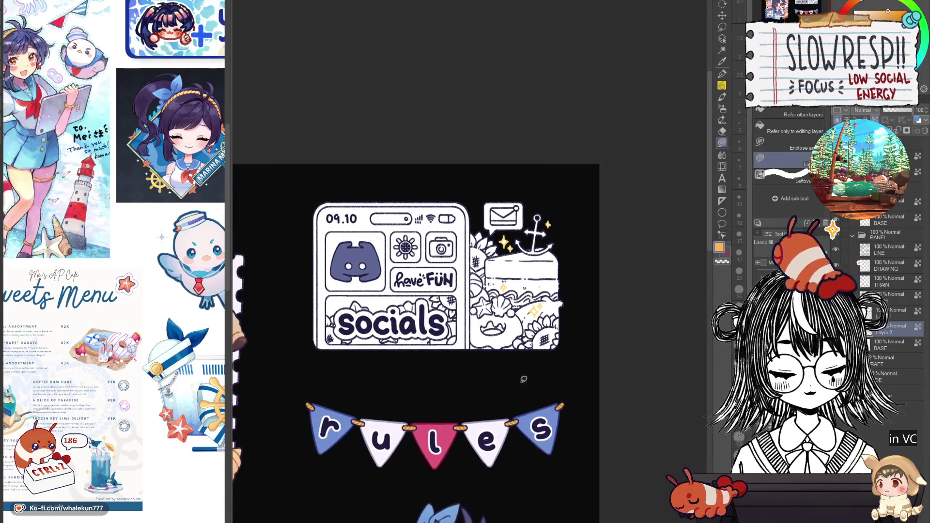
scroll(471, 239, "up", 3)
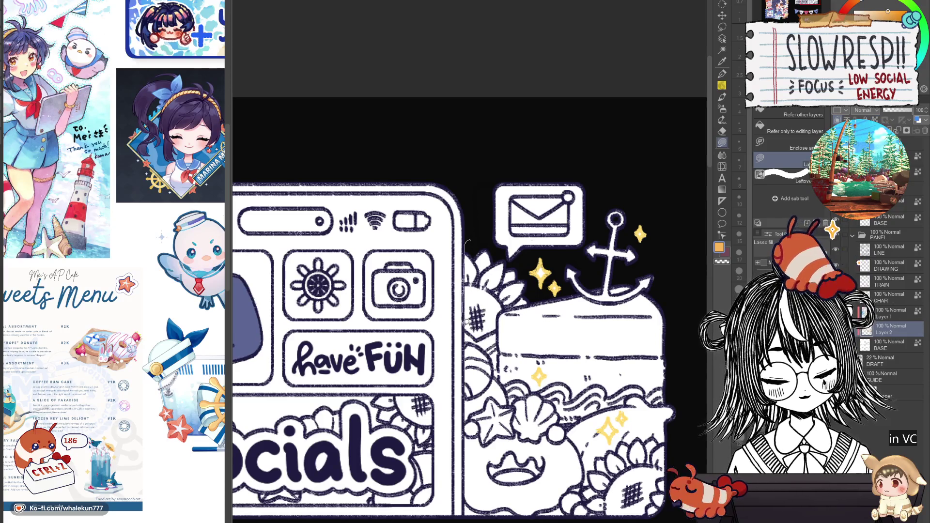
left_click_drag(534, 298, 530, 262)
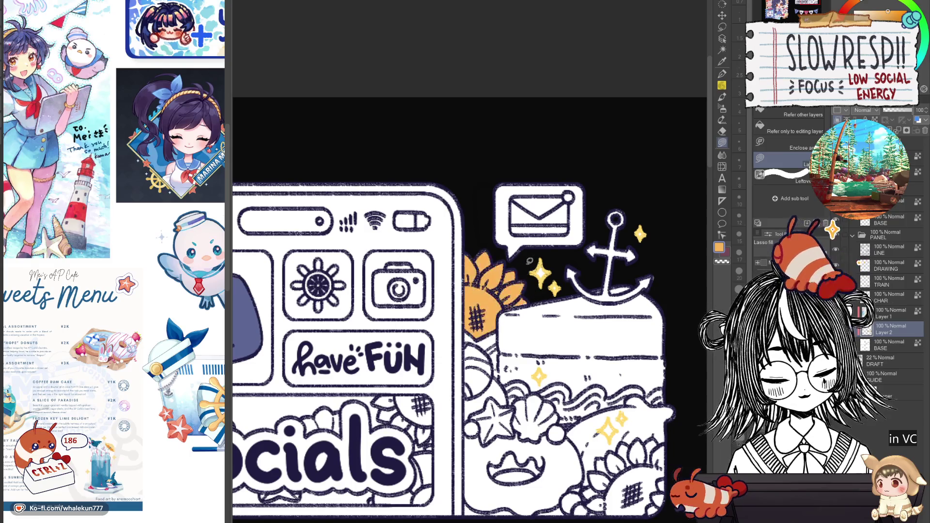
left_click_drag(621, 385, 515, 252)
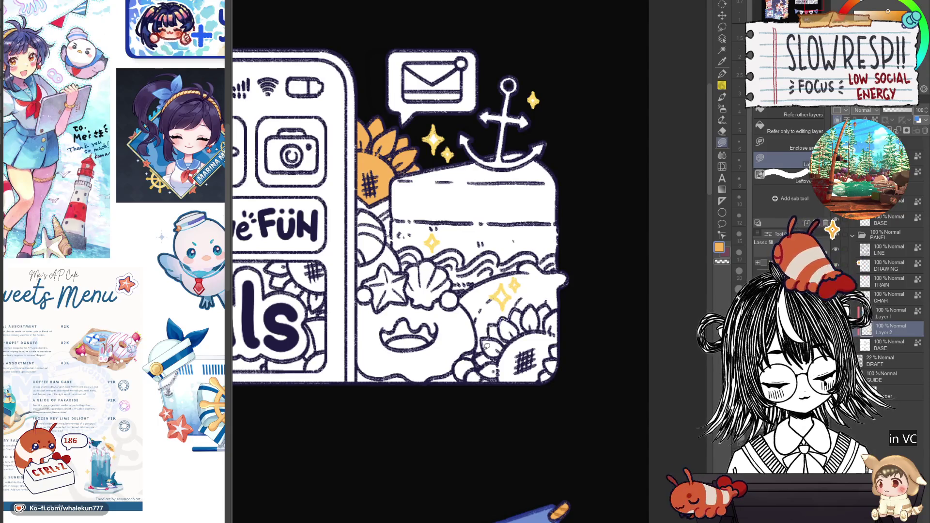
mouse_move(491, 375)
left_mouse_down()
mouse_move(575, 368)
mouse_move(564, 310)
mouse_move(530, 304)
left_mouse_up()
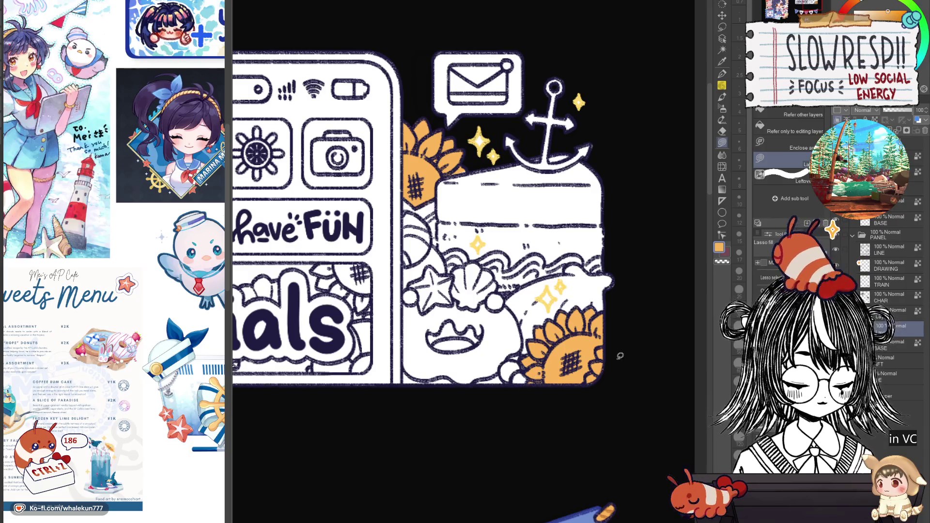
Hide the lettering and fill the lower-panel and lower-left sunflower petals orange
key("Delete")
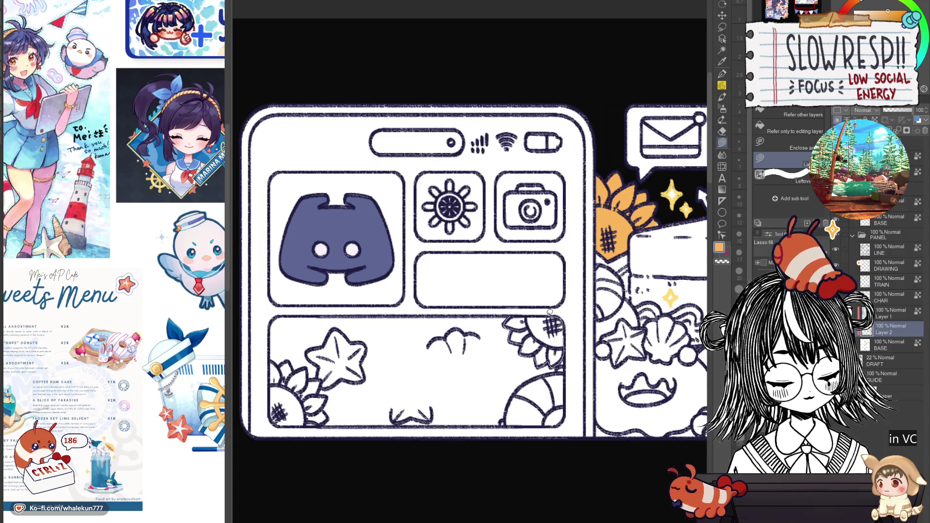
left_click_drag(549, 313, 524, 306)
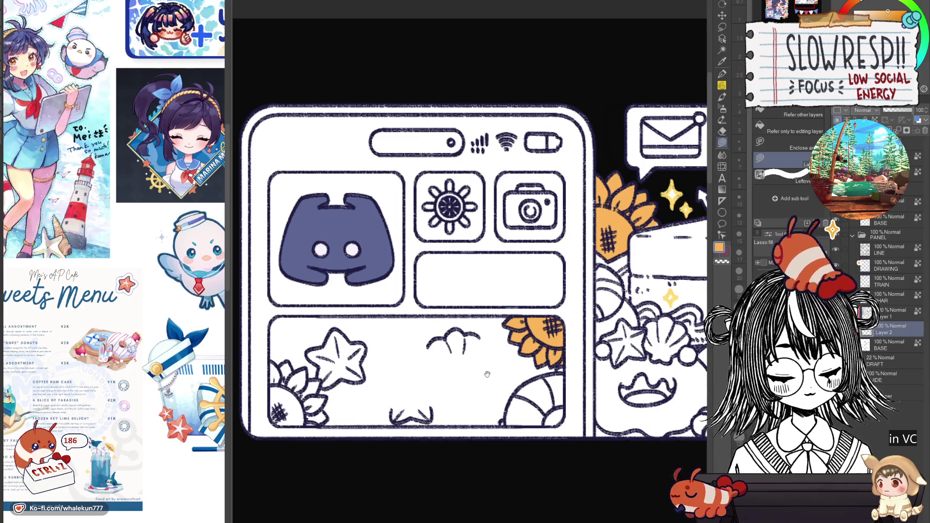
scroll(436, 359, "left", 3)
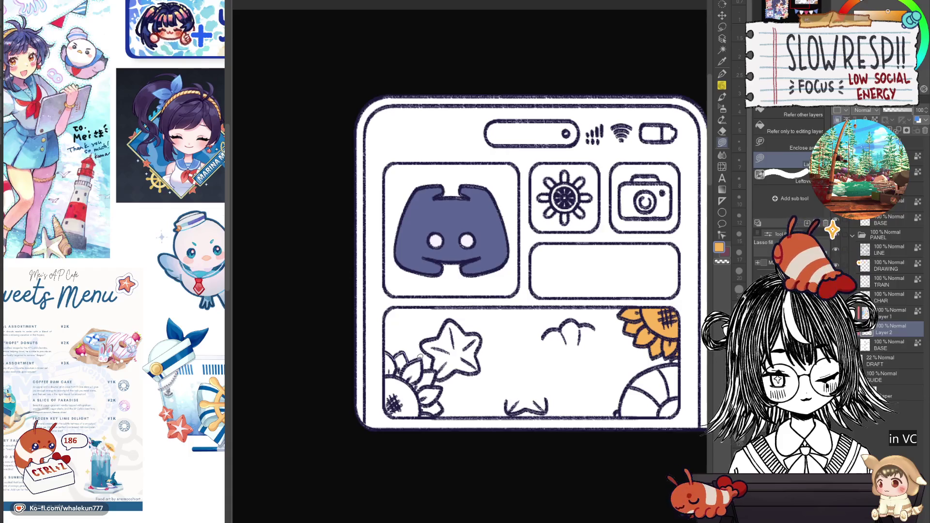
left_click_drag(387, 392, 388, 352)
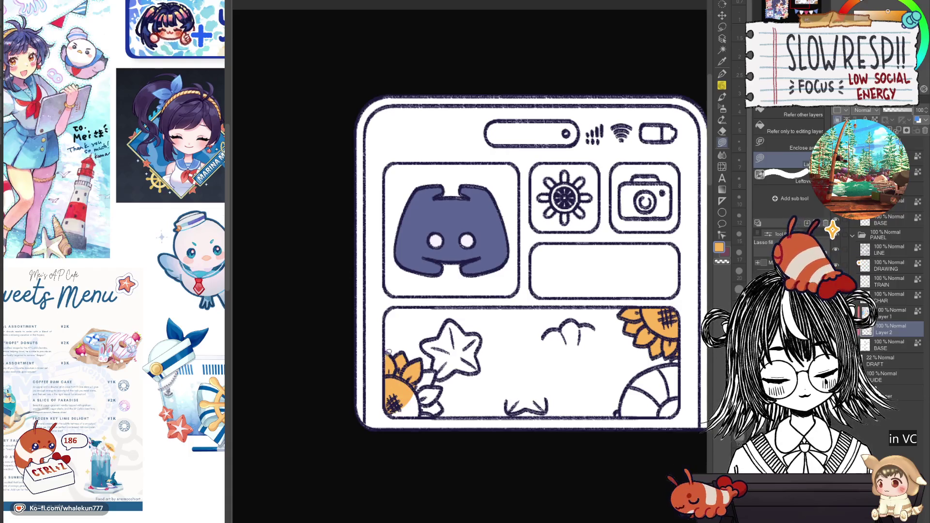
mouse_move(388, 414)
left_mouse_down()
mouse_move(411, 381)
mouse_move(436, 402)
mouse_move(435, 416)
left_mouse_up()
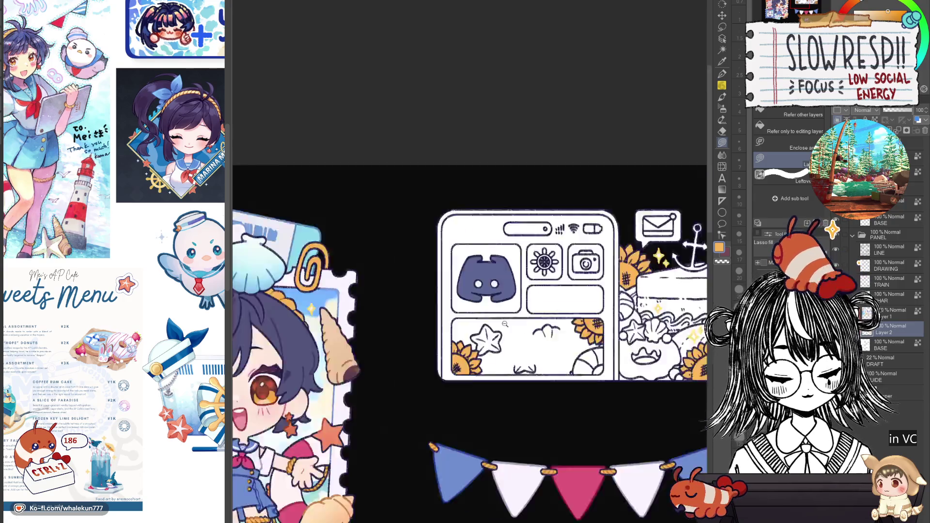
Select the Lasso fill tool and zoom in close on the socials panel
scroll(499, 339, "down", 3)
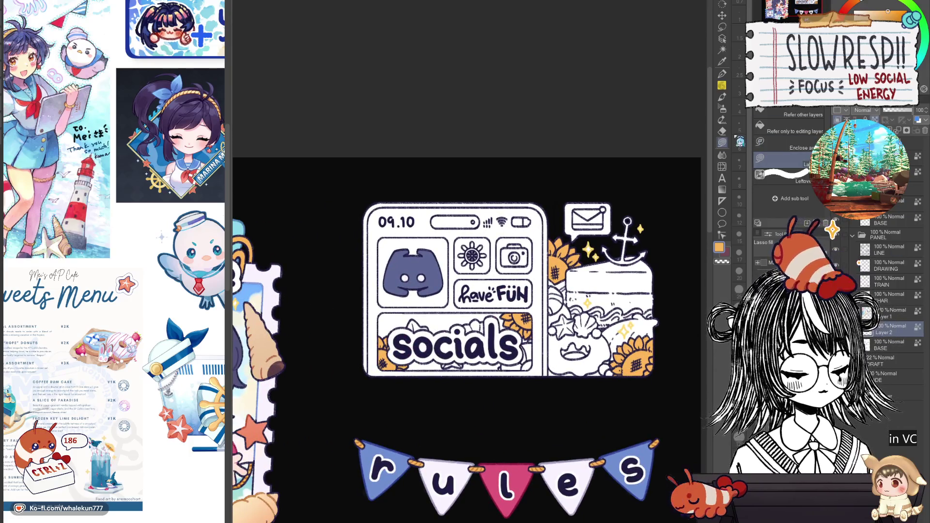
key("b")
scroll(472, 262, "down", 5)
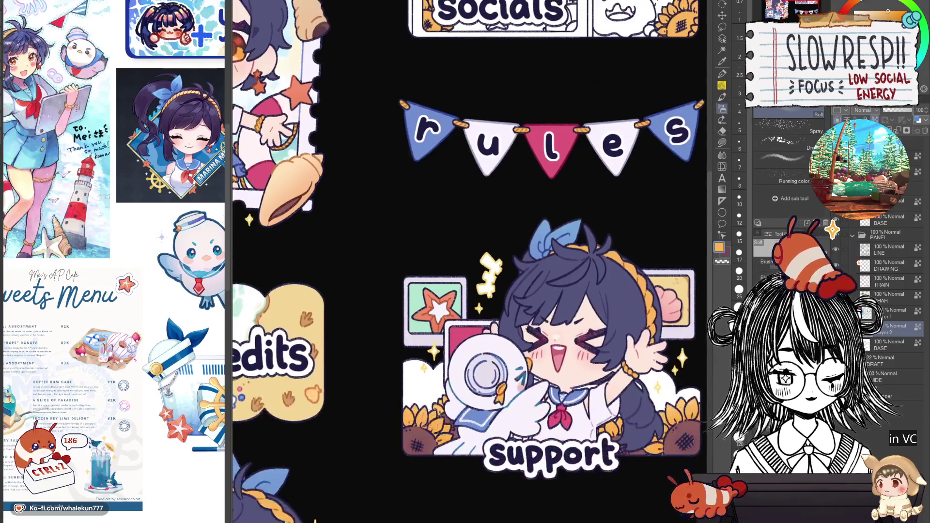
scroll(472, 261, "up", 5)
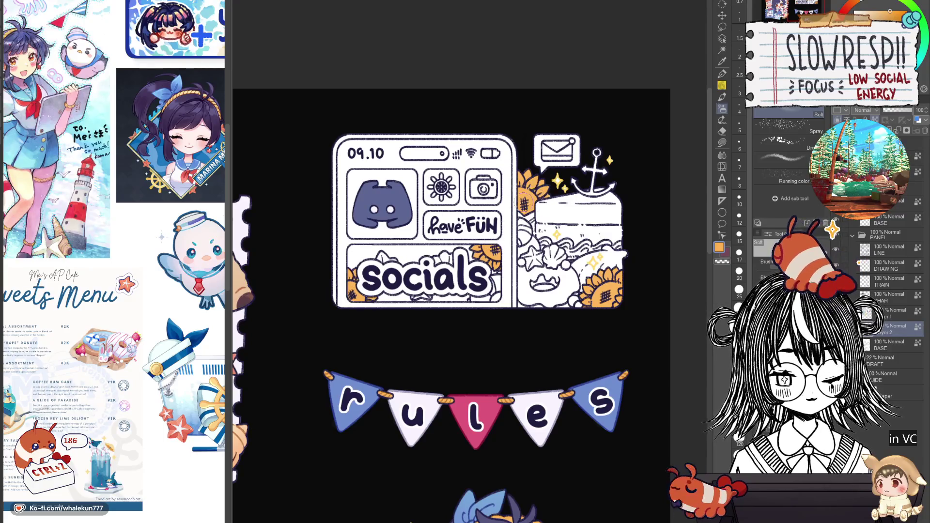
scroll(630, 289, "down", 4)
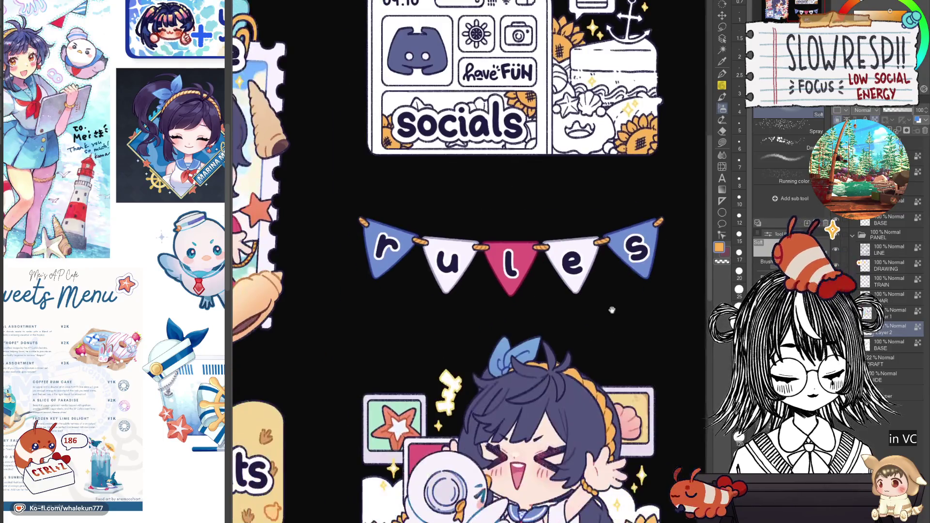
scroll(630, 289, "up", 4)
left_click(722, 141)
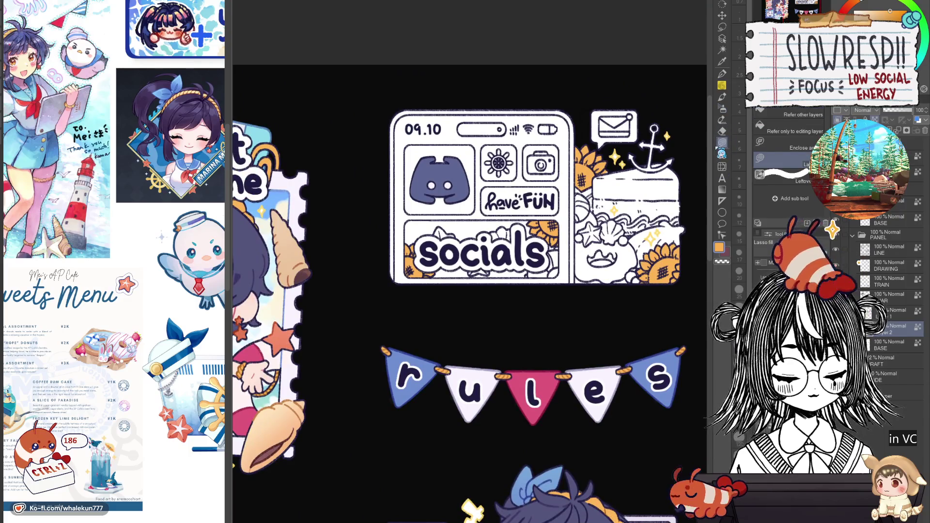
scroll(514, 270, "down", 5)
scroll(415, 365, "down", 3)
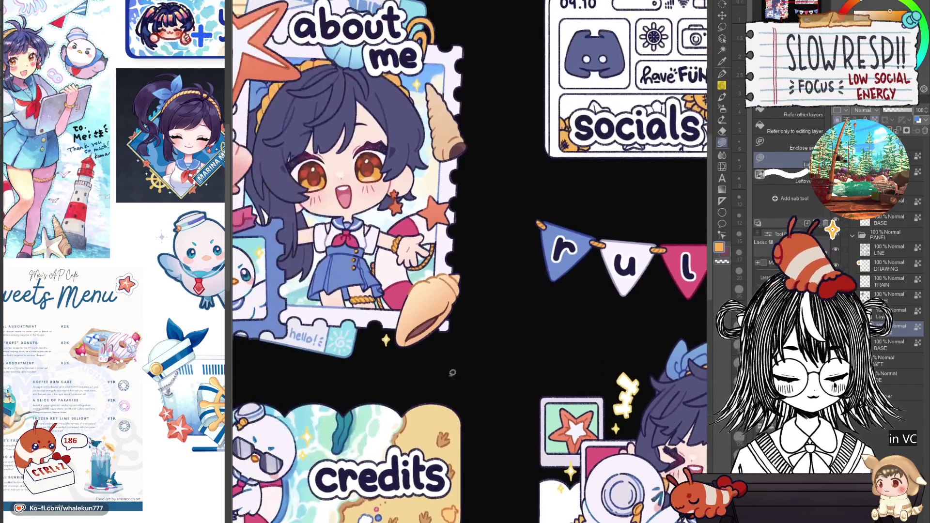
scroll(386, 348, "up", 4)
Lasso-fill the lower-left and upper sunflower centres brown, undoing a stray fill
scroll(386, 347, "up", 3)
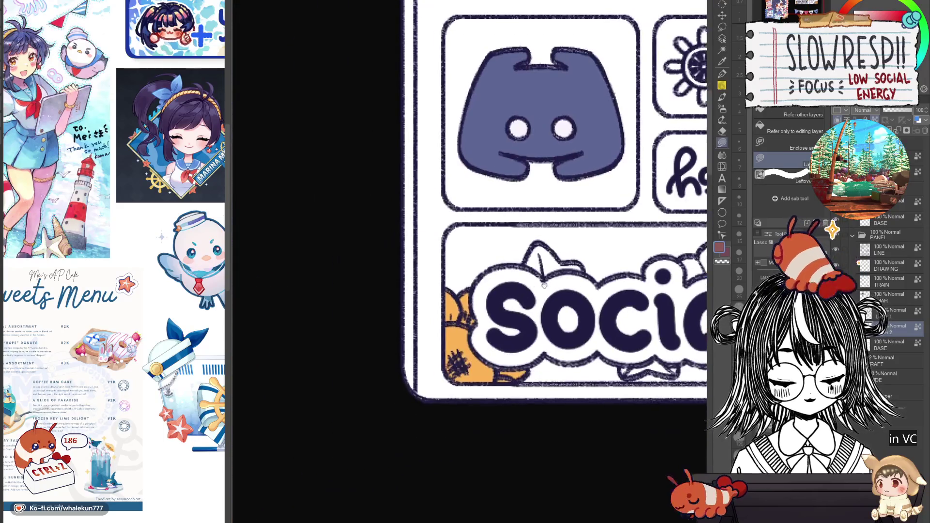
mouse_move(443, 320)
left_mouse_down()
mouse_move(472, 322)
mouse_move(503, 368)
mouse_move(443, 412)
left_mouse_up()
left_click_drag(539, 325, 346, 364)
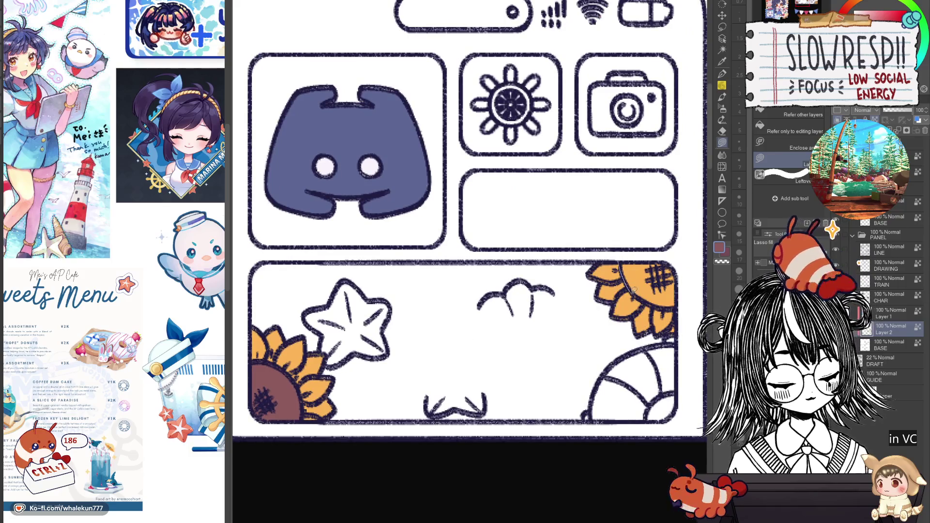
left_click_drag(696, 279, 693, 286)
left_click_drag(692, 286, 519, 317)
left_click_drag(635, 165, 429, 240)
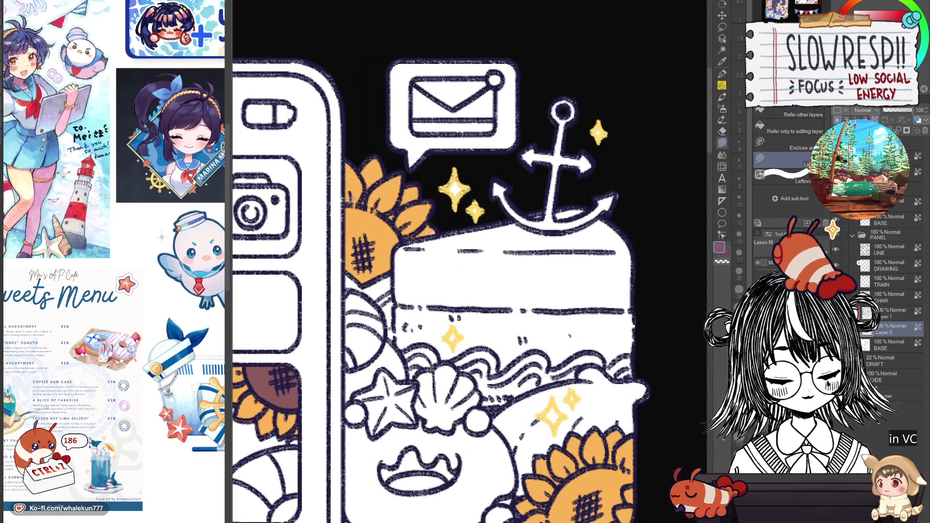
mouse_move(349, 198)
left_mouse_down()
mouse_move(406, 240)
mouse_move(345, 301)
left_mouse_up()
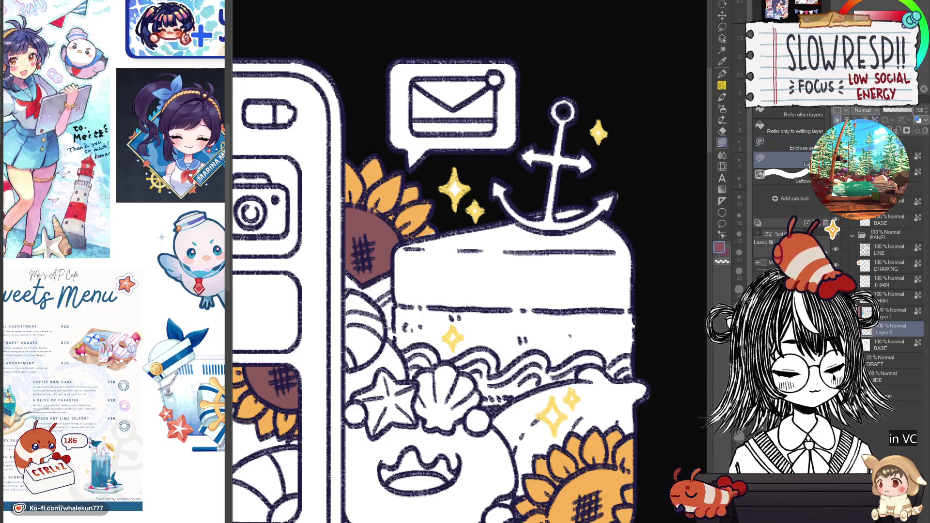
left_click_drag(438, 228, 427, 240)
key("ctrl+z")
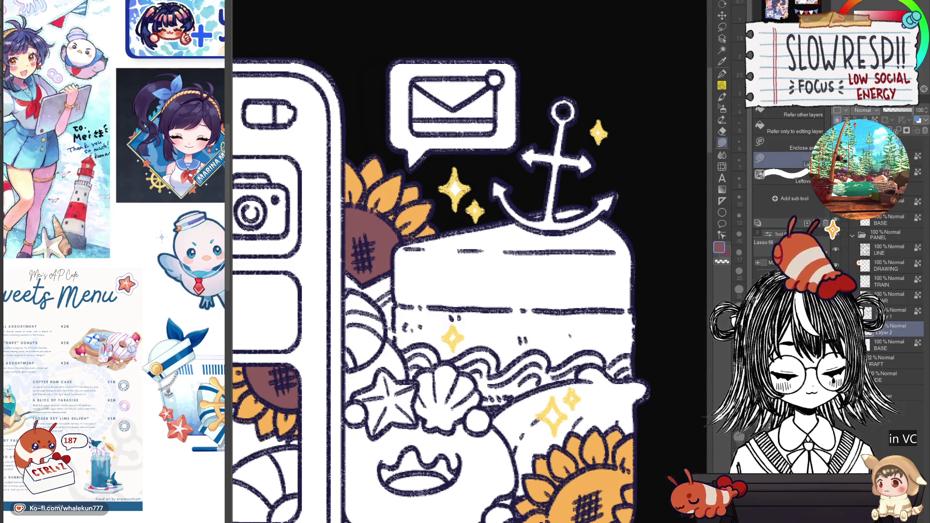
Fill the bottom sunflower centre brown, select the brown centres by colour, then deselect
scroll(680, 259, "down", 5)
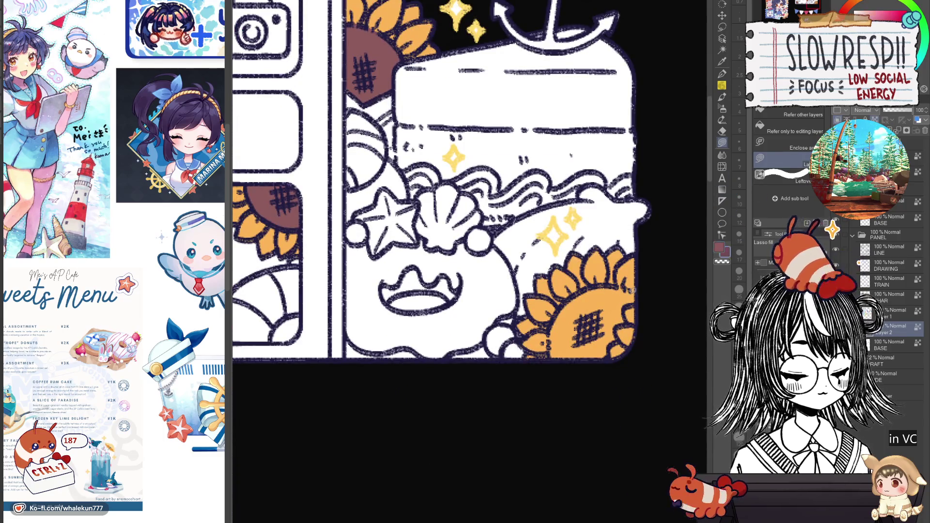
mouse_move(625, 290)
left_mouse_down()
mouse_move(560, 308)
mouse_move(581, 372)
mouse_move(611, 340)
mouse_move(625, 293)
left_mouse_up()
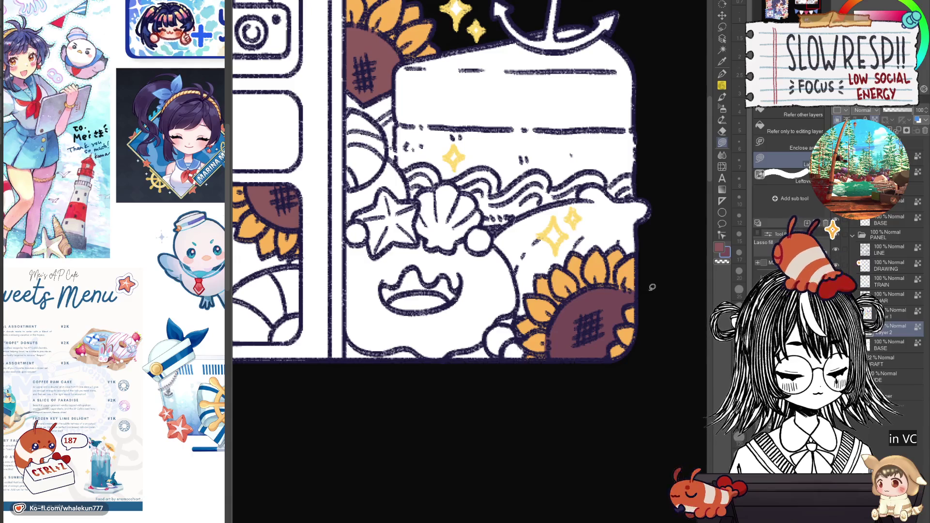
key("w")
left_click(588, 329)
left_click(368, 73, "shift")
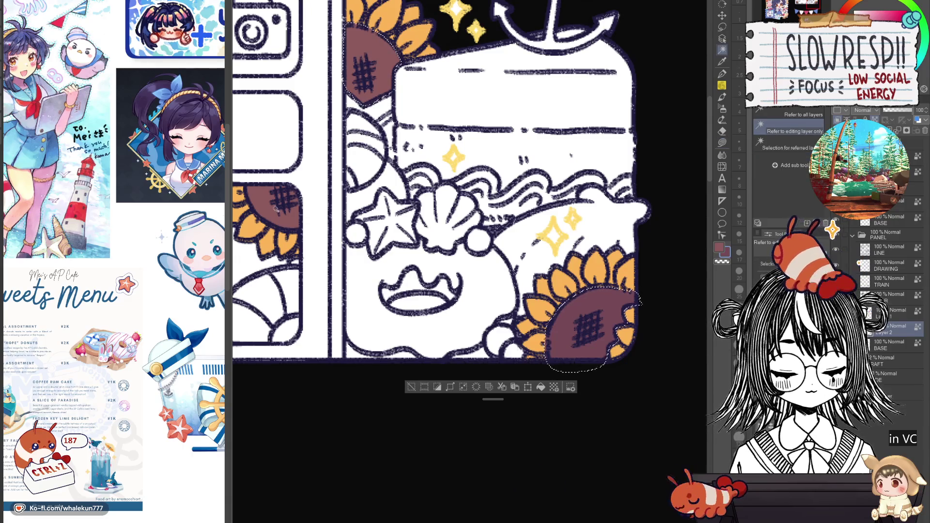
scroll(276, 209, "down", 5)
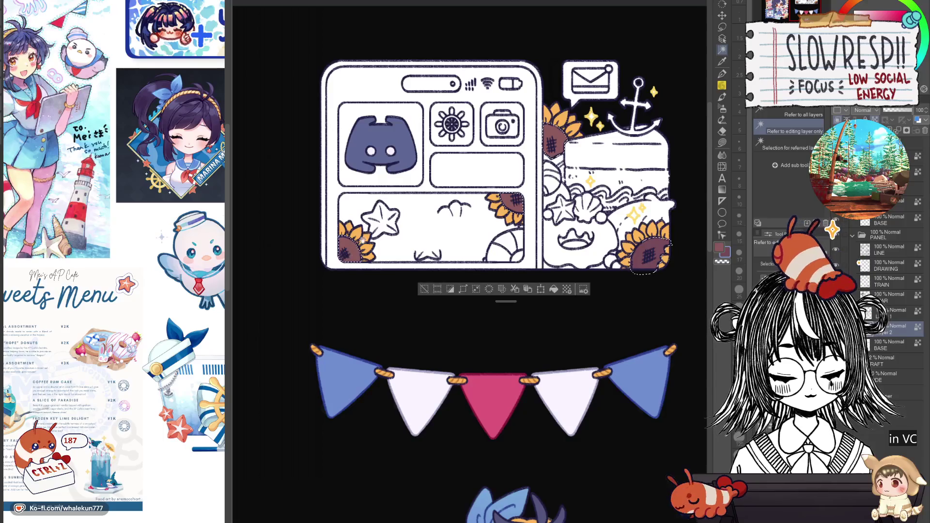
left_click_drag(362, 240, 314, 293)
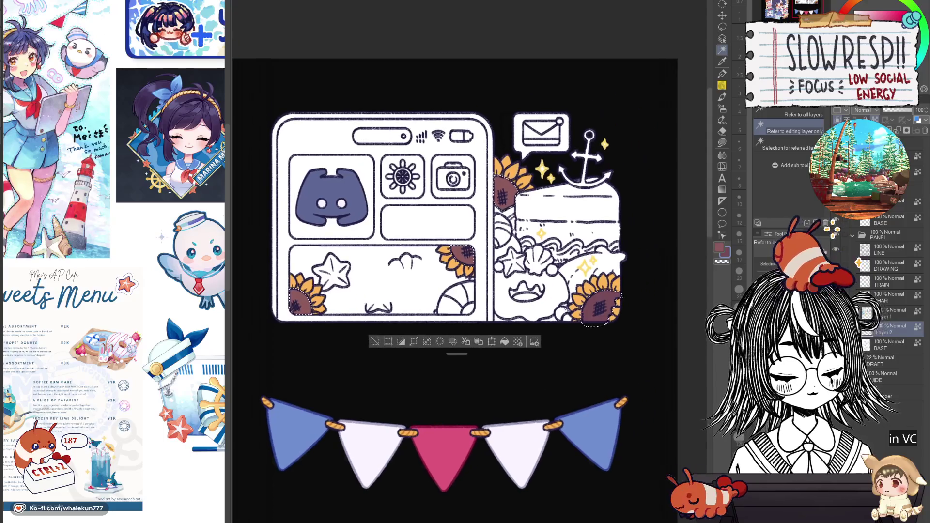
left_click(722, 108)
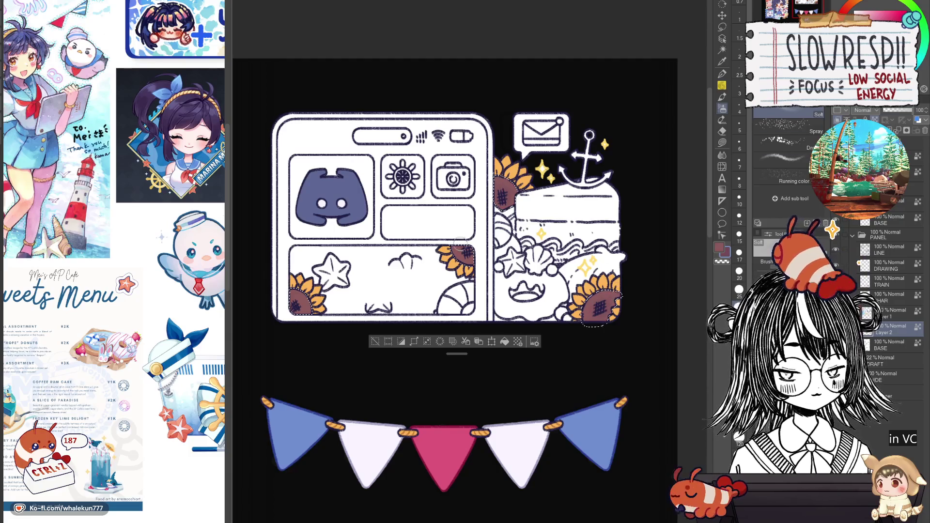
key("ctrl+d")
left_click(321, 318, "ctrl")
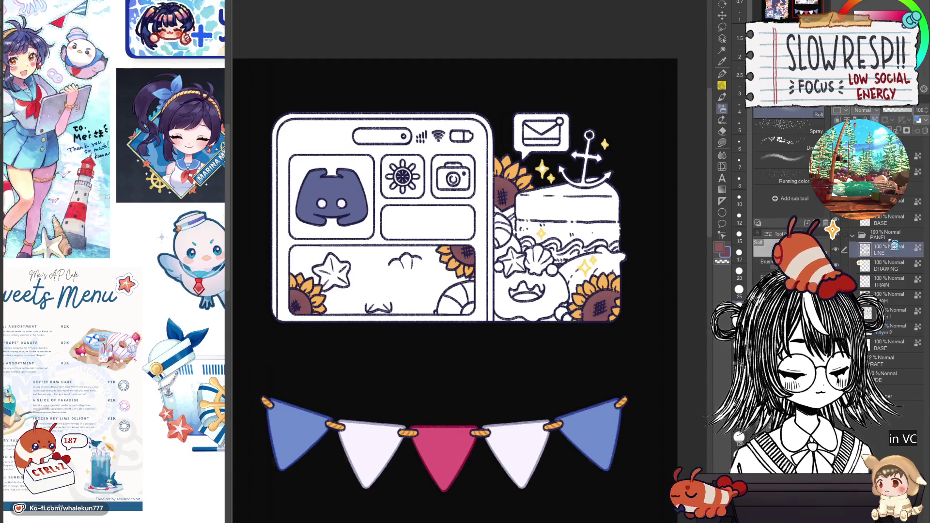
Undo to restore the hatch lines on the lower-right sunflower centre
key("p")
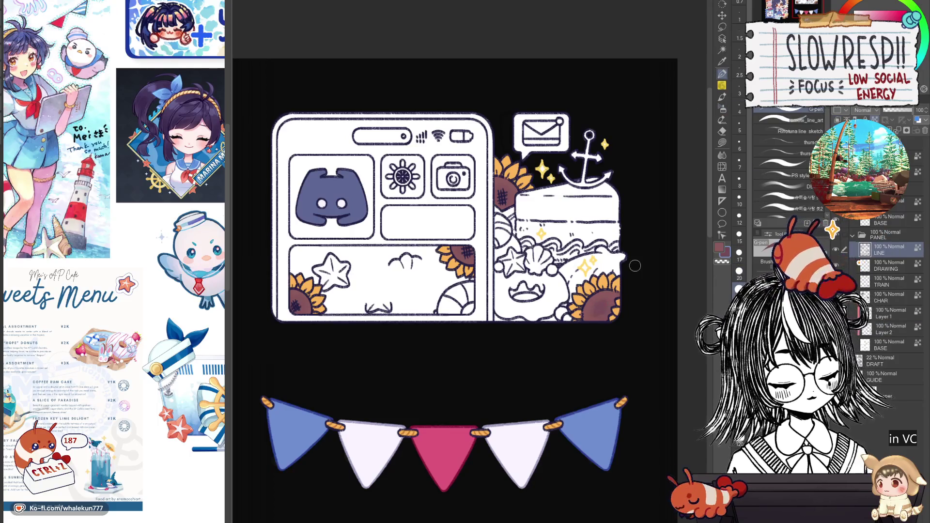
key("ctrl+z")
scroll(587, 297, "up", 2)
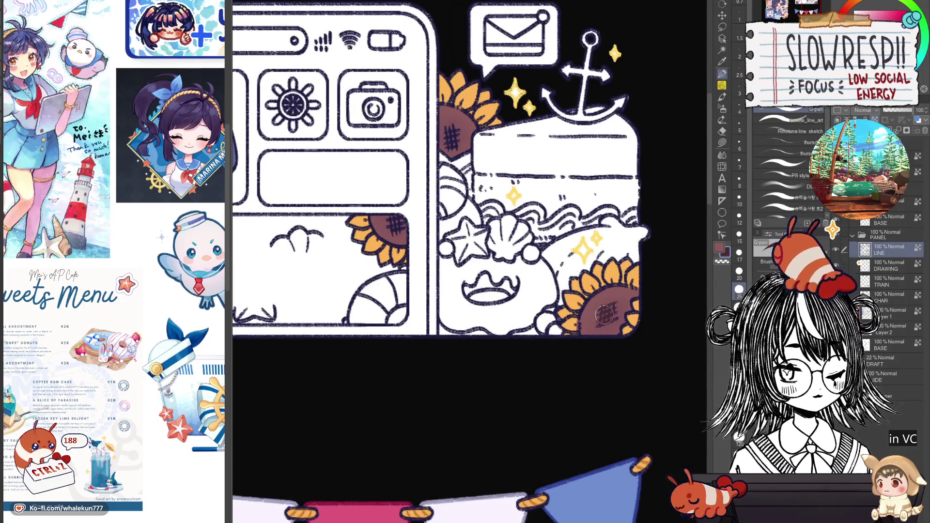
scroll(461, 221, "up", 2)
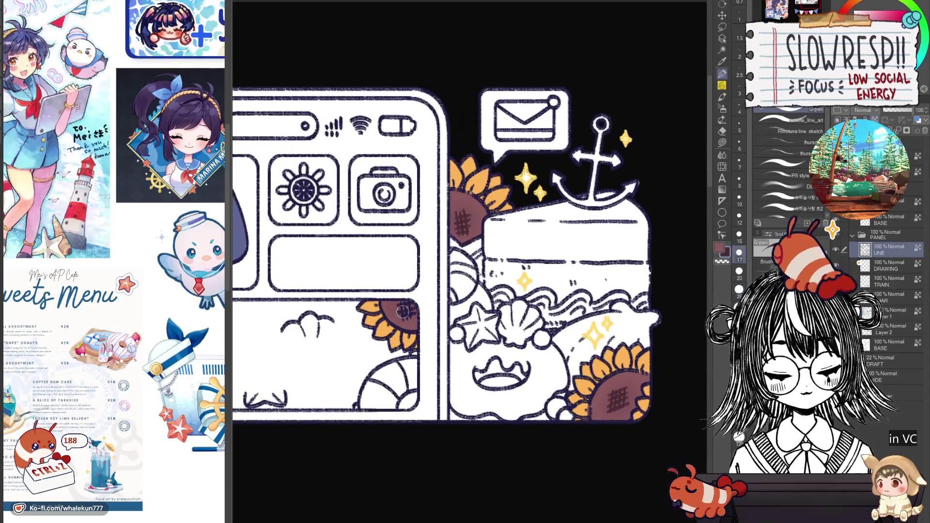
left_click_drag(409, 315, 688, 276)
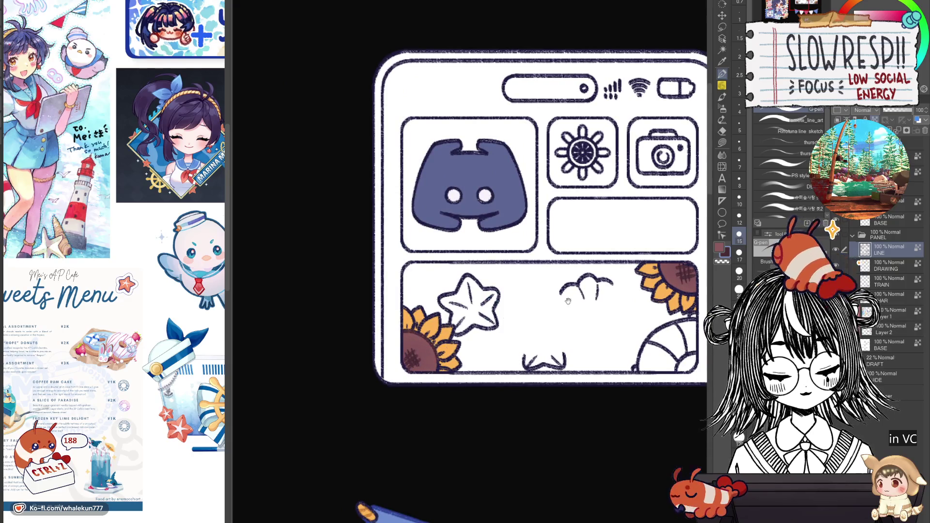
left_click_drag(680, 266, 485, 312)
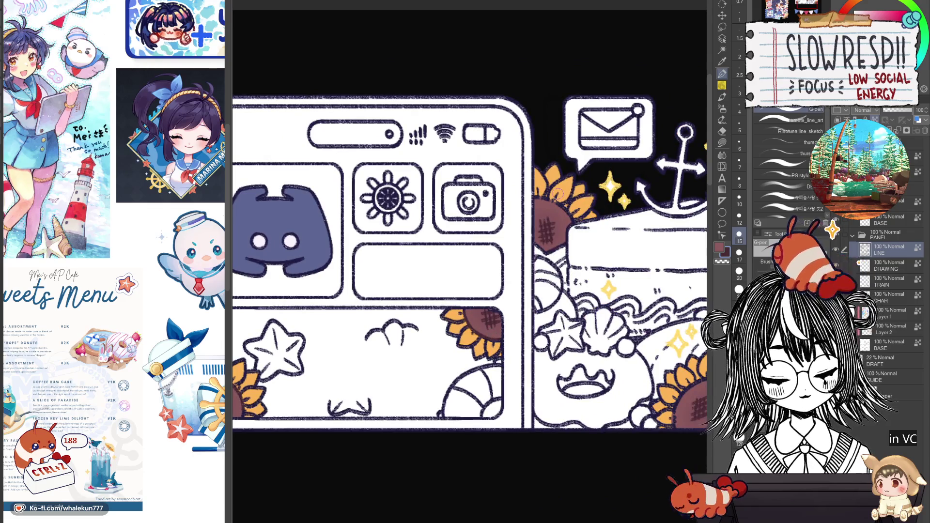
left_click_drag(669, 275, 554, 207)
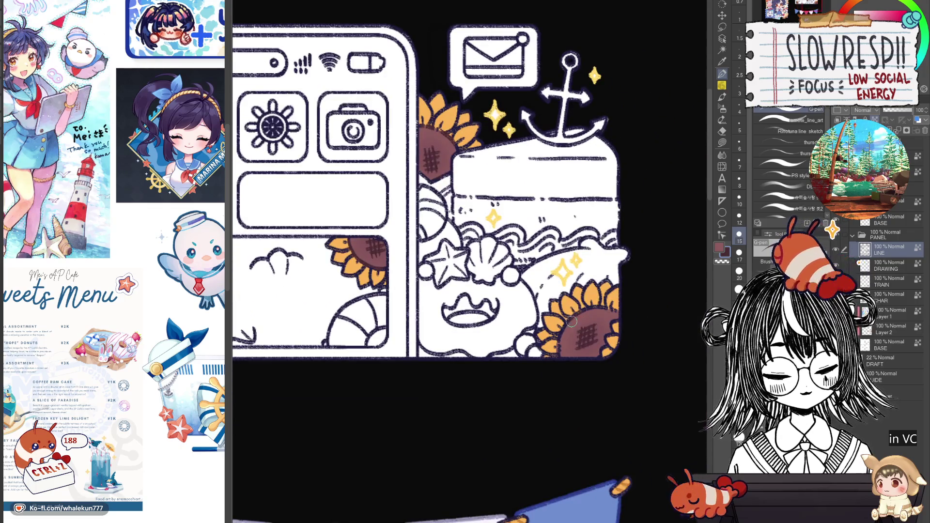
Eyedrop the petal orange, shrink the brush to size 10, and undo stray strokes
left_click(602, 277, "alt")
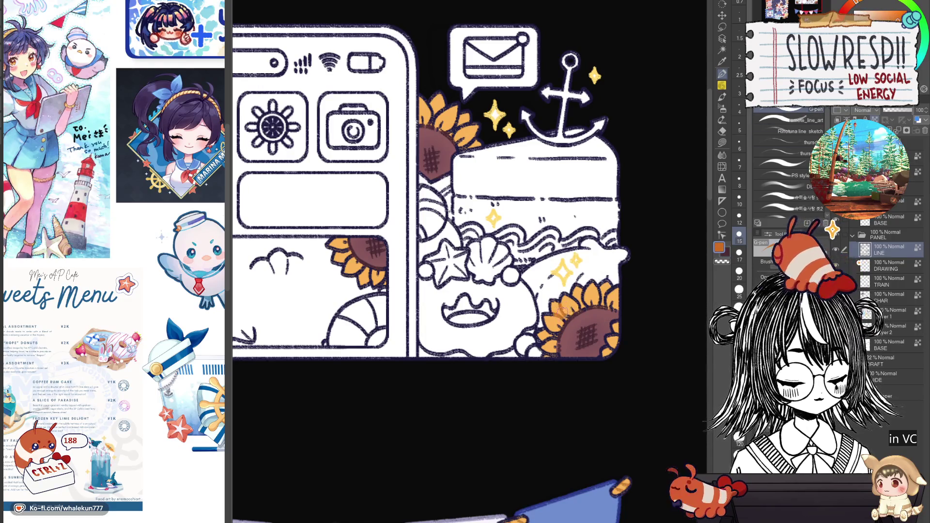
key("ctrl+z")
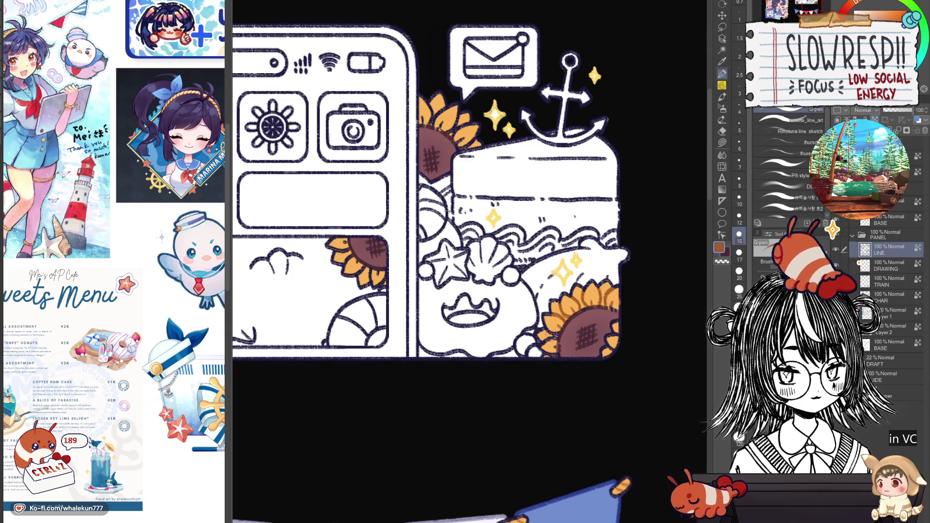
key("bracketleft")
key("bracketleft")
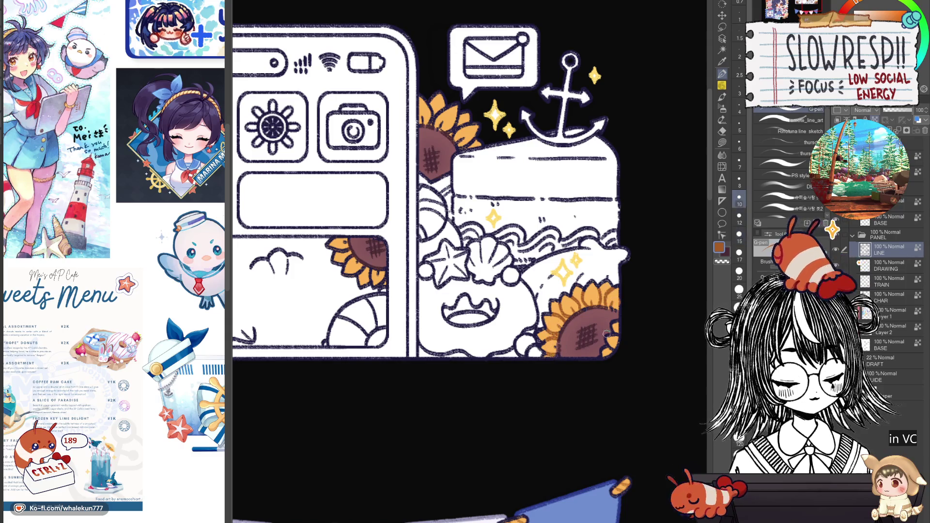
left_click_drag(432, 118, 476, 178)
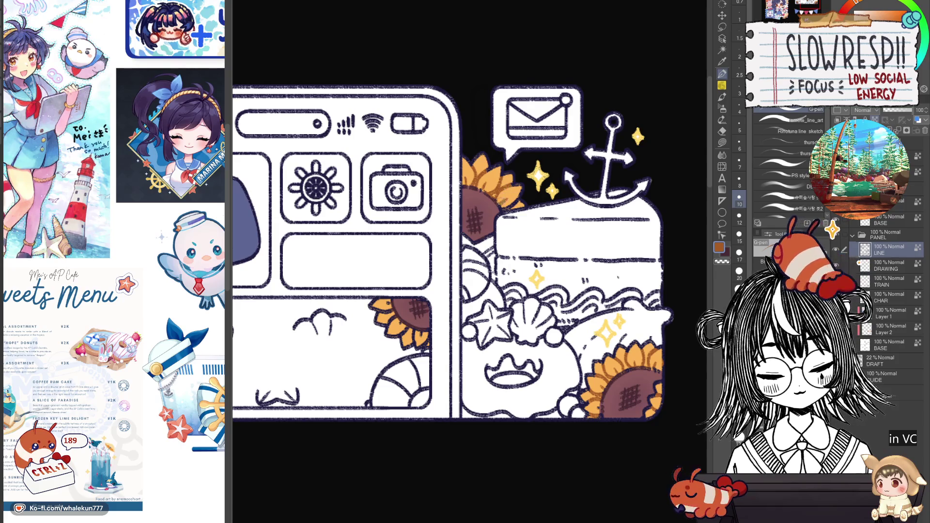
left_click_drag(509, 204, 601, 201)
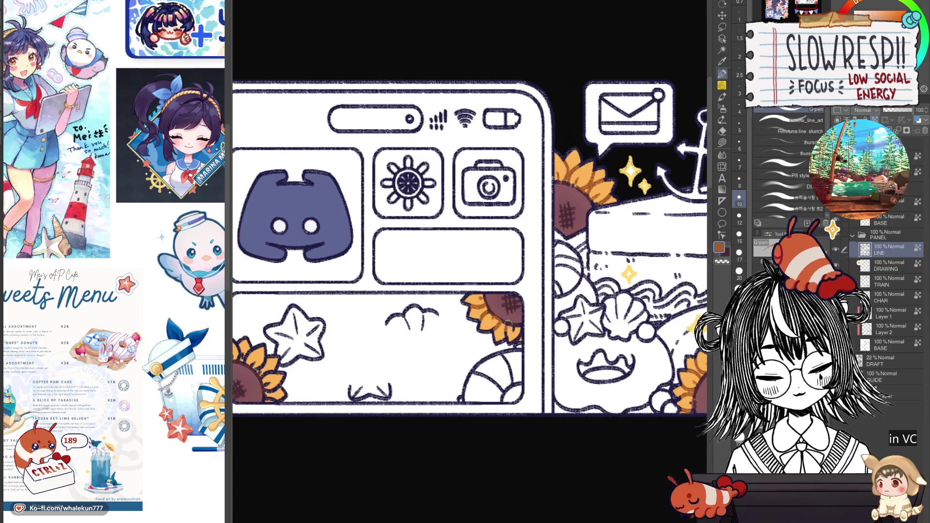
key("ctrl+z")
key("ctrl+z")
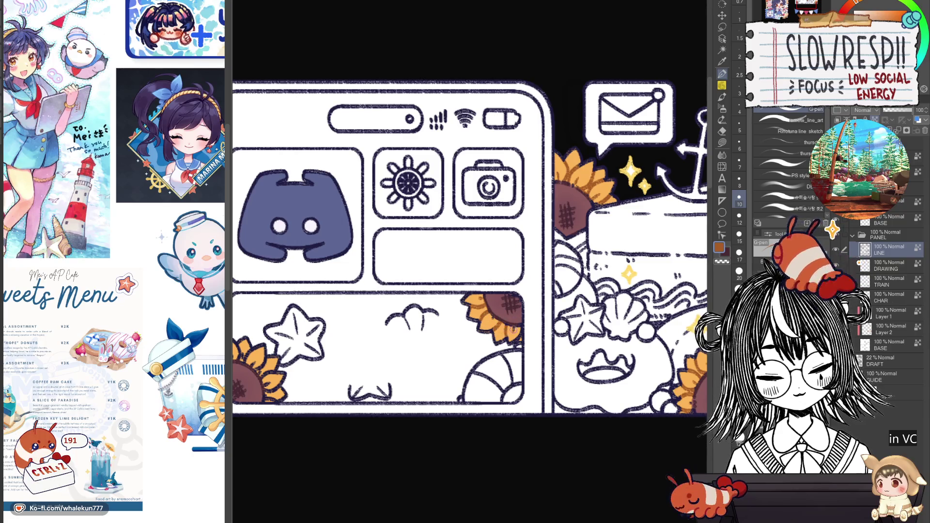
left_click_drag(241, 355, 463, 345)
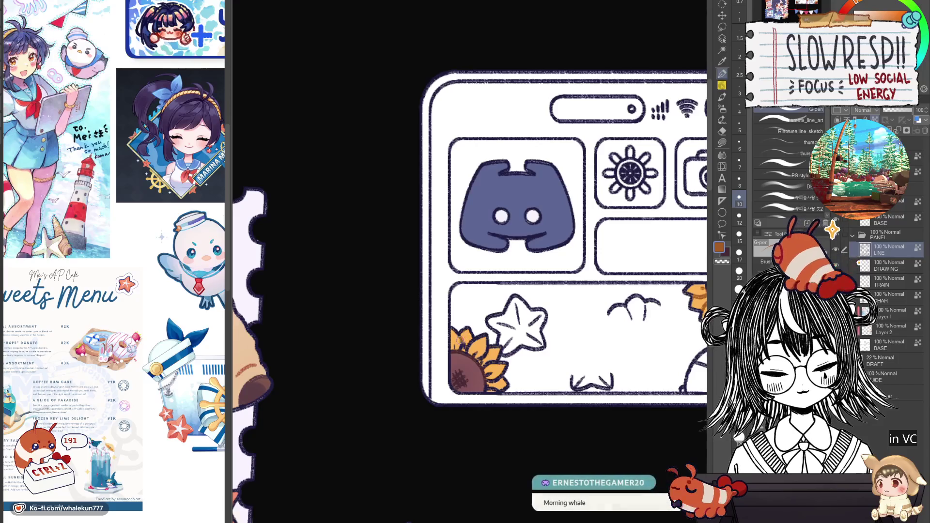